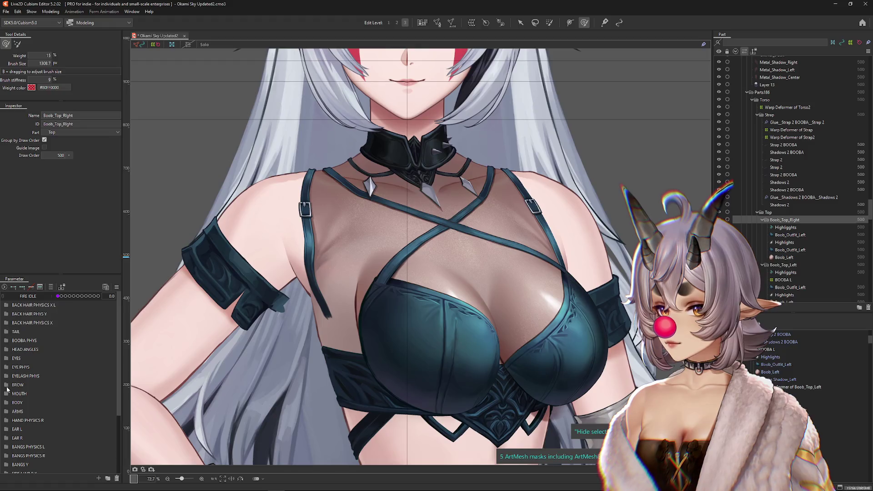
Swing Body X AUG to -10 and 10 and back to 0 to check the chest
{"action": "scroll", "coordinate": [44, 404], "scroll_direction": "down", "scroll_amount": 1}
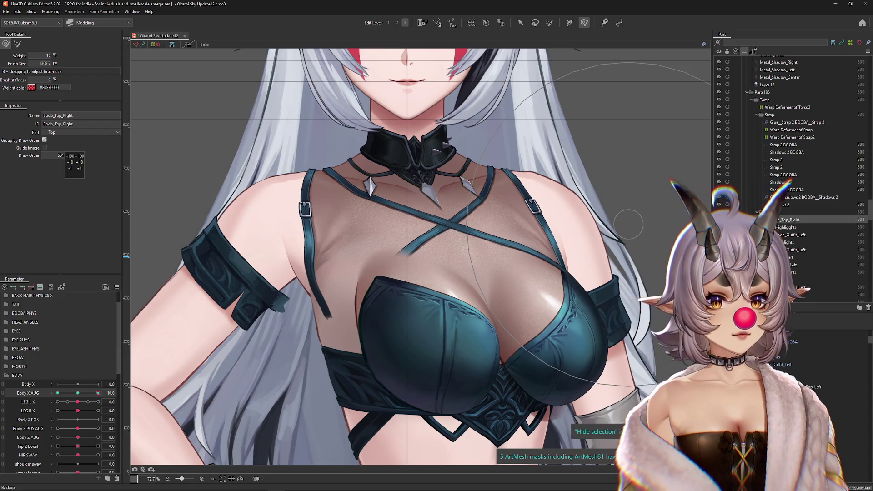
{"action": "key", "text": "Up"}
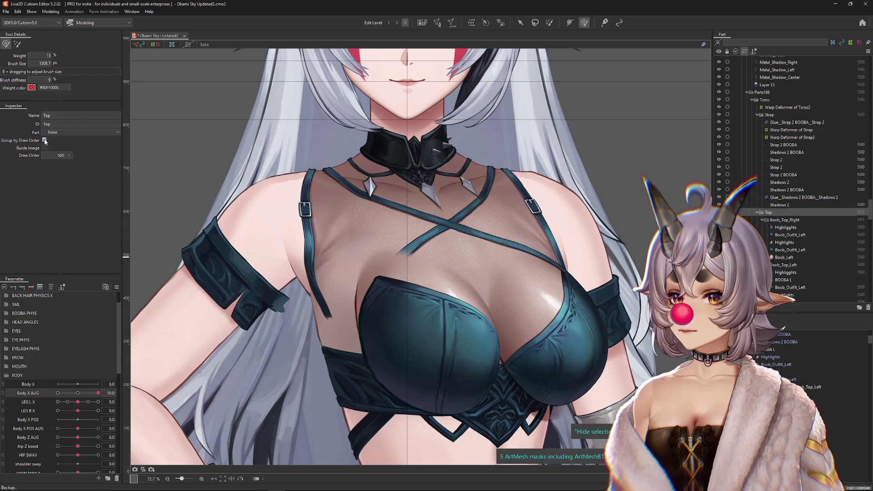
{"action": "left_click", "coordinate": [777, 221]}
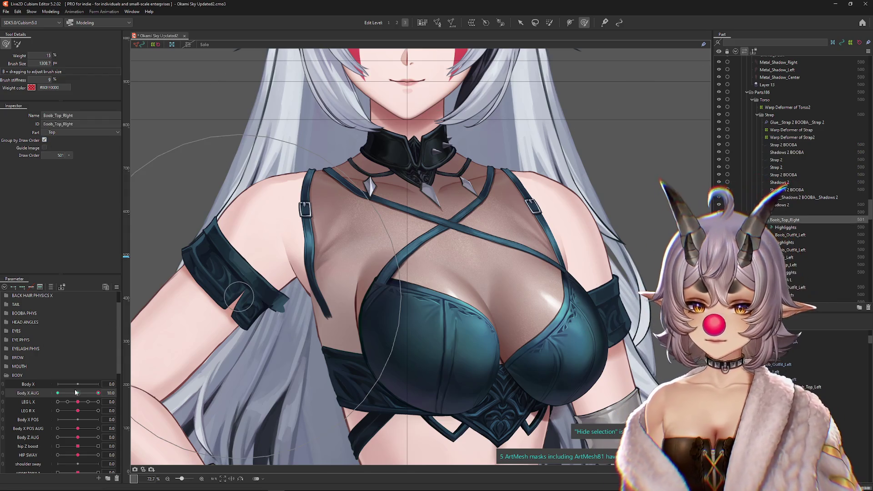
{"action": "left_click_drag", "start_coordinate": [73, 392], "coordinate": [57, 395]}
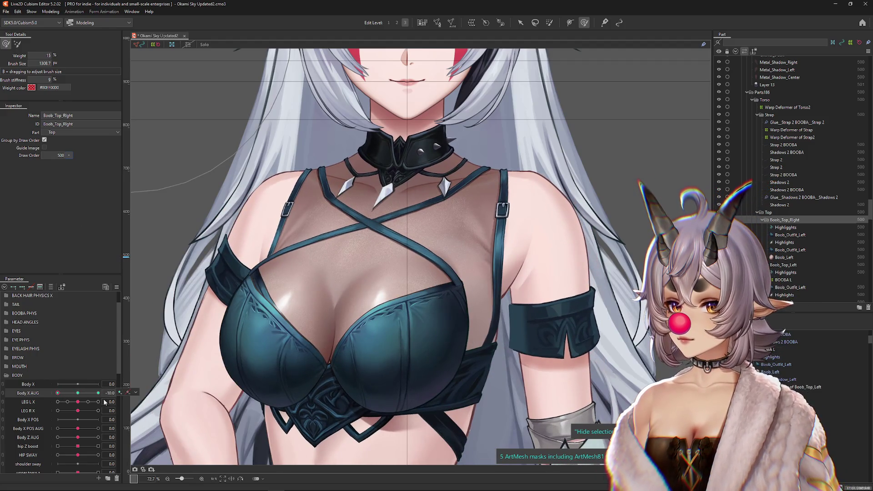
{"action": "left_click", "coordinate": [78, 395]}
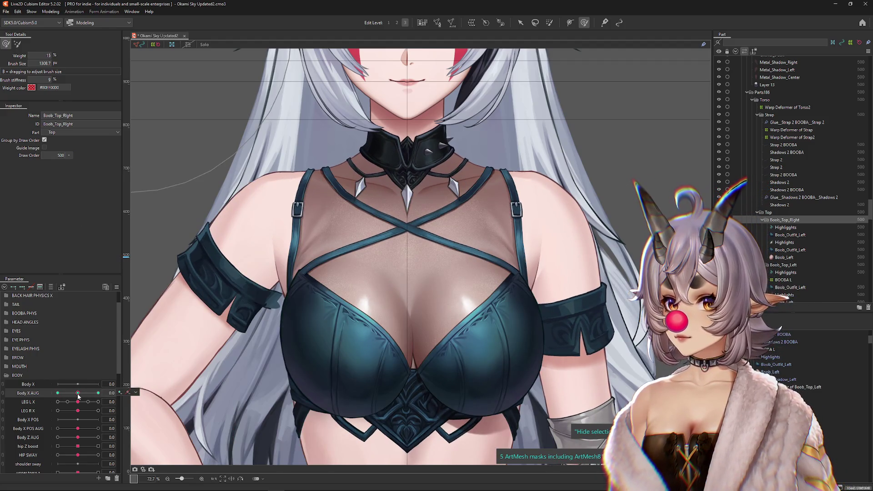
{"action": "left_click_drag", "start_coordinate": [78, 394], "coordinate": [98, 394]}
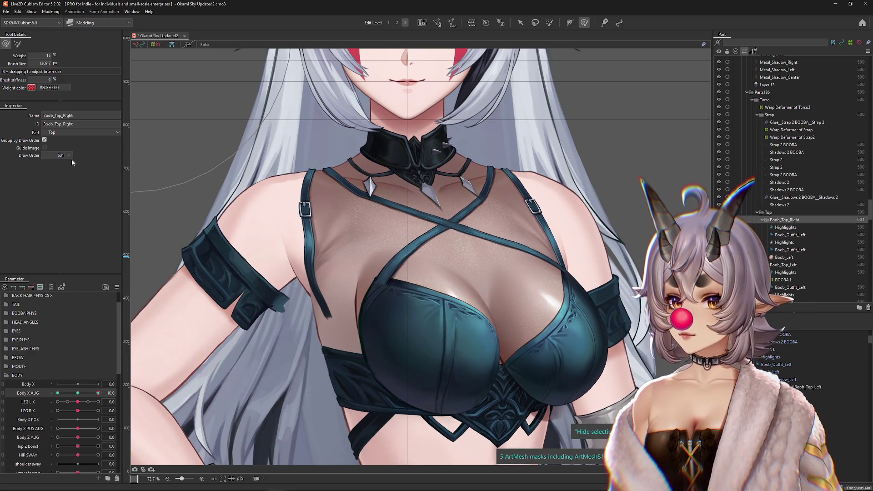
{"action": "left_click", "coordinate": [79, 394]}
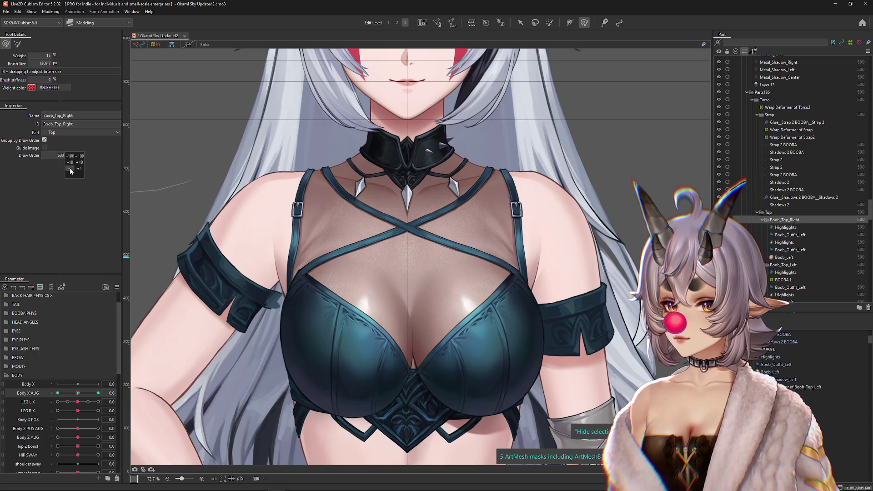
{"action": "left_click", "coordinate": [57, 393]}
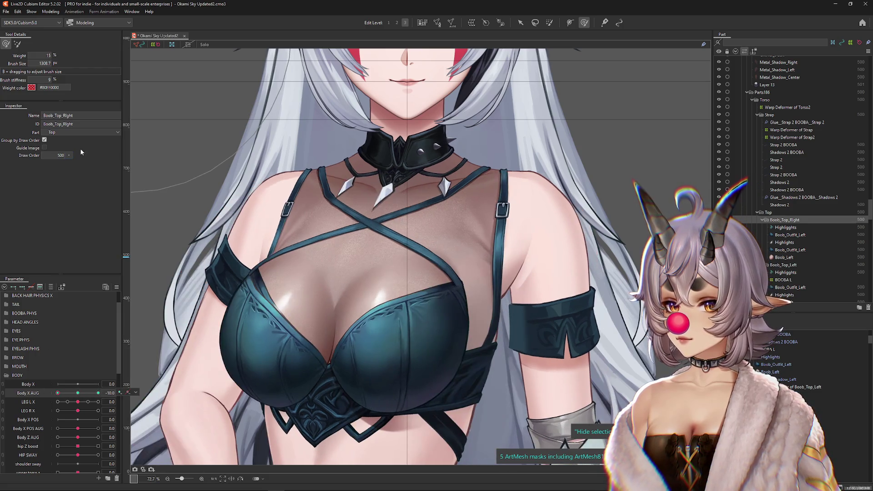
{"action": "left_click", "coordinate": [78, 393]}
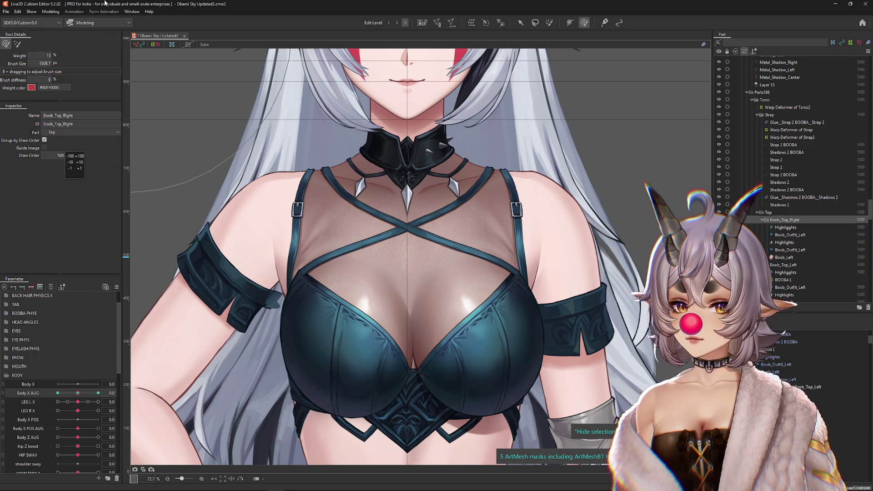
Preview the model's motion in Modeling > Physics Settings
{"action": "left_click", "coordinate": [51, 11]}
{"action": "left_click", "coordinate": [68, 157]}
{"action": "scroll", "coordinate": [585, 166], "scroll_direction": "up", "scroll_amount": 3}
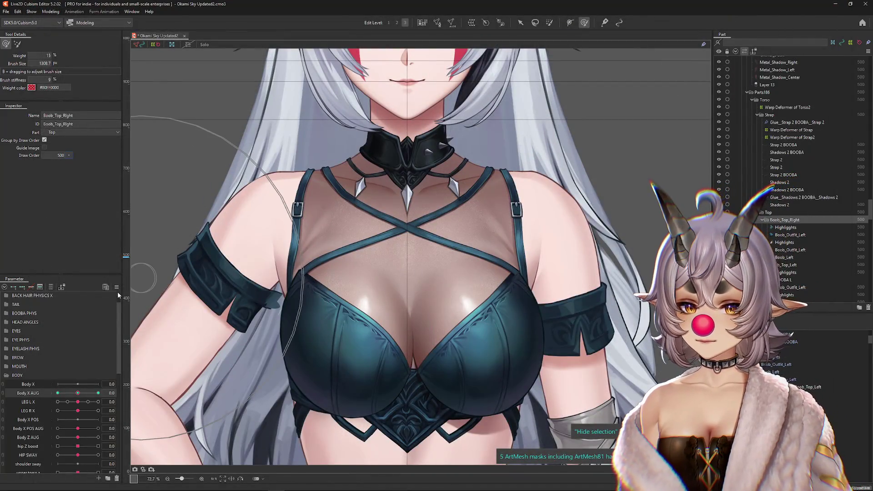
Select Boob_Outfit_Left from the chest's object list, show its mesh vertices, and save
{"action": "left_click", "coordinate": [116, 287]}
{"action": "right_click", "coordinate": [354, 283]}
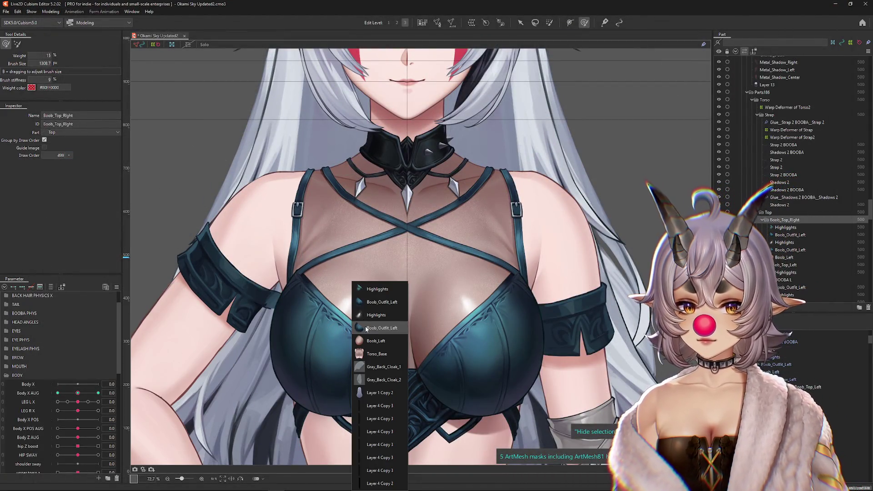
{"action": "left_click", "coordinate": [365, 327]}
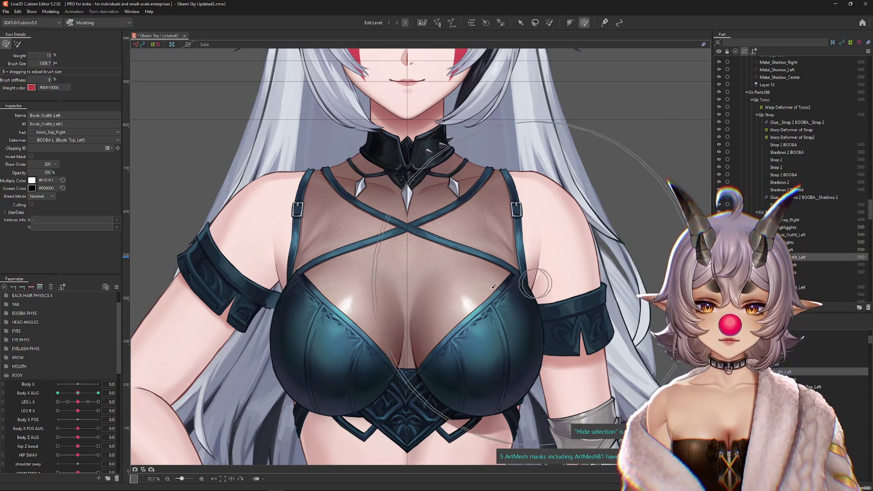
{"action": "left_click", "coordinate": [303, 362]}
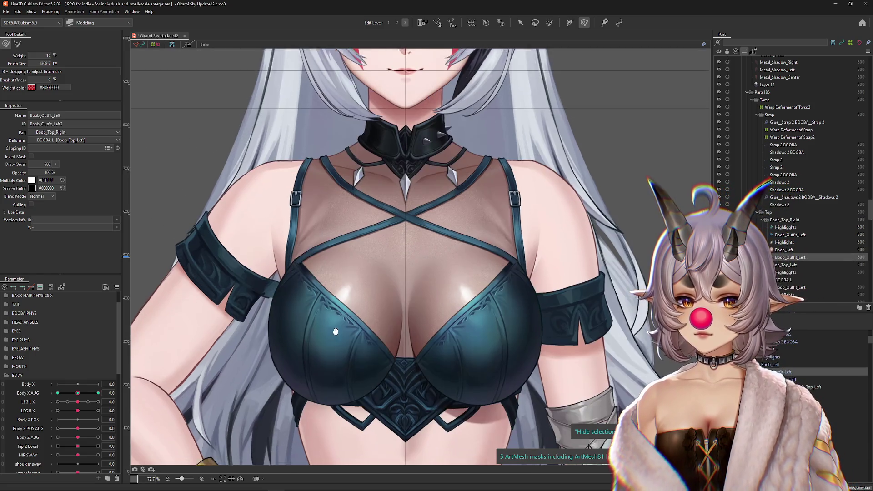
{"action": "key", "text": "ctrl+s"}
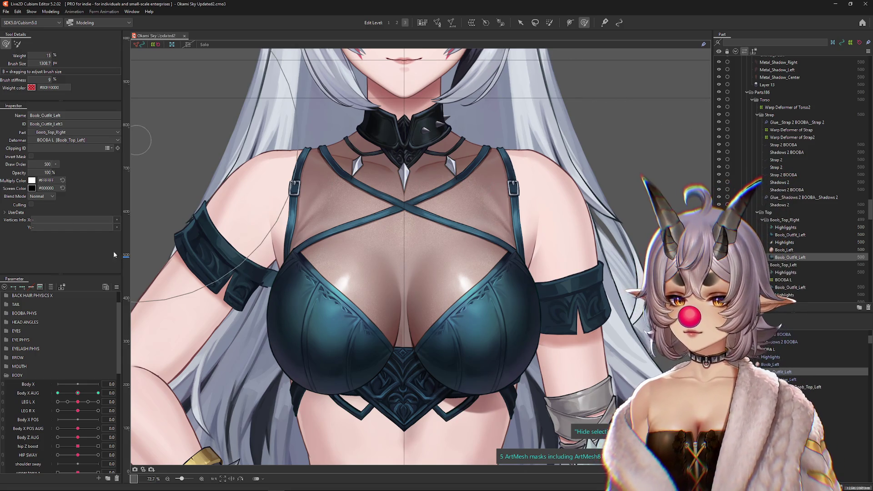
Zoom the canvas to the collar and list the layers overlapping there
{"action": "right_click", "coordinate": [122, 284]}
{"action": "key", "text": "Escape"}
{"action": "scroll", "coordinate": [429, 231], "scroll_direction": "down", "scroll_amount": 3}
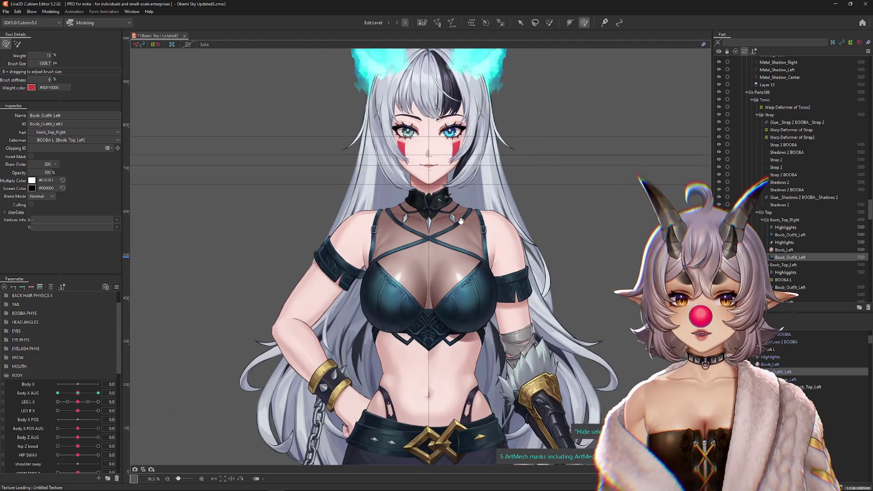
{"action": "scroll", "coordinate": [429, 231], "scroll_direction": "up", "scroll_amount": 6}
{"action": "key", "text": "ctrl+s"}
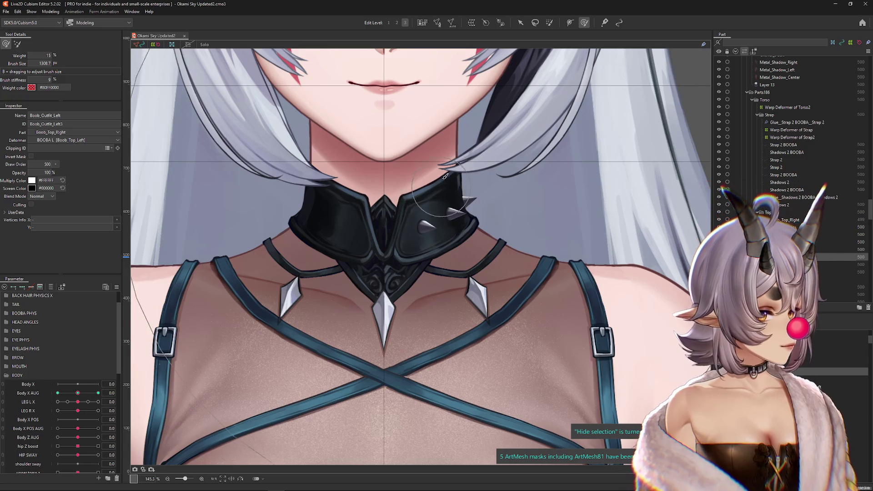
{"action": "scroll", "coordinate": [378, 182], "scroll_direction": "down", "scroll_amount": 3}
{"action": "scroll", "coordinate": [386, 191], "scroll_direction": "up", "scroll_amount": 3}
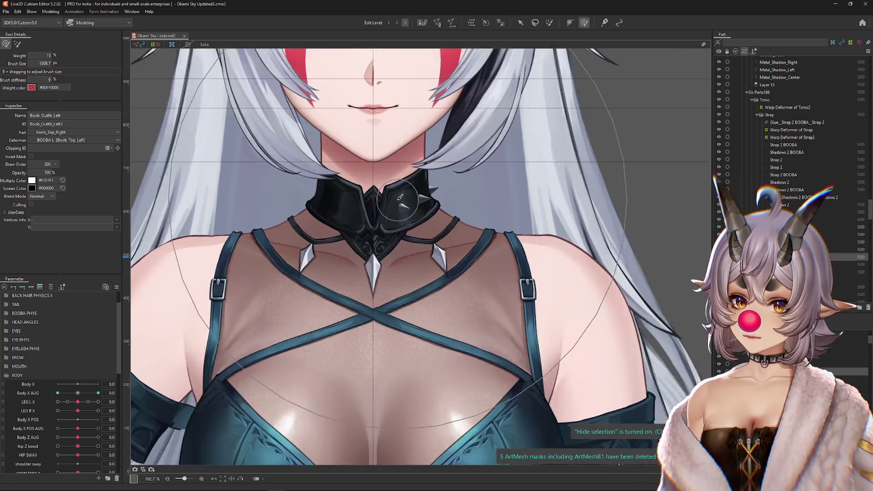
{"action": "right_click", "coordinate": [414, 221]}
Duplicate the Layer 13 collar studs and paste the copy onto the collar
{"action": "left_click", "coordinate": [437, 320]}
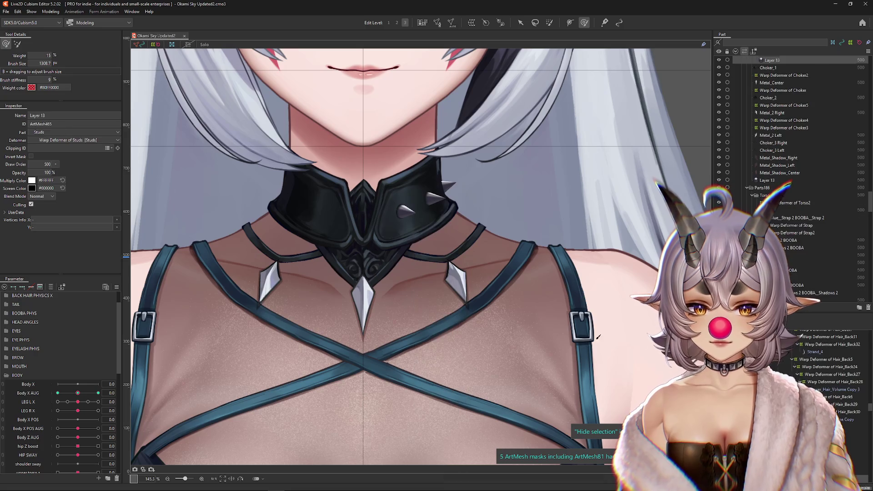
{"action": "key", "text": "ctrl+d"}
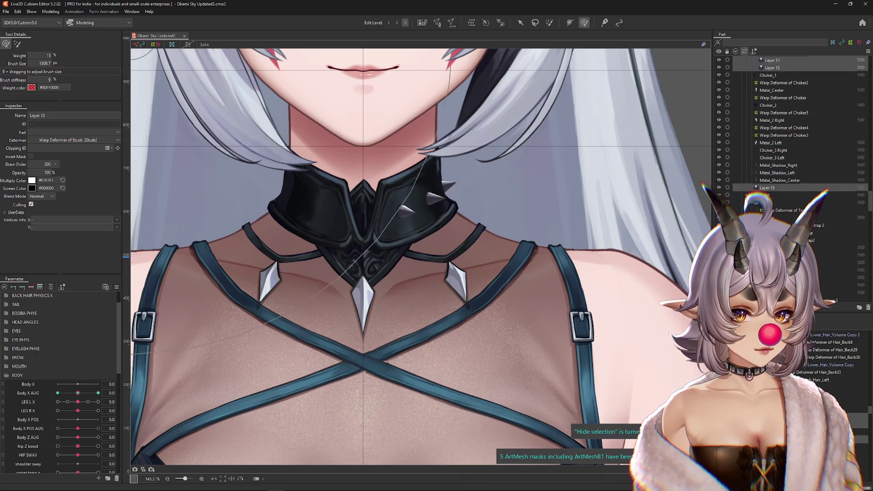
{"action": "left_click_drag", "start_coordinate": [432, 277], "coordinate": [473, 310]}
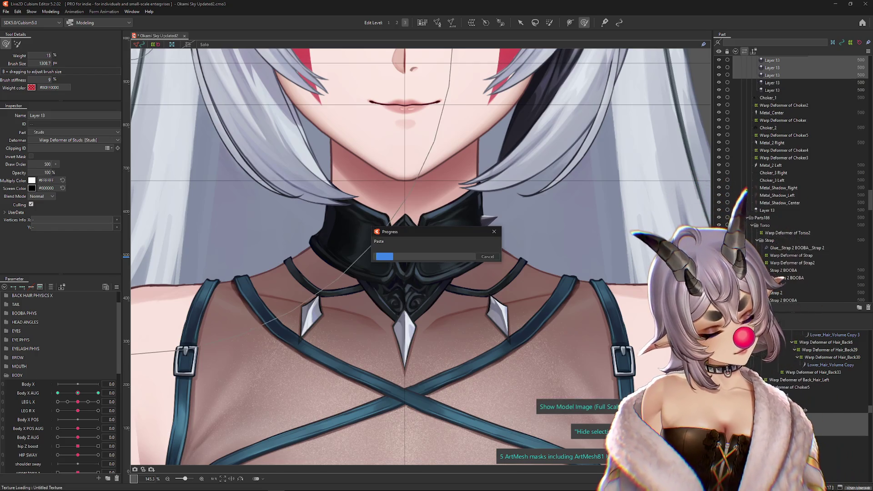
{"action": "key", "text": "Return"}
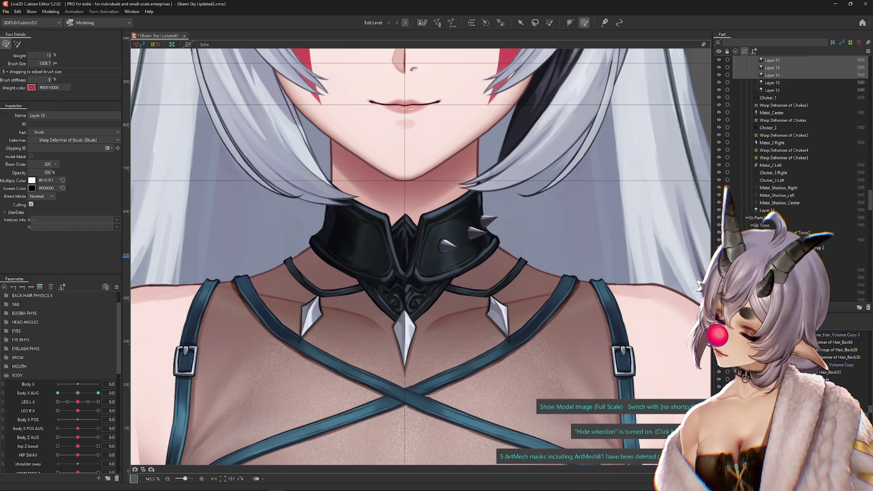
Reflect the pasted studs to the other side of the collar
{"action": "left_click", "coordinate": [519, 24]}
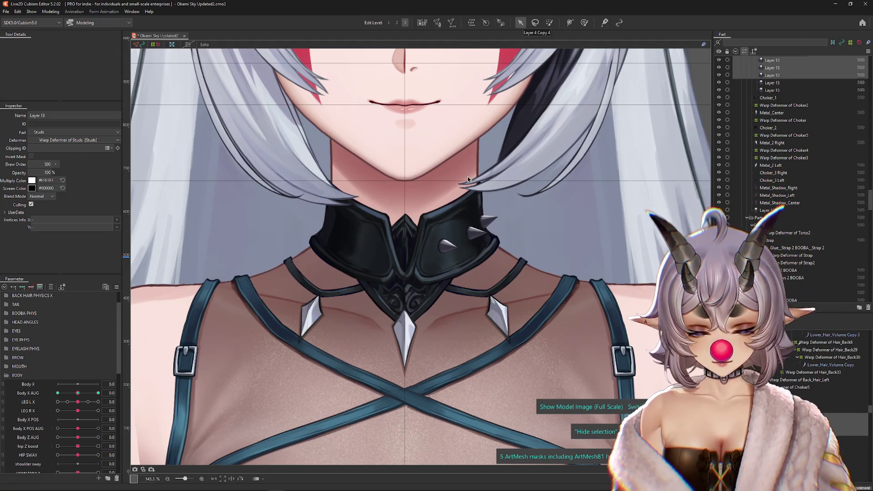
{"action": "right_click", "coordinate": [363, 241]}
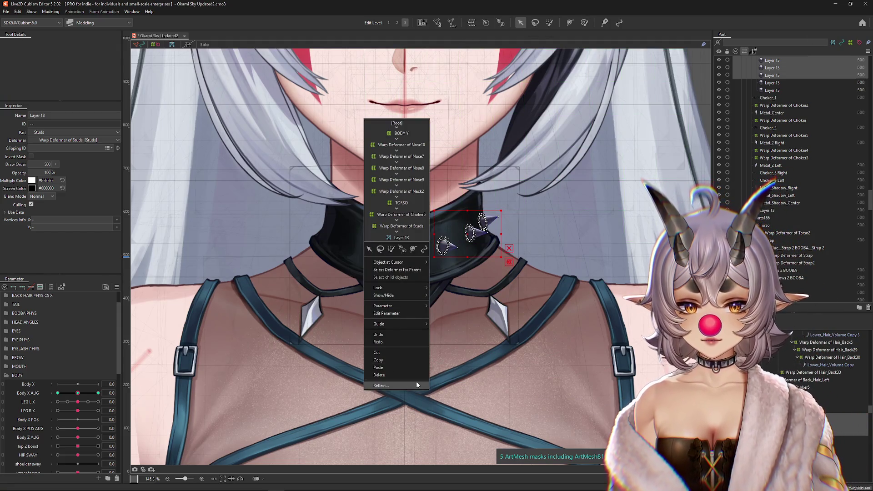
{"action": "left_click", "coordinate": [418, 386]}
{"action": "left_click", "coordinate": [423, 307]}
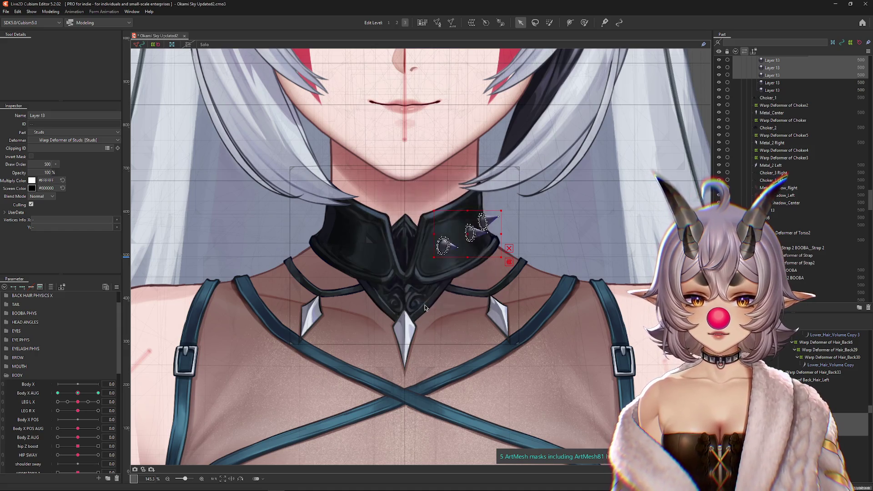
{"action": "left_click_drag", "start_coordinate": [443, 297], "coordinate": [456, 314]}
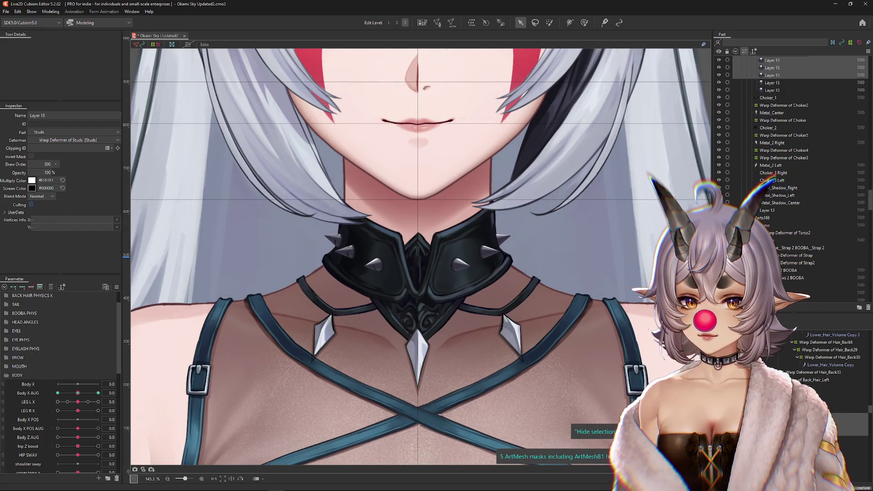
Select one Layer 13 spike copy on the collar
{"action": "left_click", "coordinate": [772, 68]}
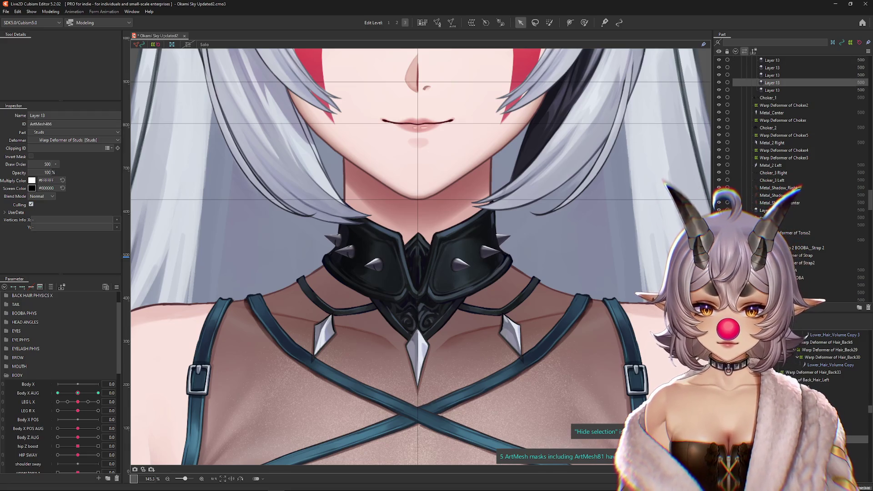
{"action": "left_click", "coordinate": [351, 258]}
{"action": "scroll", "coordinate": [351, 257], "scroll_direction": "up", "scroll_amount": 5}
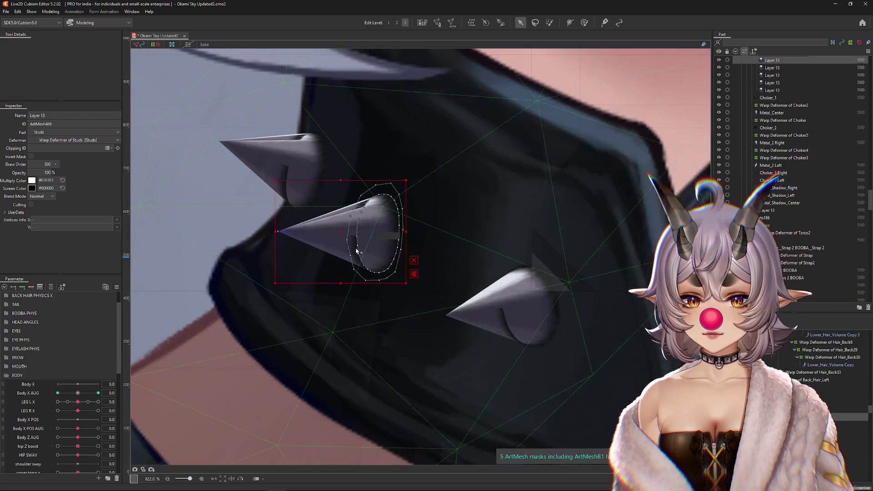
{"action": "scroll", "coordinate": [348, 242], "scroll_direction": "down", "scroll_amount": 6}
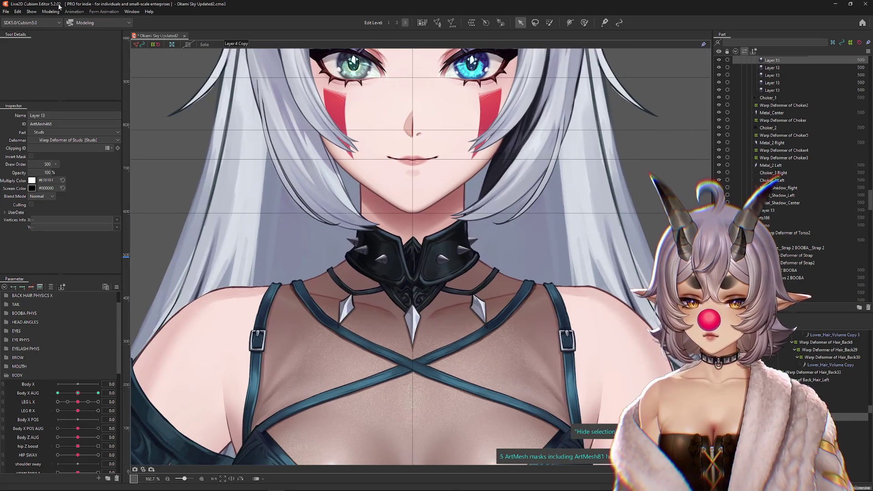
{"action": "left_click", "coordinate": [50, 11]}
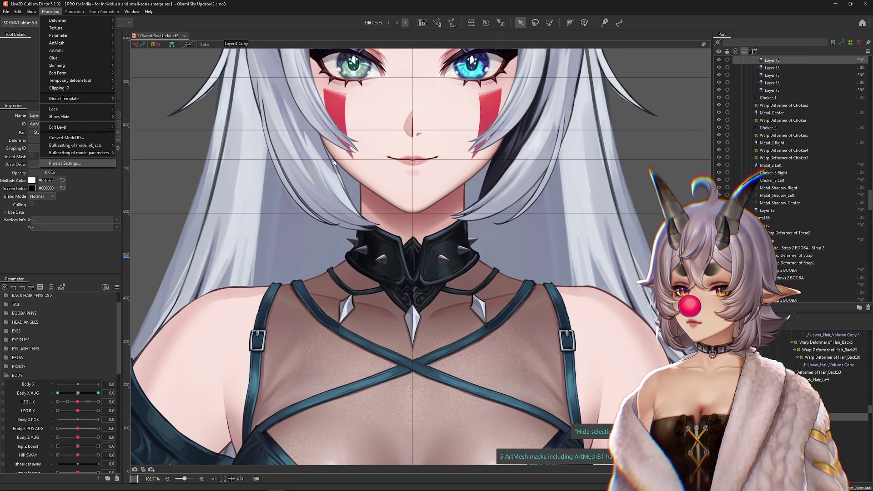
{"action": "left_click", "coordinate": [64, 163]}
{"action": "scroll", "coordinate": [572, 125], "scroll_direction": "up", "scroll_amount": 5}
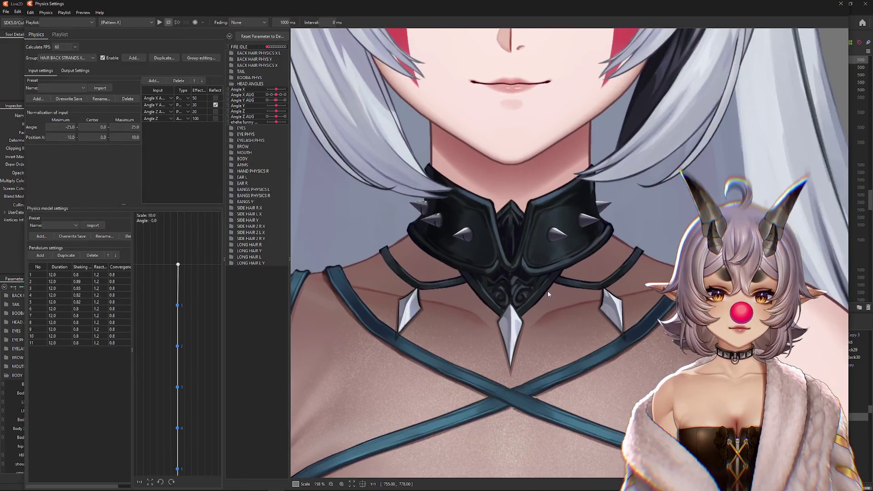
{"action": "scroll", "coordinate": [547, 293], "scroll_direction": "up", "scroll_amount": 2}
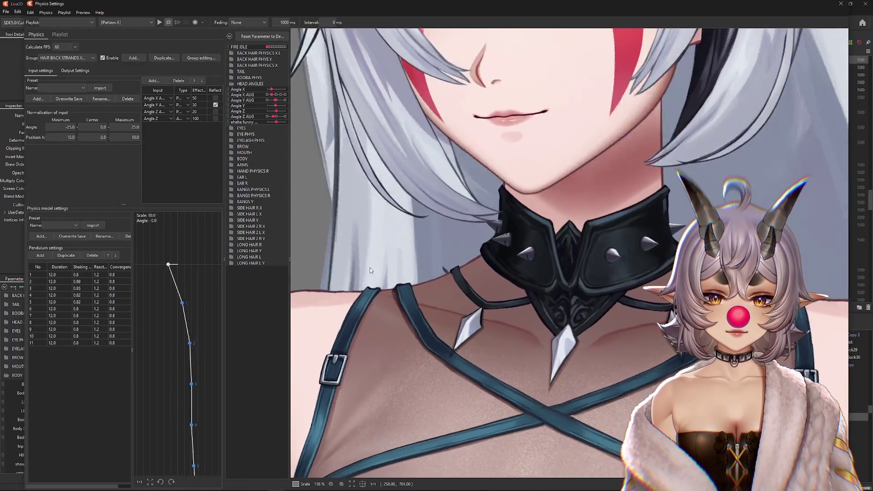
{"action": "mouse_move", "coordinate": [370, 271]}
{"action": "left_mouse_down"}
{"action": "mouse_move", "coordinate": [295, 267]}
{"action": "mouse_move", "coordinate": [644, 260]}
{"action": "left_mouse_up"}
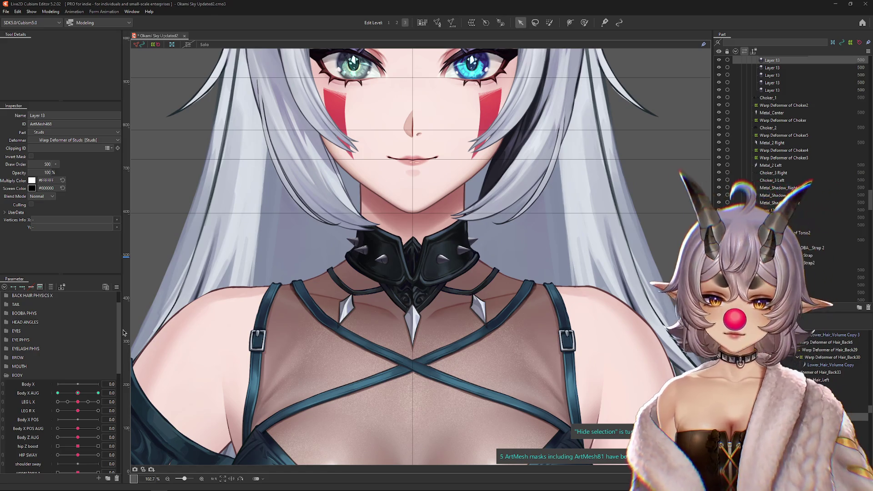
{"action": "left_click", "coordinate": [50, 287]}
Turn the head fully with Angle X AUG and swing Body X AUG to watch the studs follow
{"action": "left_click", "coordinate": [79, 297]}
{"action": "mouse_move", "coordinate": [79, 297]}
{"action": "left_mouse_down"}
{"action": "mouse_move", "coordinate": [88, 301]}
{"action": "mouse_move", "coordinate": [37, 307]}
{"action": "mouse_move", "coordinate": [156, 309]}
{"action": "mouse_move", "coordinate": [98, 310]}
{"action": "left_mouse_up"}
{"action": "left_click", "coordinate": [128, 305]}
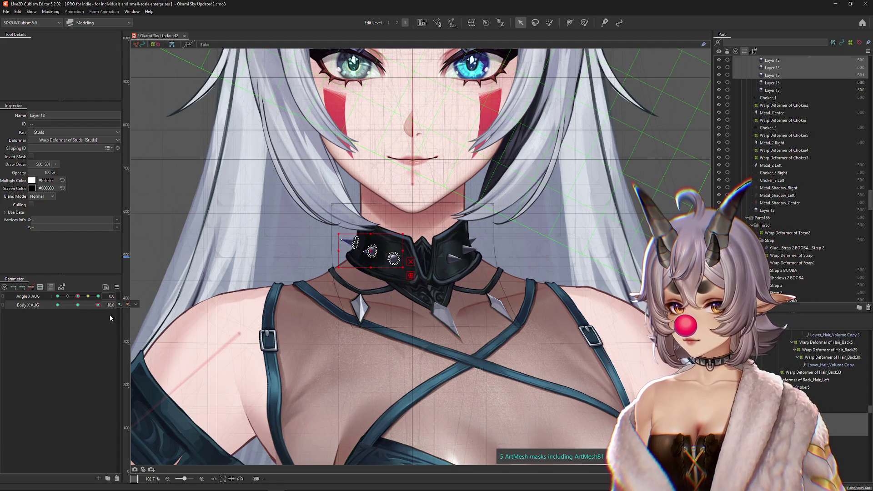
{"action": "mouse_move", "coordinate": [99, 305]}
{"action": "left_mouse_down"}
{"action": "mouse_move", "coordinate": [5, 308]}
{"action": "mouse_move", "coordinate": [109, 305]}
{"action": "mouse_move", "coordinate": [88, 297]}
{"action": "left_mouse_up"}
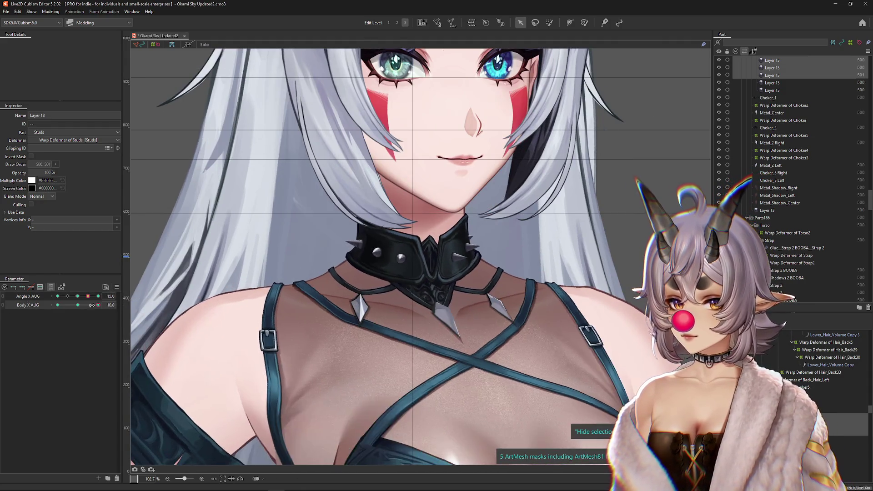
{"action": "left_click", "coordinate": [78, 296]}
Pick the choker spike mesh and sweep Angle X AUG across its range to preview the spikes
{"action": "left_click", "coordinate": [57, 305]}
{"action": "scroll", "coordinate": [358, 263], "scroll_direction": "up", "scroll_amount": 3}
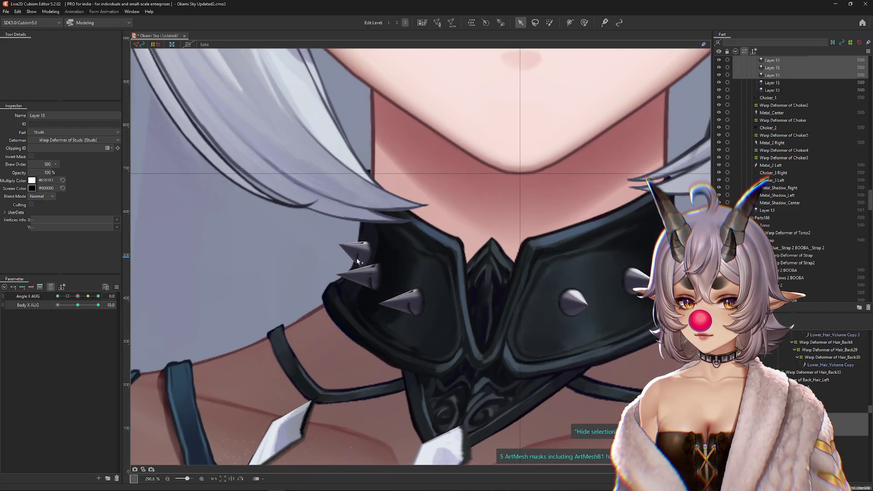
{"action": "right_click", "coordinate": [358, 263]}
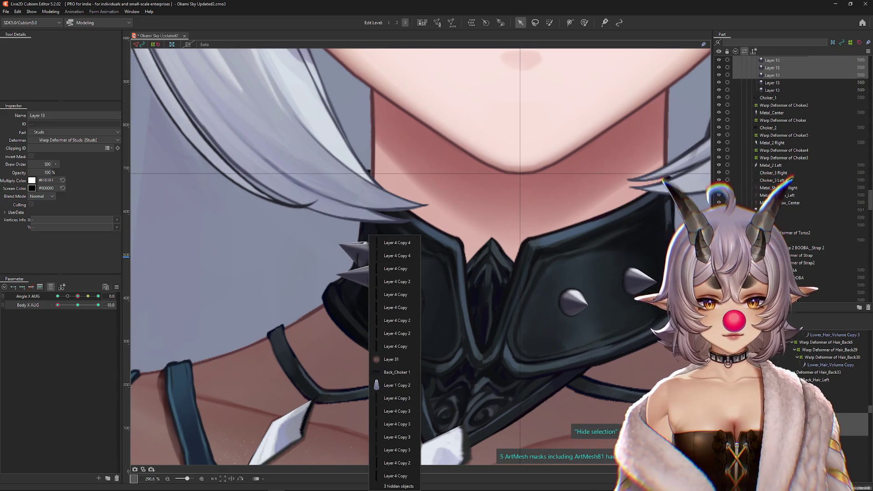
{"action": "left_click", "coordinate": [395, 385]}
{"action": "left_click", "coordinate": [80, 305]}
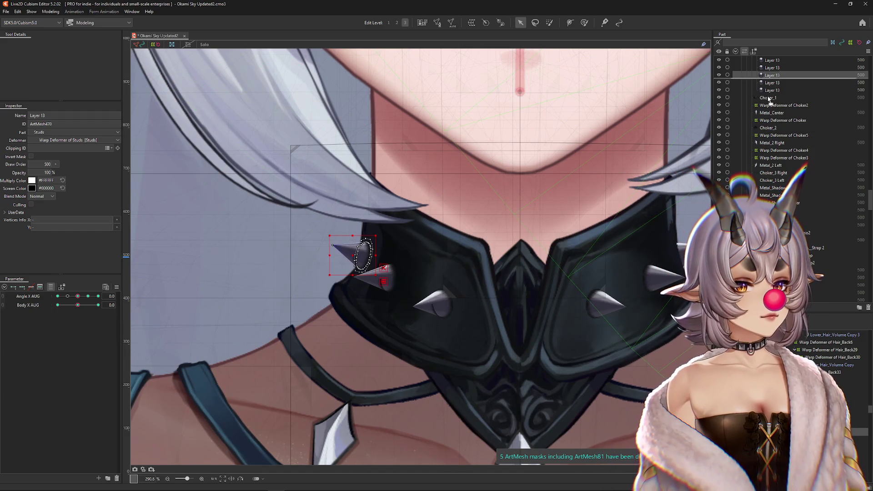
{"action": "key", "text": "ctrl+h"}
{"action": "mouse_move", "coordinate": [78, 296]}
{"action": "left_mouse_down"}
{"action": "mouse_move", "coordinate": [64, 296]}
{"action": "mouse_move", "coordinate": [140, 296]}
{"action": "left_mouse_up"}
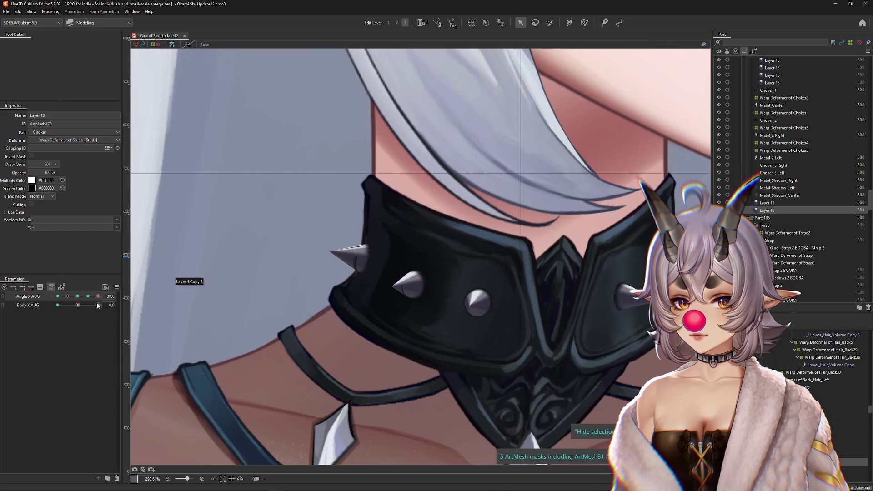
{"action": "mouse_move", "coordinate": [87, 297]}
{"action": "left_mouse_down"}
{"action": "mouse_move", "coordinate": [55, 304]}
{"action": "mouse_move", "coordinate": [79, 308]}
{"action": "left_mouse_up"}
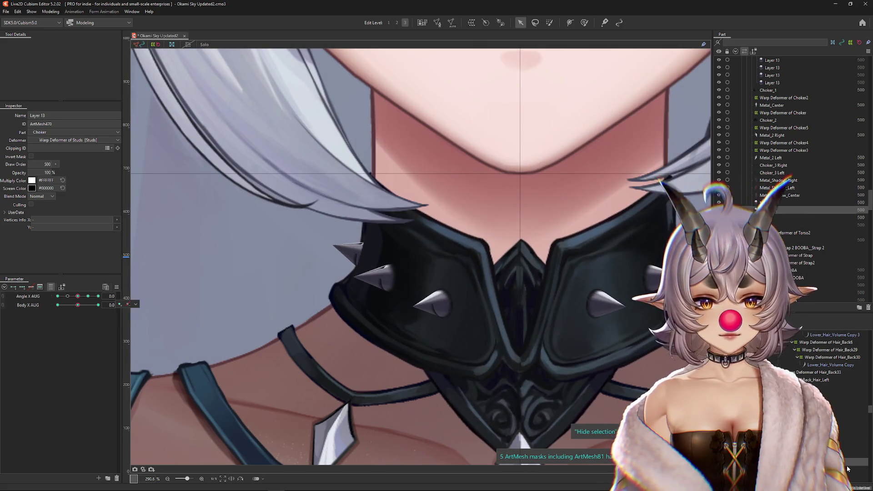
Select the left choker spike and uncheck Culling in the Inspector
{"action": "left_click", "coordinate": [565, 391]}
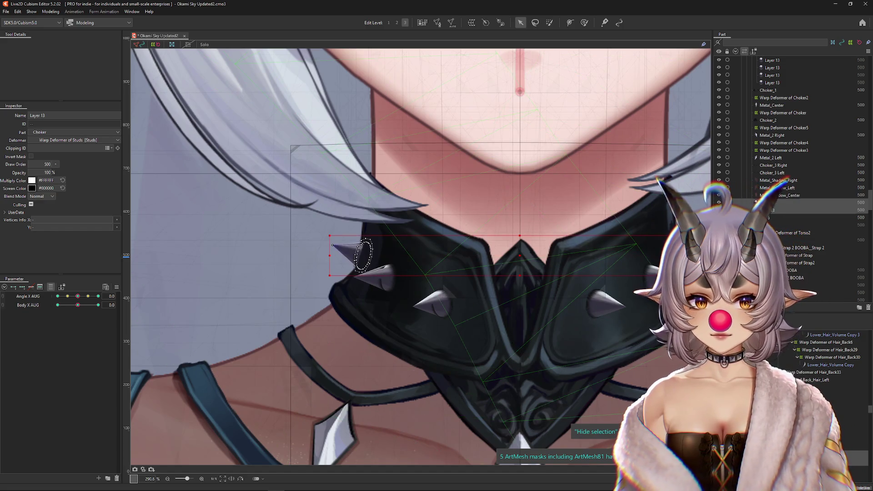
{"action": "left_click", "coordinate": [673, 255]}
{"action": "left_click", "coordinate": [387, 277]}
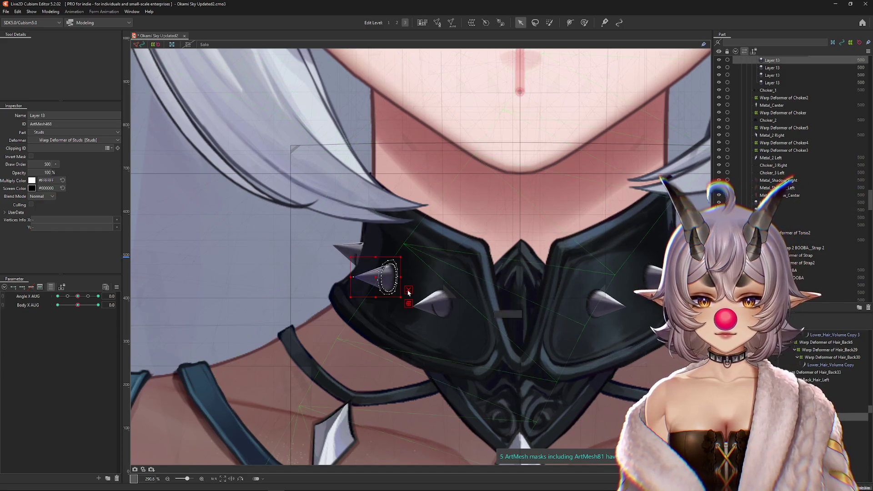
{"action": "key", "text": "ctrl+h"}
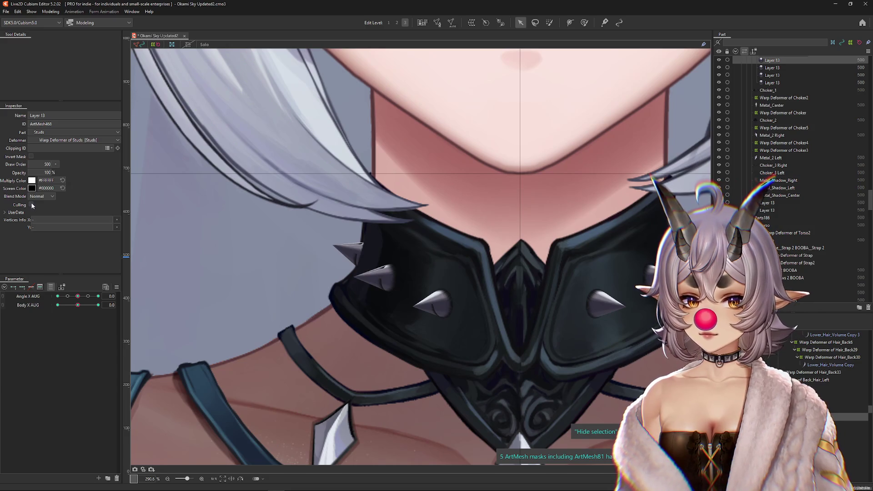
{"action": "left_click", "coordinate": [32, 205]}
{"action": "scroll", "coordinate": [449, 312], "scroll_direction": "up", "scroll_amount": 8}
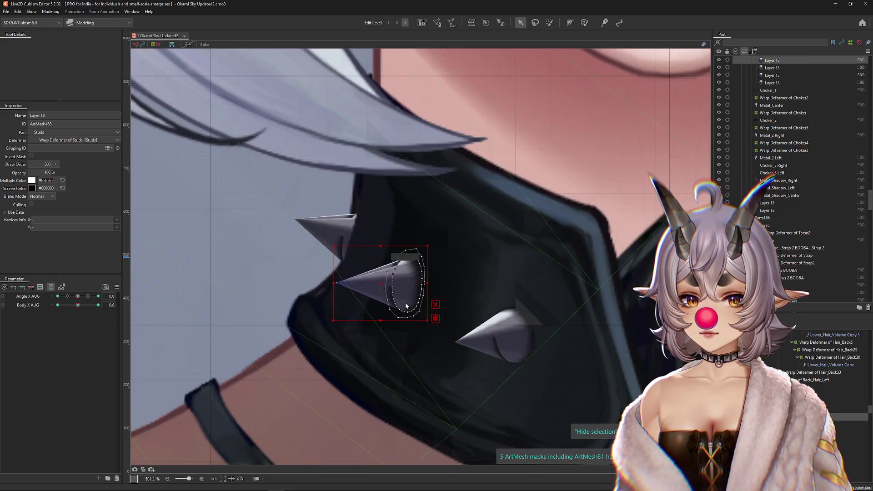
Connect the spike's outline edge to the next vertex in Mesh Edit and confirm
{"action": "left_click", "coordinate": [437, 22]}
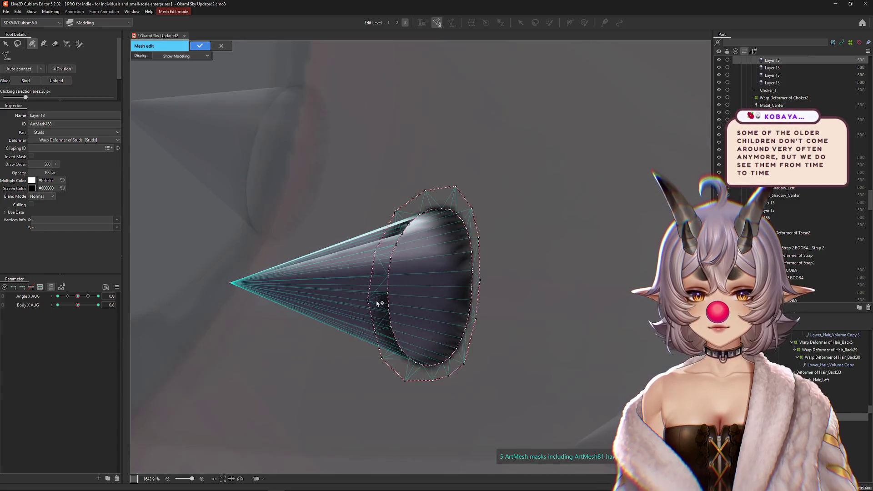
{"action": "scroll", "coordinate": [368, 301], "scroll_direction": "up", "scroll_amount": 4}
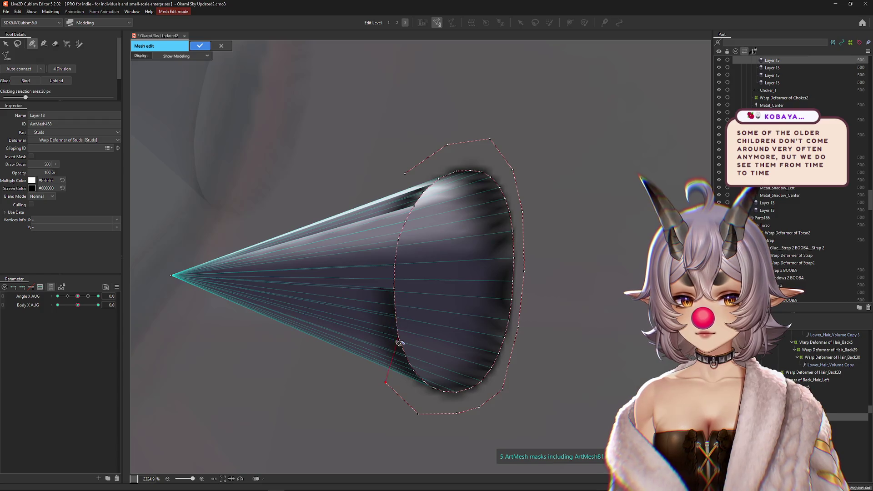
{"action": "left_click", "coordinate": [426, 383]}
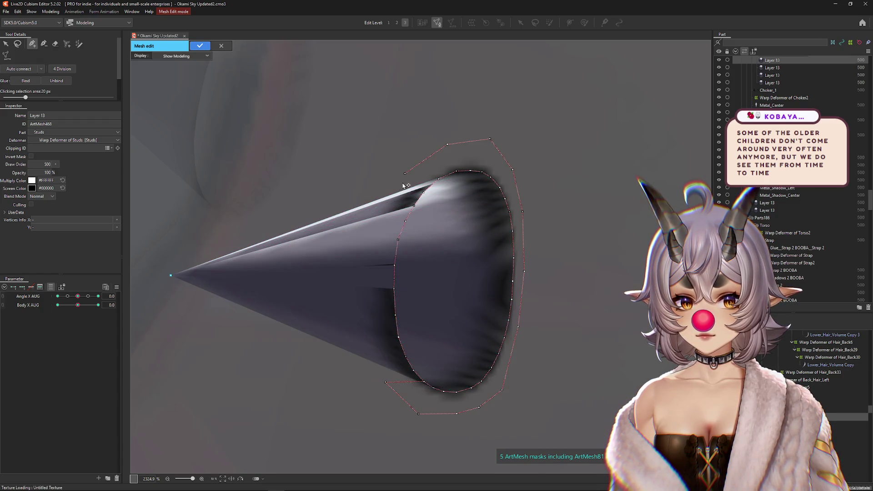
{"action": "left_click", "coordinate": [200, 45]}
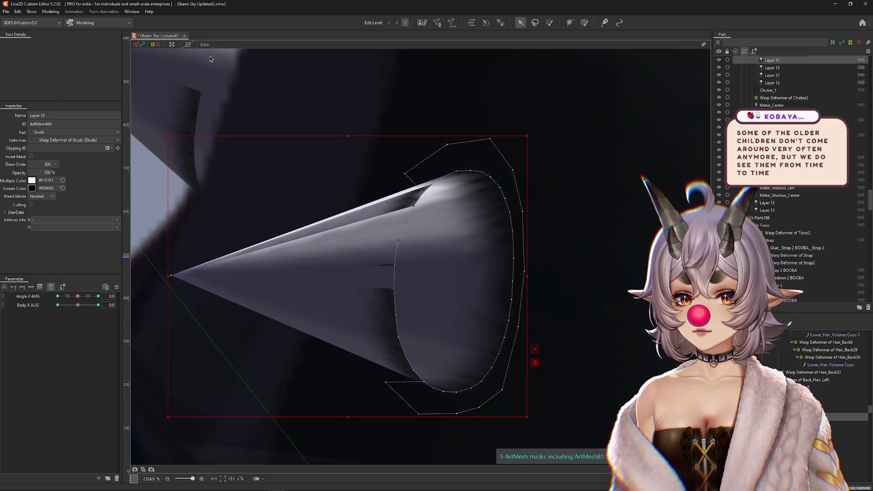
{"action": "key", "text": "ctrl+h"}
{"action": "key", "text": "ctrl+h"}
Re-edit the mesh at the cone's base, confirm, then reopen and finish once more
{"action": "left_click", "coordinate": [437, 22]}
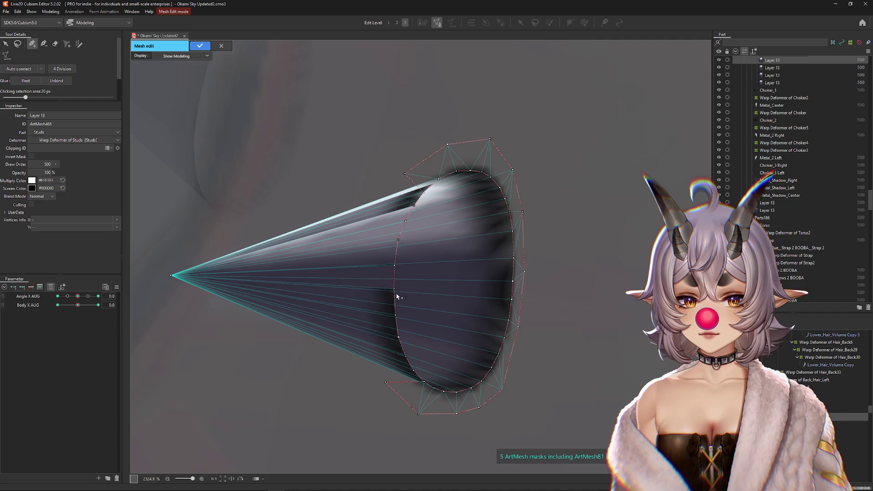
{"action": "left_click", "coordinate": [396, 298]}
{"action": "left_click", "coordinate": [200, 45]}
{"action": "left_click", "coordinate": [436, 257]}
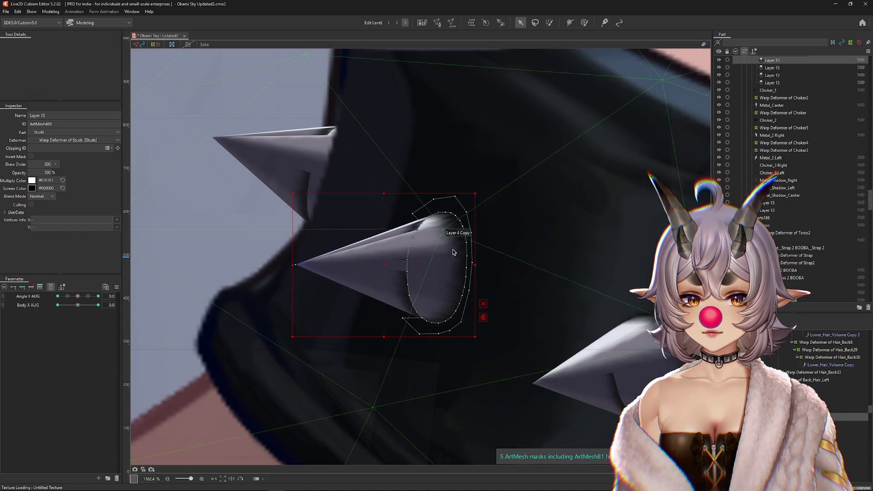
{"action": "scroll", "coordinate": [452, 253], "scroll_direction": "down", "scroll_amount": 2}
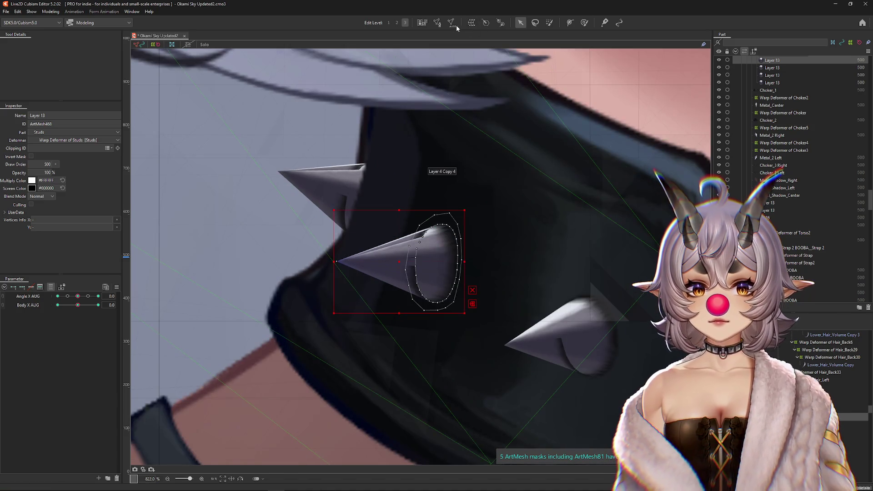
{"action": "left_click", "coordinate": [436, 24]}
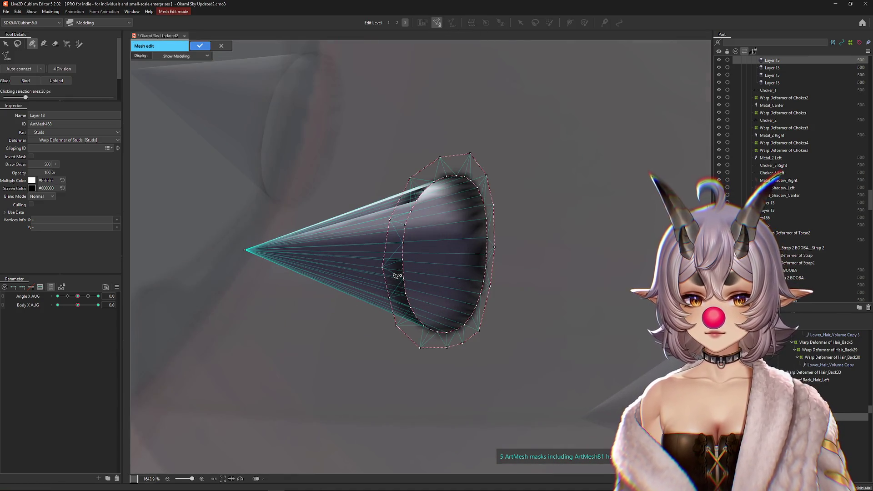
{"action": "scroll", "coordinate": [395, 277], "scroll_direction": "up", "scroll_amount": 4}
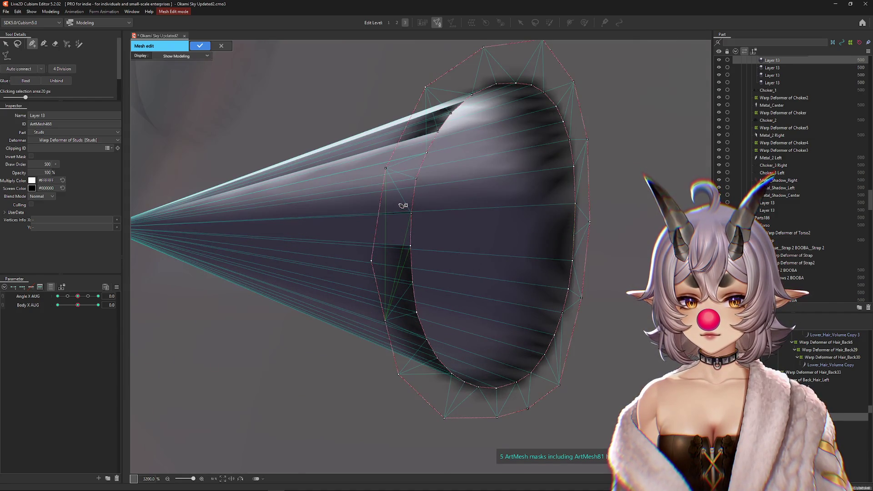
{"action": "left_click", "coordinate": [200, 46]}
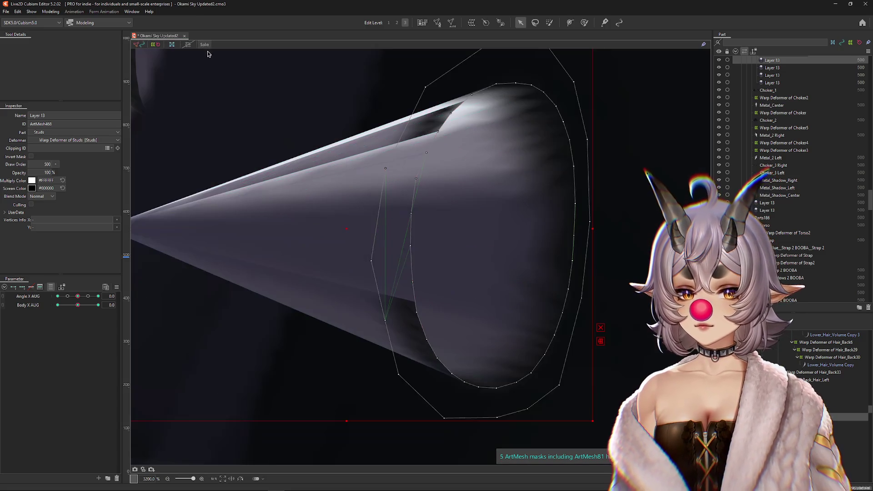
With Angle X AUG at 30, draw a new edge from a base vertex of the spike mesh
{"action": "left_click", "coordinate": [437, 22]}
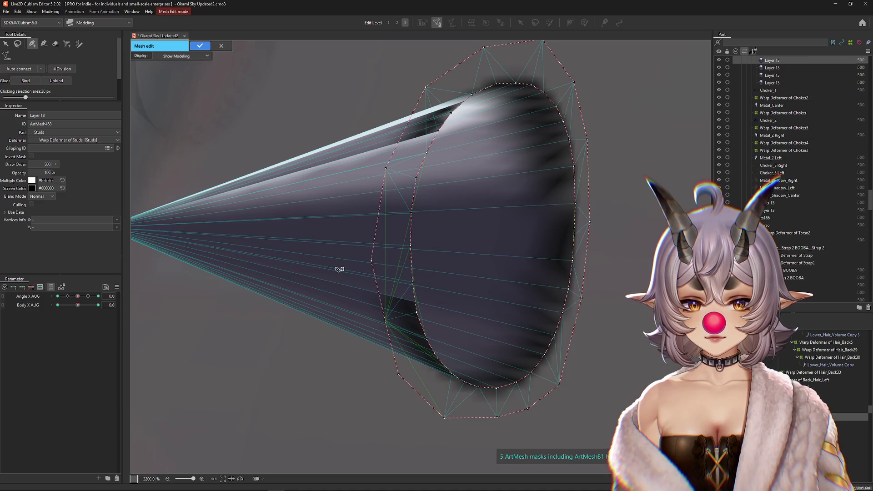
{"action": "left_click", "coordinate": [200, 46]}
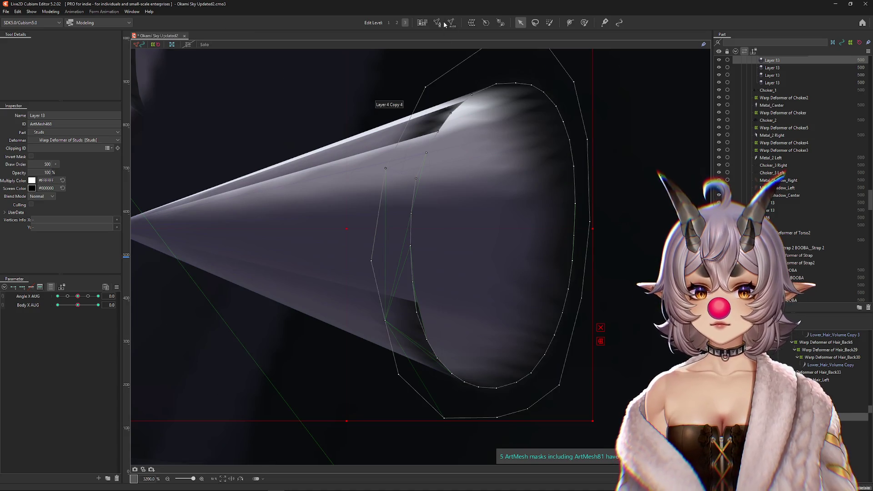
{"action": "left_click", "coordinate": [439, 22]}
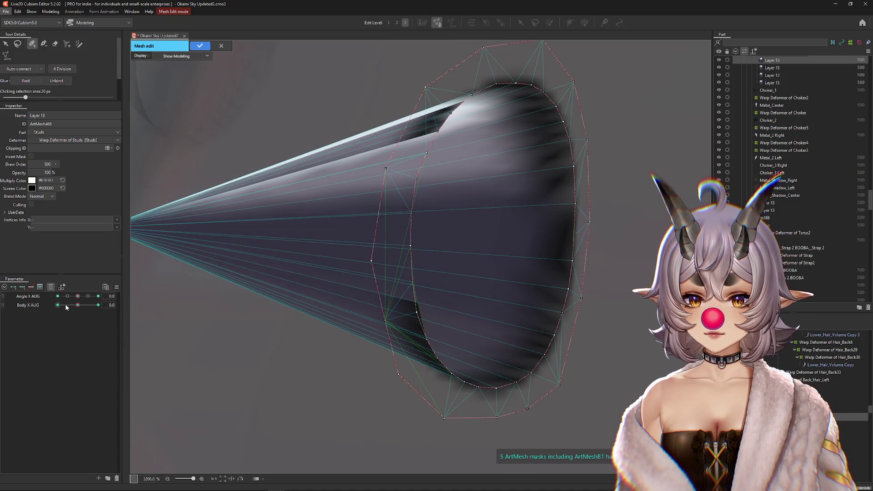
{"action": "left_click", "coordinate": [98, 296]}
{"action": "scroll", "coordinate": [521, 291], "scroll_direction": "down", "scroll_amount": 2}
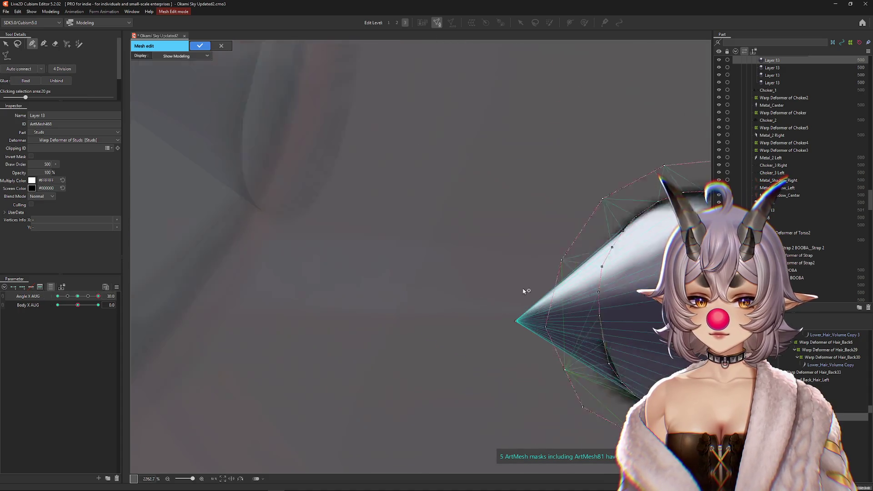
{"action": "scroll", "coordinate": [447, 276], "scroll_direction": "up", "scroll_amount": 1}
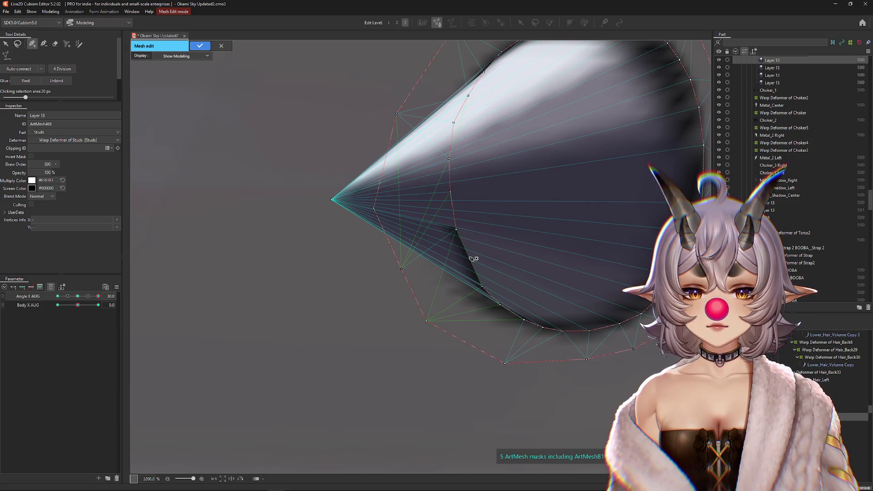
{"action": "left_click_drag", "start_coordinate": [483, 287], "coordinate": [389, 195]}
{"action": "left_click", "coordinate": [210, 48]}
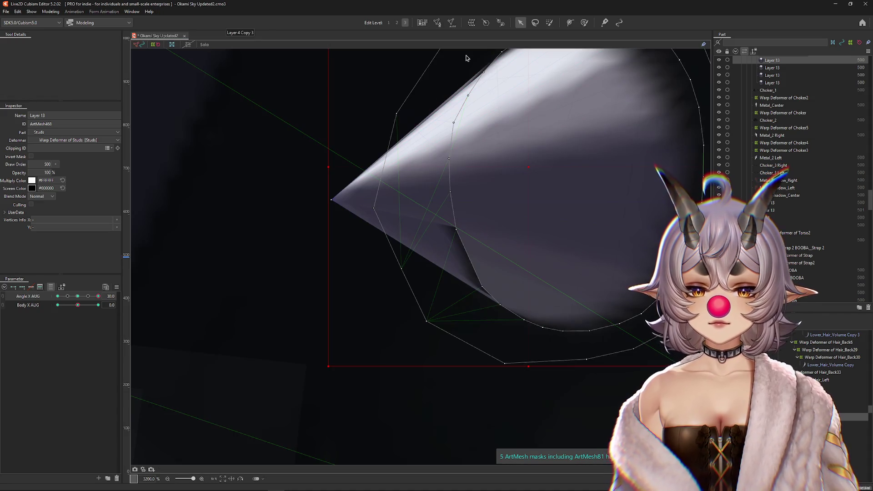
Recheck the cone at Angle X AUG -30 and 30, confirm the edits, and reset the head to 0
{"action": "left_click", "coordinate": [437, 23]}
{"action": "scroll", "coordinate": [390, 213], "scroll_direction": "down", "scroll_amount": 2}
{"action": "left_click_drag", "start_coordinate": [99, 297], "coordinate": [51, 298]}
{"action": "scroll", "coordinate": [371, 249], "scroll_direction": "up", "scroll_amount": 2}
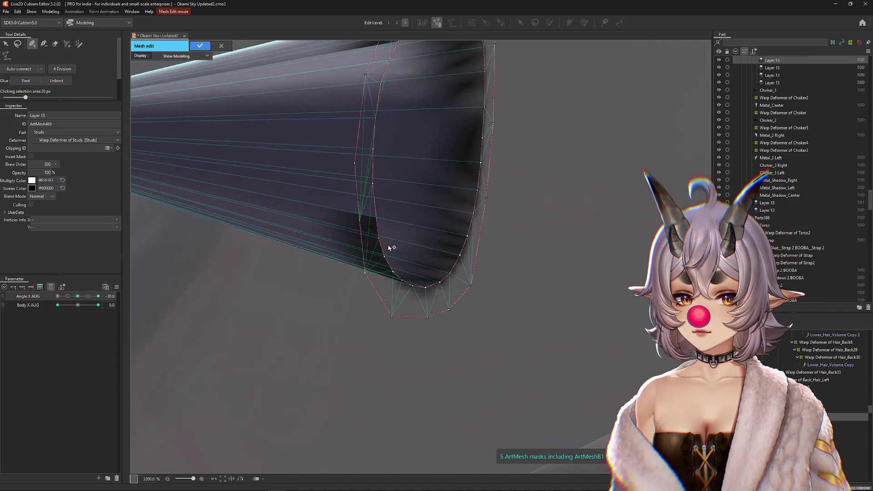
{"action": "left_click", "coordinate": [98, 296]}
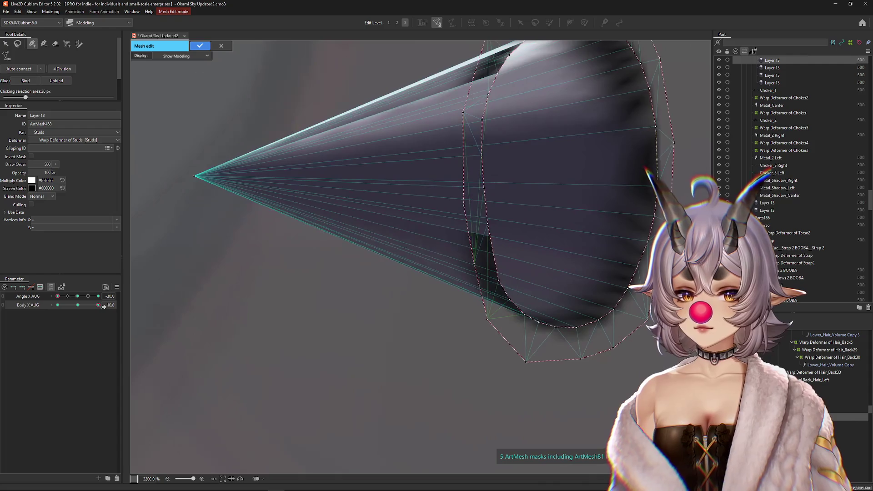
{"action": "left_click_drag", "start_coordinate": [254, 137], "coordinate": [177, 206]}
{"action": "left_click_drag", "start_coordinate": [381, 221], "coordinate": [335, 227]}
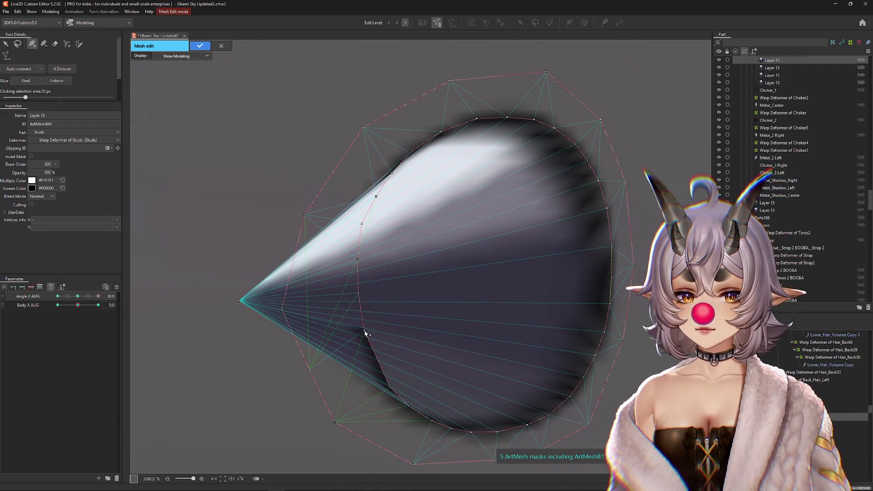
{"action": "left_click", "coordinate": [201, 45]}
{"action": "left_click", "coordinate": [78, 296]}
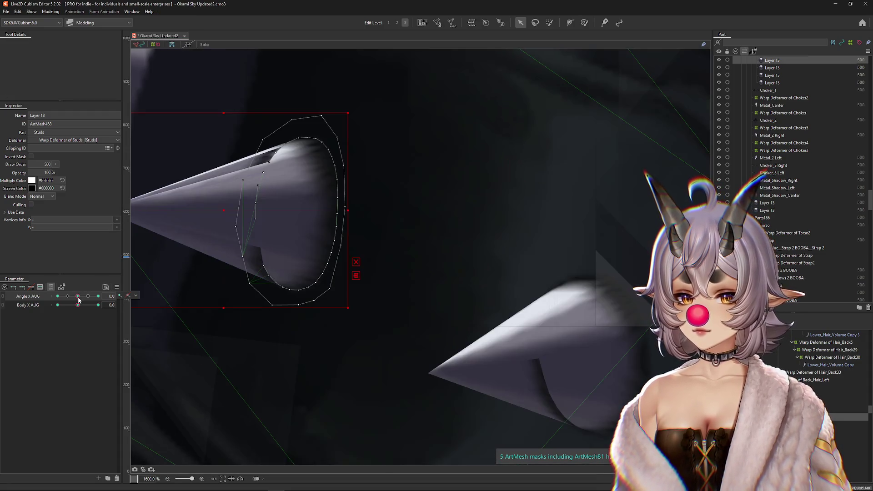
Select a choker spike mesh and return Angle X AUG from 30 to 0
{"action": "left_click", "coordinate": [88, 296]}
{"action": "left_click", "coordinate": [98, 296]}
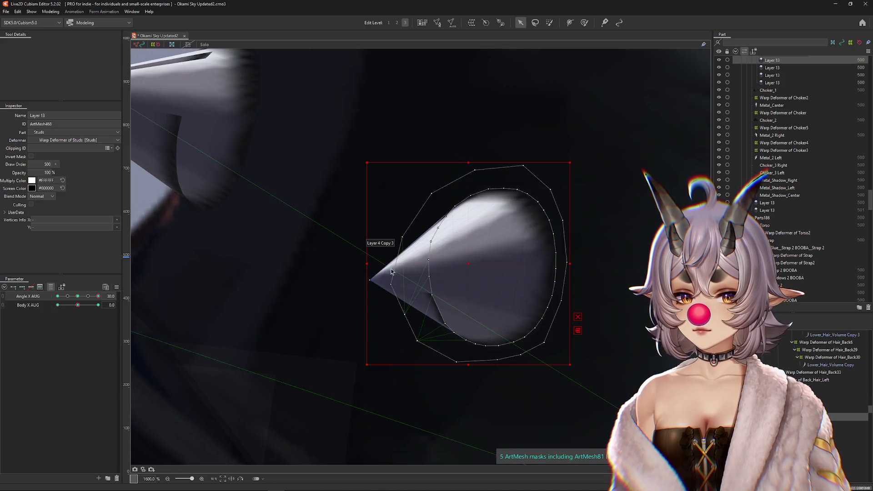
{"action": "scroll", "coordinate": [389, 271], "scroll_direction": "down", "scroll_amount": 3}
{"action": "scroll", "coordinate": [455, 300], "scroll_direction": "up", "scroll_amount": 2}
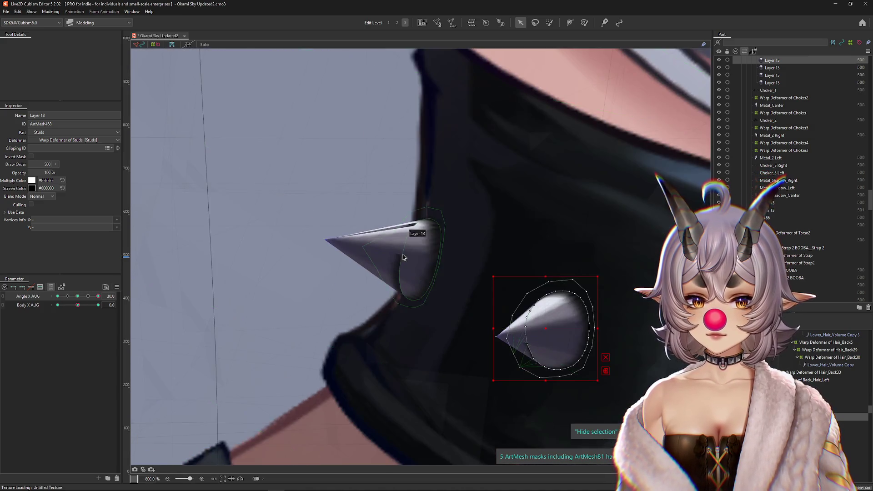
{"action": "scroll", "coordinate": [401, 255], "scroll_direction": "up", "scroll_amount": 2}
{"action": "left_click", "coordinate": [417, 272]}
{"action": "left_click", "coordinate": [439, 268]}
{"action": "left_click", "coordinate": [78, 296]}
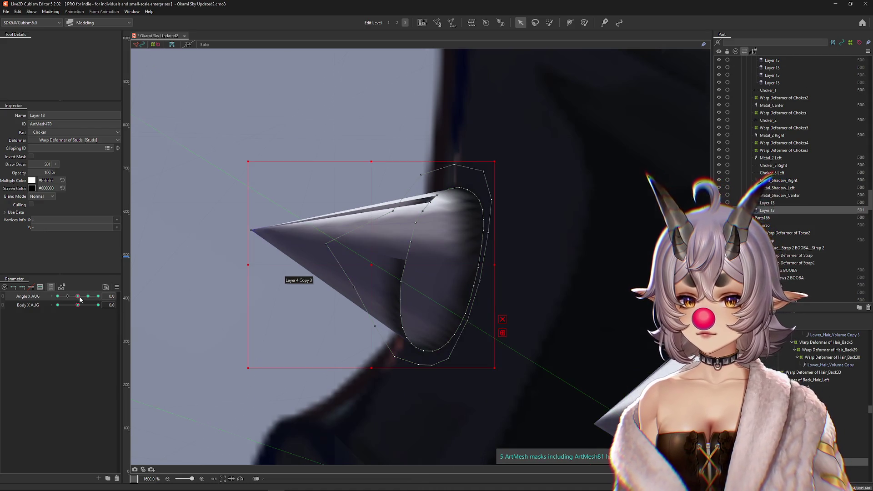
Inspect the spike's mesh in Mesh Edit, cancel without changes, and zoom out
{"action": "left_click", "coordinate": [437, 22]}
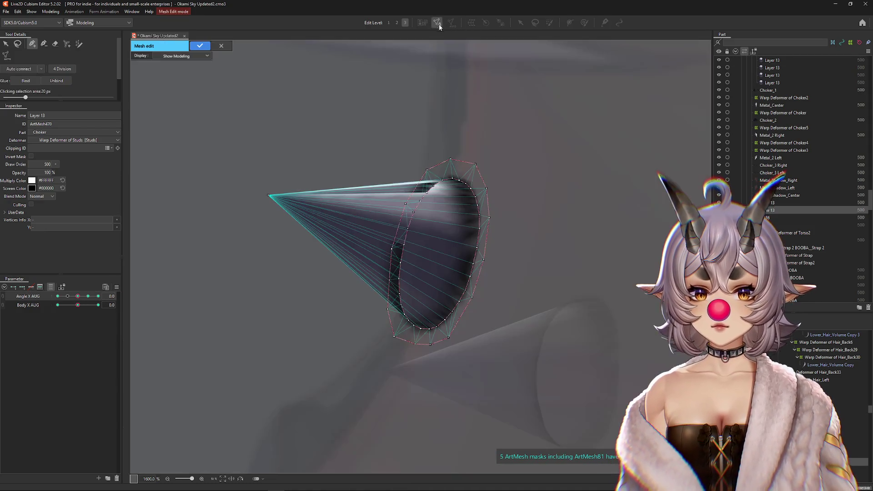
{"action": "scroll", "coordinate": [402, 259], "scroll_direction": "up", "scroll_amount": 2}
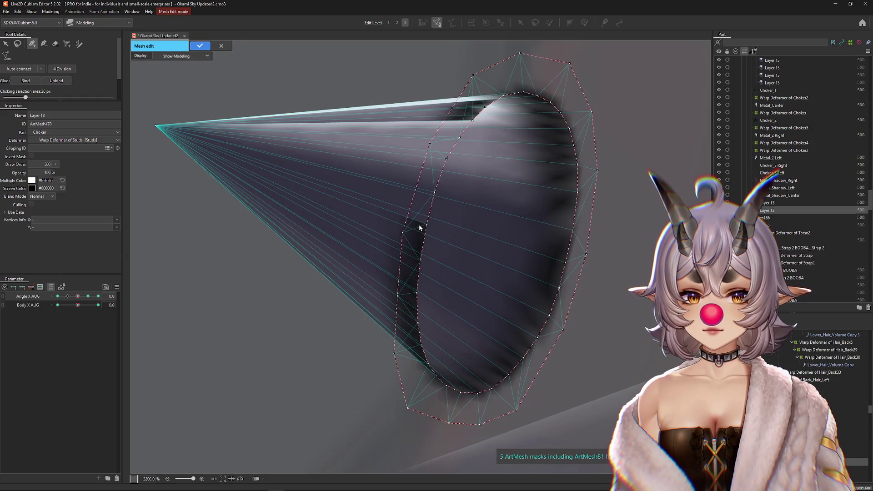
{"action": "left_click", "coordinate": [221, 48]}
{"action": "scroll", "coordinate": [401, 213], "scroll_direction": "down", "scroll_amount": 4}
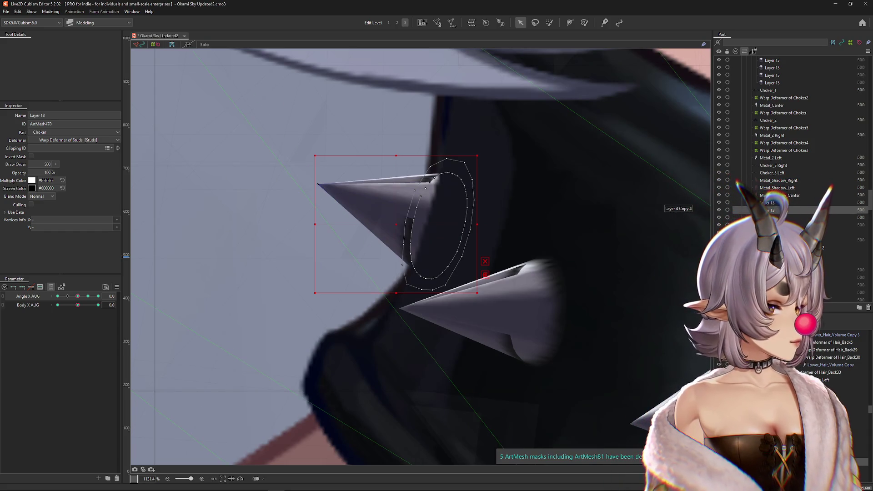
{"action": "scroll", "coordinate": [467, 304], "scroll_direction": "down", "scroll_amount": 6}
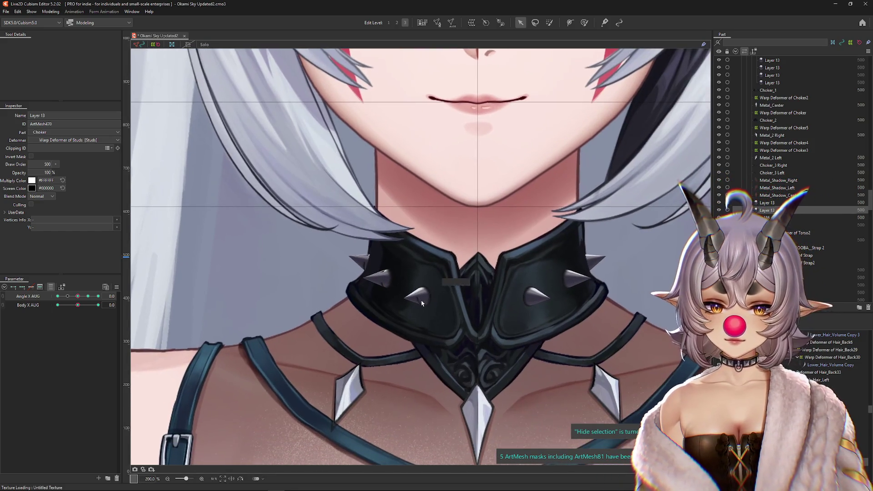
Select the Layer 13 stud mesh, undo a trial flip, and nudge an inner-ellipse vertex slightly
{"action": "scroll", "coordinate": [422, 299], "scroll_direction": "up", "scroll_amount": 5}
{"action": "left_click", "coordinate": [422, 299]}
{"action": "left_click", "coordinate": [459, 333]}
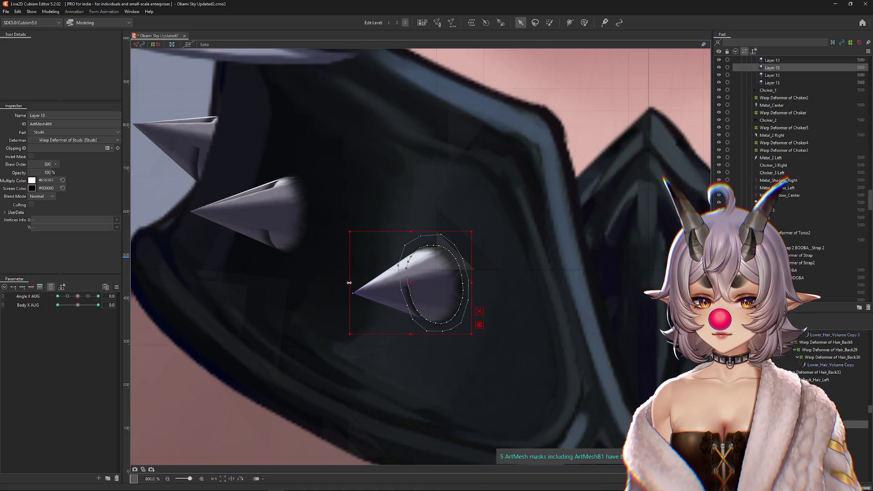
{"action": "left_click_drag", "start_coordinate": [350, 283], "coordinate": [487, 280]}
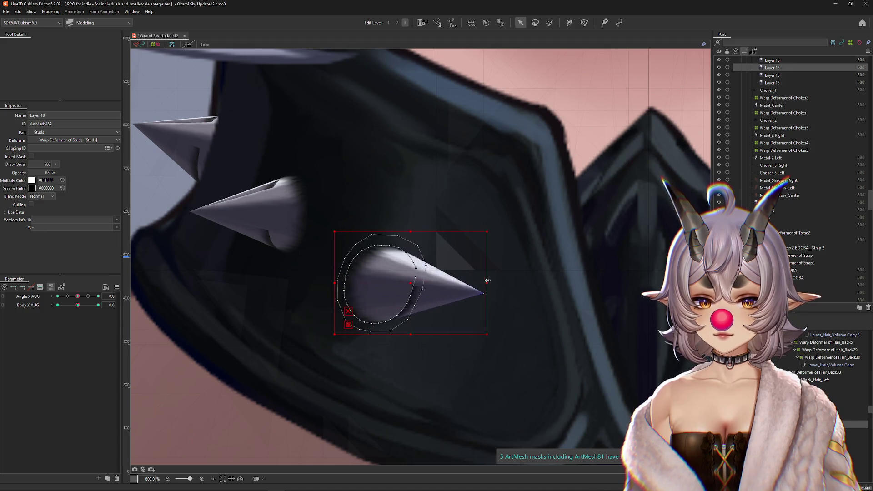
{"action": "key", "text": "ctrl+z"}
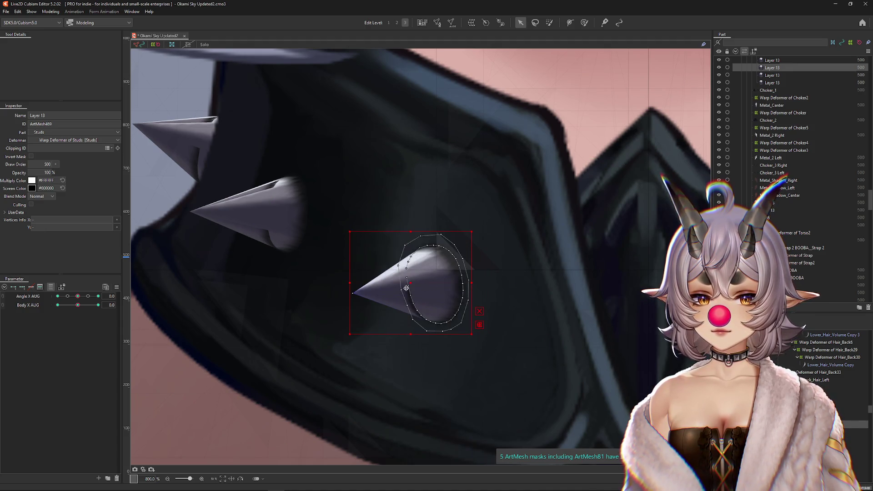
{"action": "left_click", "coordinate": [403, 290]}
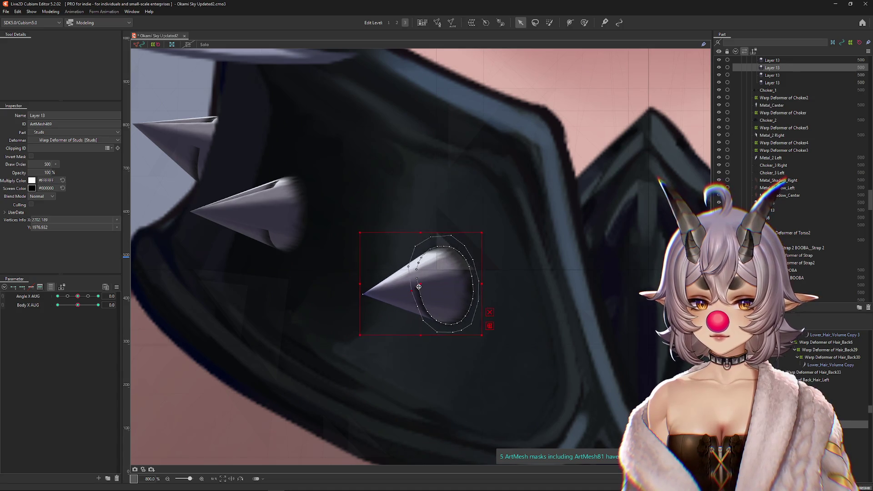
{"action": "scroll", "coordinate": [418, 291], "scroll_direction": "up", "scroll_amount": 3}
{"action": "mouse_move", "coordinate": [386, 288]}
{"action": "left_mouse_down"}
{"action": "mouse_move", "coordinate": [399, 282]}
{"action": "mouse_move", "coordinate": [405, 300]}
{"action": "left_mouse_up"}
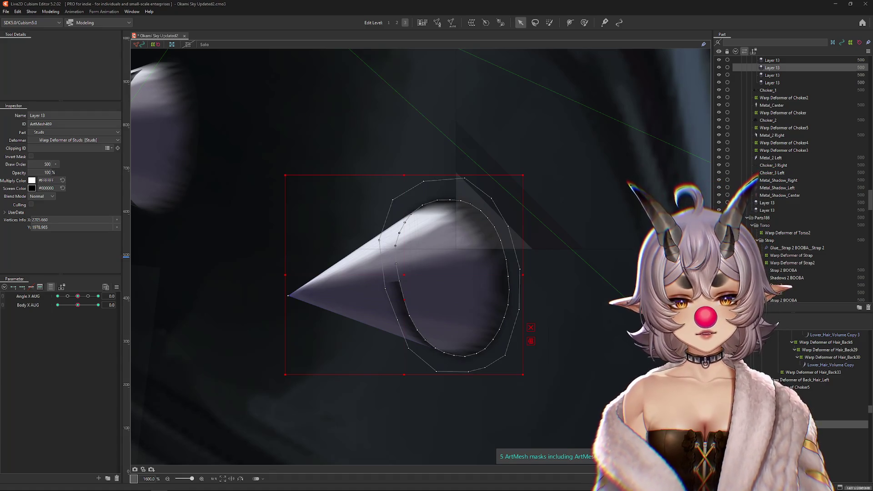
Select the Layer 13 spike mesh ArtMesh468 from the overlapping-mesh list
{"action": "scroll", "coordinate": [471, 203], "scroll_direction": "down", "scroll_amount": 5}
{"action": "scroll", "coordinate": [415, 234], "scroll_direction": "up", "scroll_amount": 4}
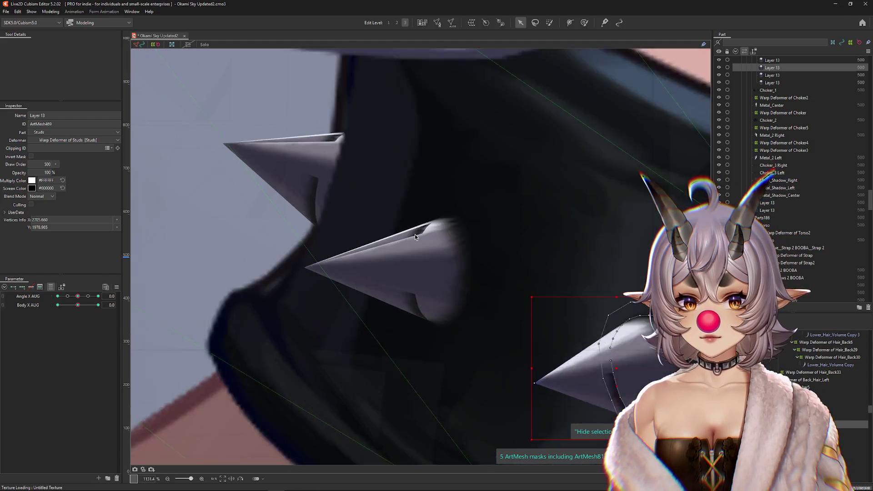
{"action": "scroll", "coordinate": [415, 233], "scroll_direction": "up", "scroll_amount": 1}
{"action": "right_click", "coordinate": [421, 249]}
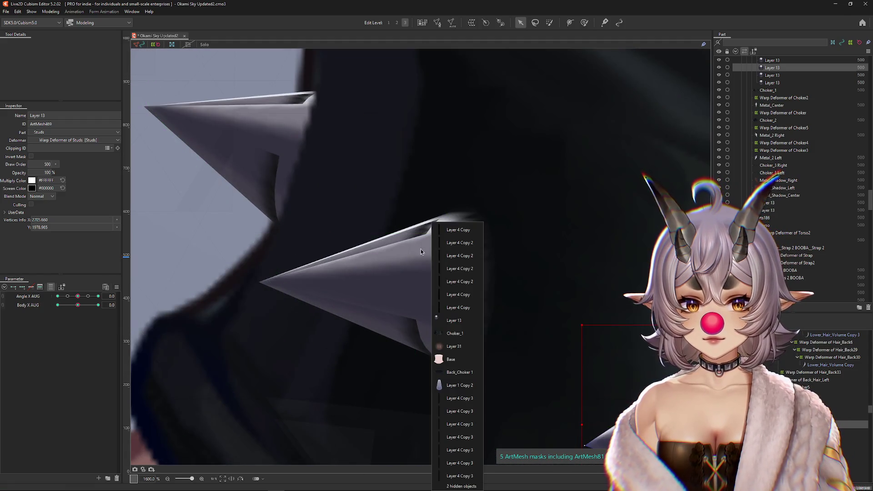
{"action": "left_click", "coordinate": [444, 312]}
{"action": "left_click", "coordinate": [444, 312]}
{"action": "scroll", "coordinate": [433, 264], "scroll_direction": "down", "scroll_amount": 2}
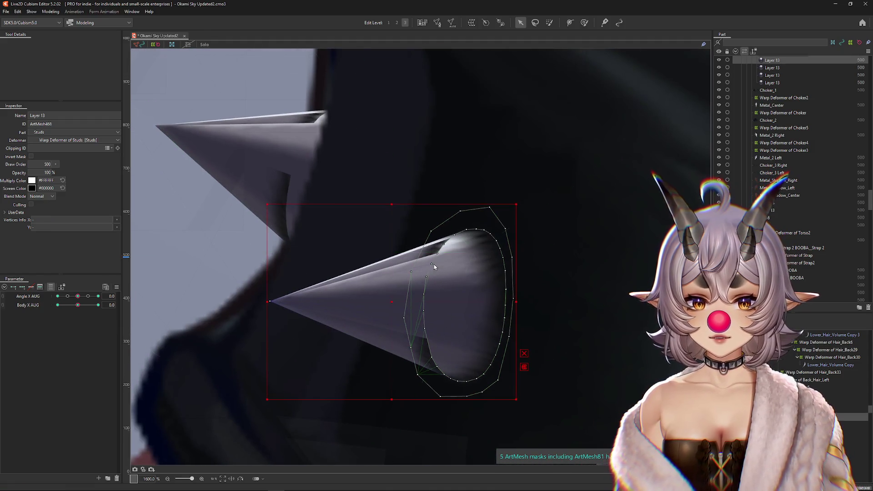
Inspect the spike's mesh in Mesh Edit and accept it unchanged
{"action": "left_click", "coordinate": [437, 23]}
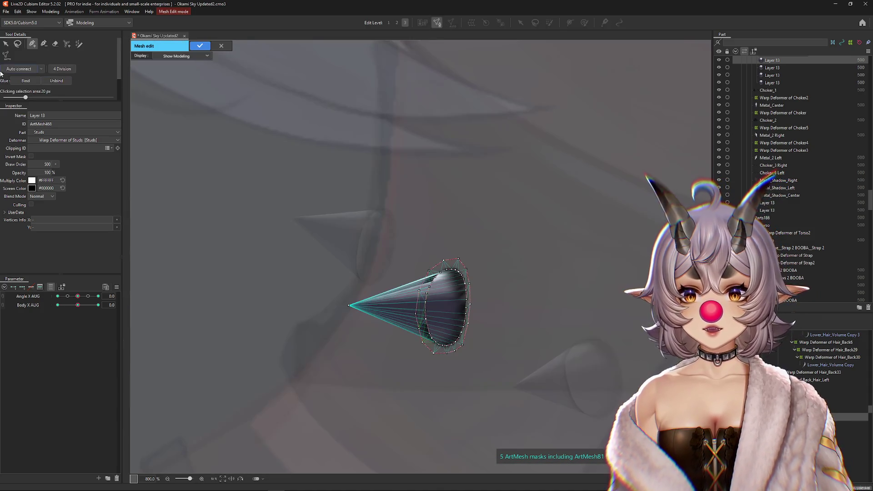
{"action": "scroll", "coordinate": [437, 344], "scroll_direction": "up", "scroll_amount": 2}
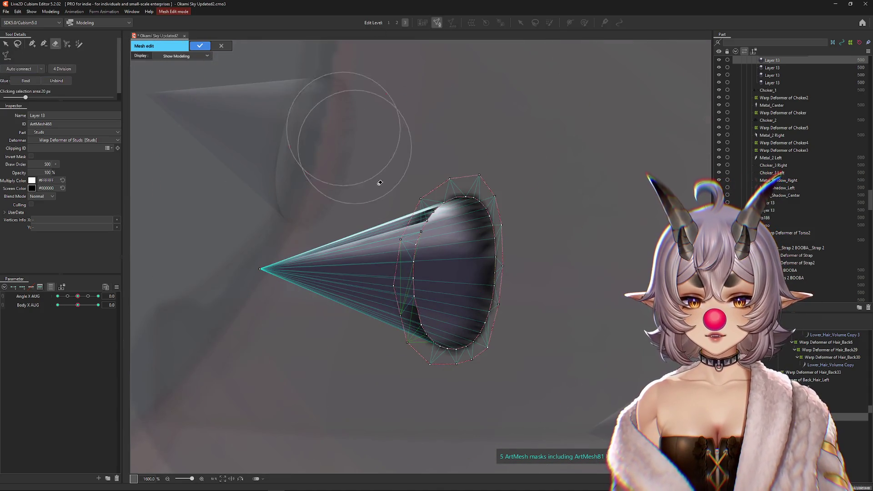
{"action": "scroll", "coordinate": [412, 240], "scroll_direction": "up", "scroll_amount": 2}
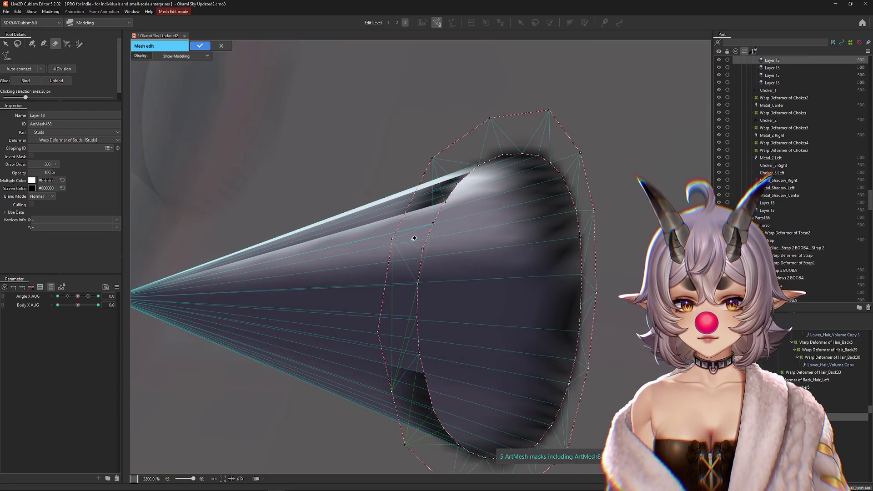
{"action": "left_click_drag", "start_coordinate": [412, 386], "coordinate": [388, 288]}
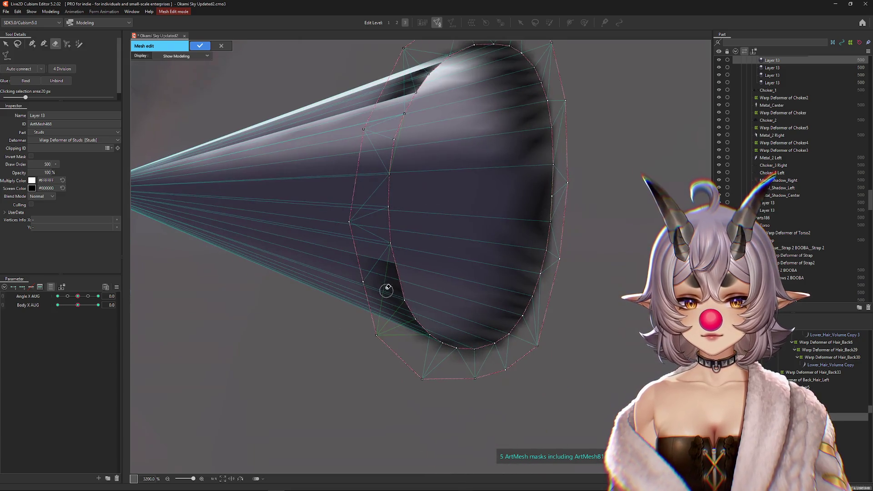
{"action": "scroll", "coordinate": [454, 300], "scroll_direction": "up", "scroll_amount": 5}
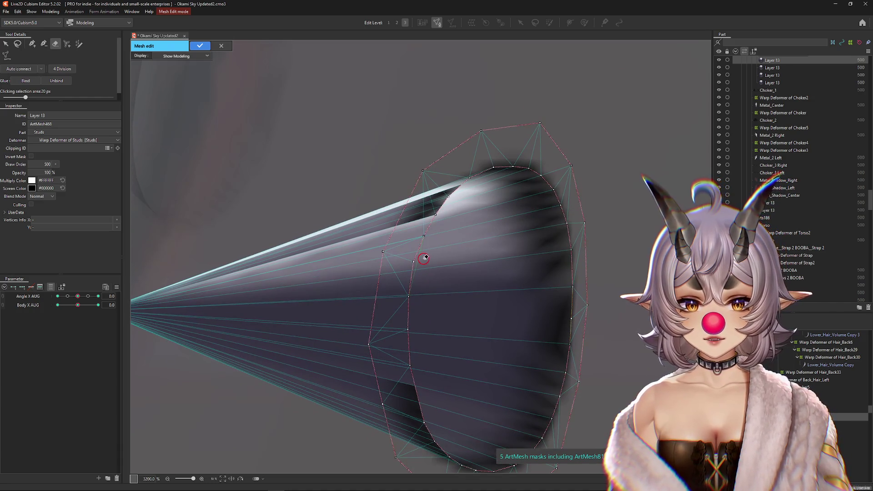
{"action": "left_click", "coordinate": [200, 46]}
Toggle culling on and back off for the spike mesh
{"action": "scroll", "coordinate": [328, 191], "scroll_direction": "down", "scroll_amount": 5}
{"action": "scroll", "coordinate": [323, 199], "scroll_direction": "down", "scroll_amount": 2}
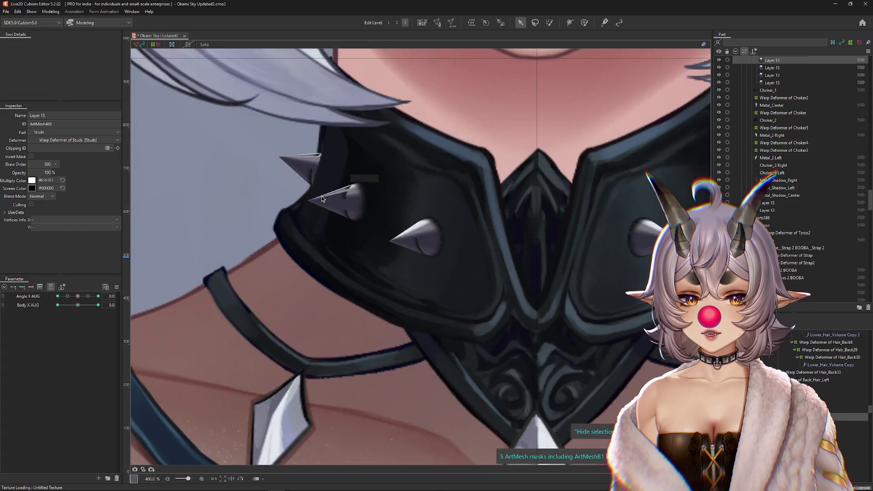
{"action": "scroll", "coordinate": [323, 199], "scroll_direction": "up", "scroll_amount": 1}
{"action": "scroll", "coordinate": [363, 191], "scroll_direction": "down", "scroll_amount": 5}
{"action": "scroll", "coordinate": [439, 273], "scroll_direction": "up", "scroll_amount": 2}
{"action": "scroll", "coordinate": [410, 275], "scroll_direction": "up", "scroll_amount": 1}
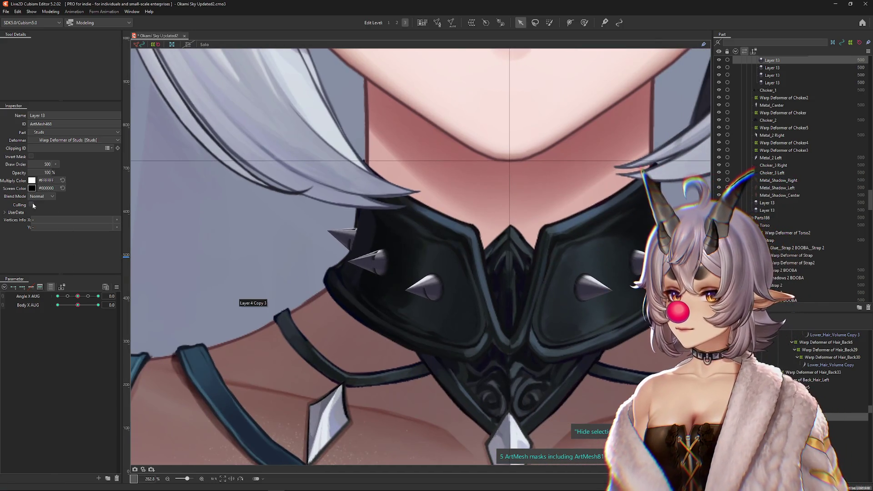
{"action": "left_click", "coordinate": [31, 205]}
{"action": "left_click", "coordinate": [31, 205]}
Turn the head to Angle X AUG 30 and hide the selection outline
{"action": "left_click_drag", "start_coordinate": [78, 297], "coordinate": [98, 296]}
{"action": "scroll", "coordinate": [392, 272], "scroll_direction": "up", "scroll_amount": 2}
{"action": "key", "text": "h"}
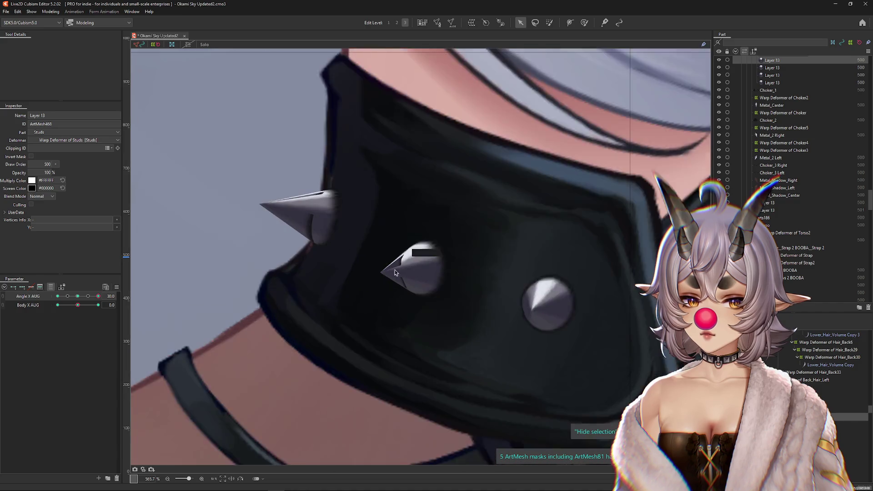
{"action": "scroll", "coordinate": [392, 273], "scroll_direction": "up", "scroll_amount": 1}
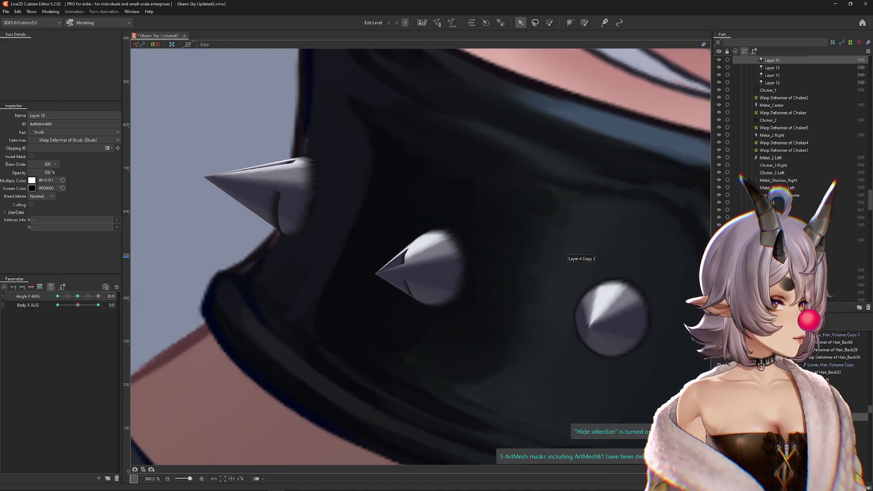
Replace the spike's tip vertex with a new centre vertex and confirm the mesh
{"action": "left_click", "coordinate": [437, 22]}
{"action": "scroll", "coordinate": [364, 255], "scroll_direction": "up", "scroll_amount": 4}
{"action": "scroll", "coordinate": [345, 299], "scroll_direction": "down", "scroll_amount": 2}
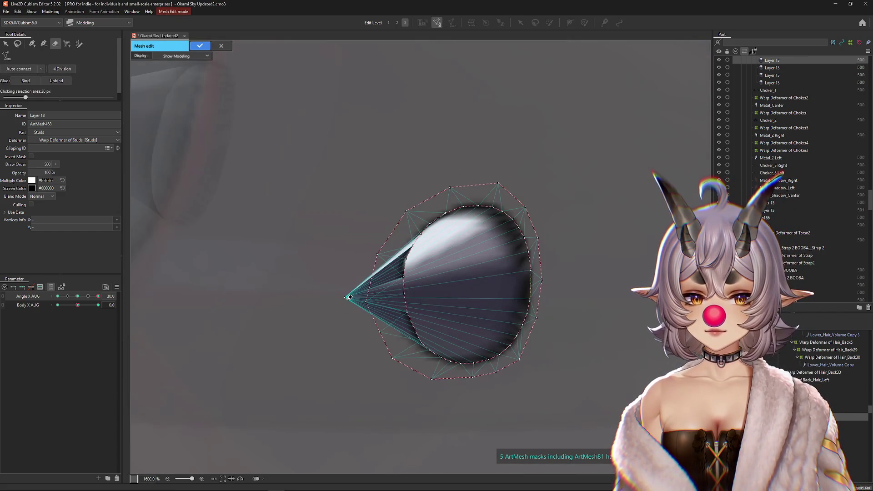
{"action": "left_click", "coordinate": [347, 295]}
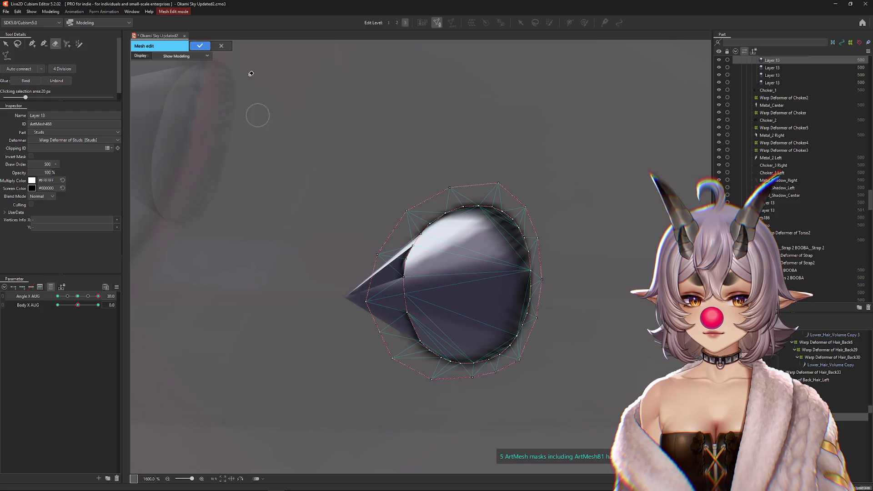
{"action": "left_click", "coordinate": [202, 48]}
{"action": "left_click", "coordinate": [437, 22]}
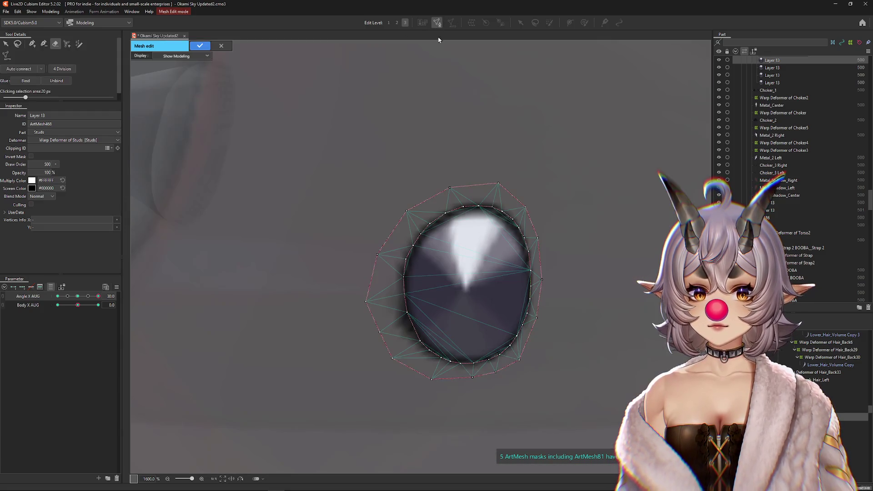
{"action": "left_click", "coordinate": [32, 43]}
{"action": "left_click", "coordinate": [464, 290]}
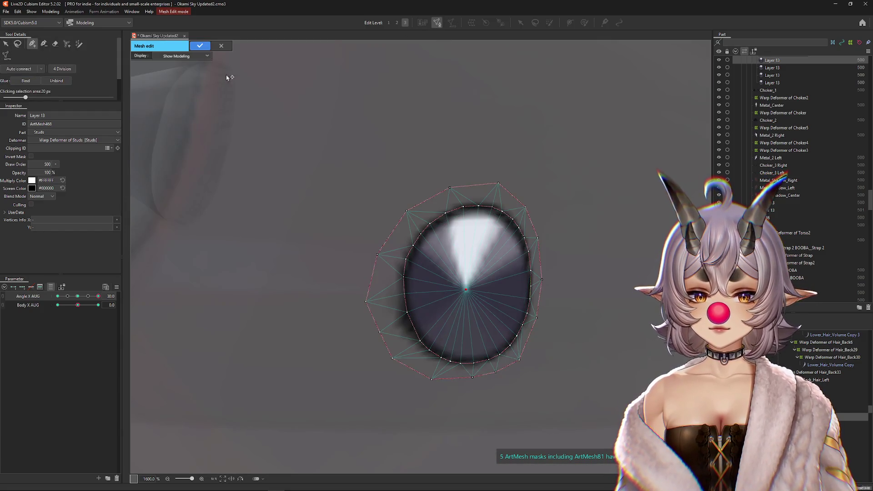
{"action": "left_click", "coordinate": [200, 45]}
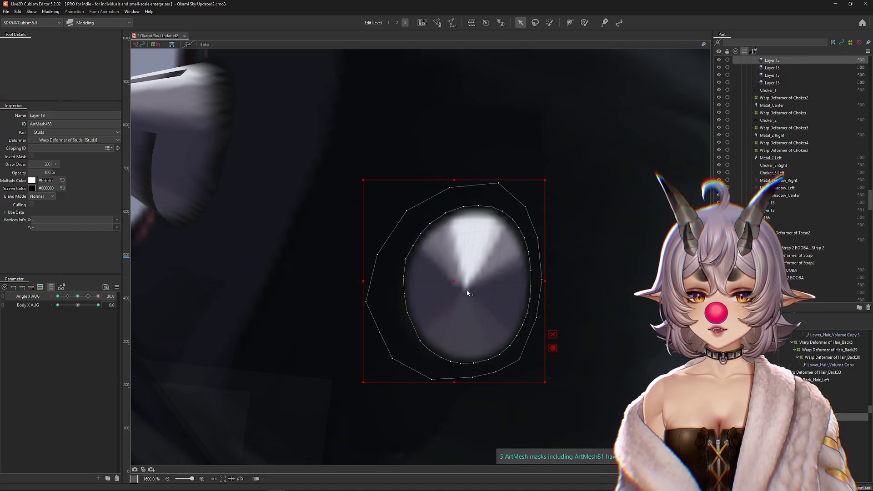
Pull the centre vertex left into a cone tip at Angle X AUG 30
{"action": "left_click_drag", "start_coordinate": [466, 290], "coordinate": [338, 290]}
{"action": "key", "text": "ctrl+z"}
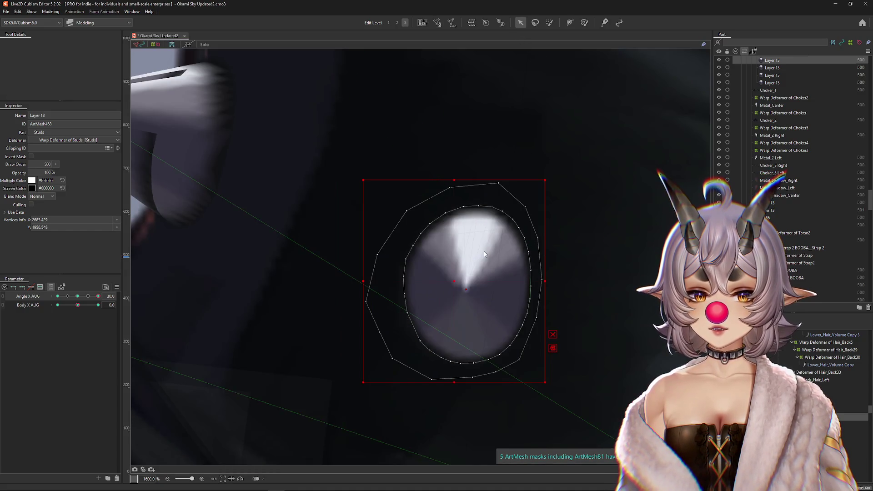
{"action": "key", "text": "ctrl+y"}
{"action": "scroll", "coordinate": [484, 254], "scroll_direction": "down", "scroll_amount": 4}
{"action": "scroll", "coordinate": [484, 255], "scroll_direction": "down", "scroll_amount": 5}
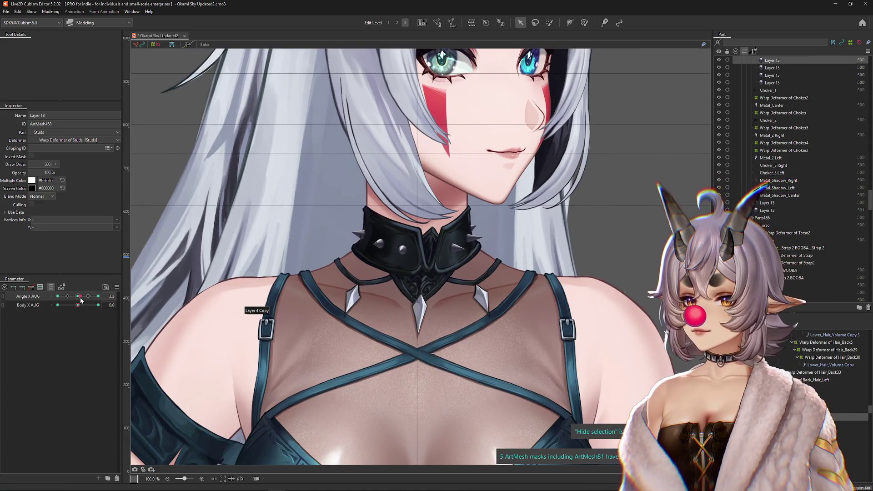
Set Angle X AUG to -30 and test physics by shaking the preview model
{"action": "left_click", "coordinate": [58, 296]}
{"action": "left_click", "coordinate": [46, 11]}
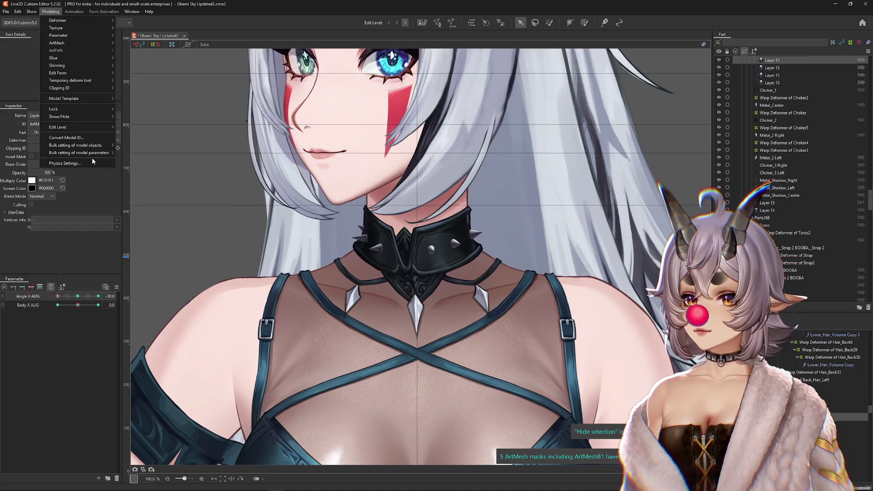
{"action": "left_click", "coordinate": [115, 165]}
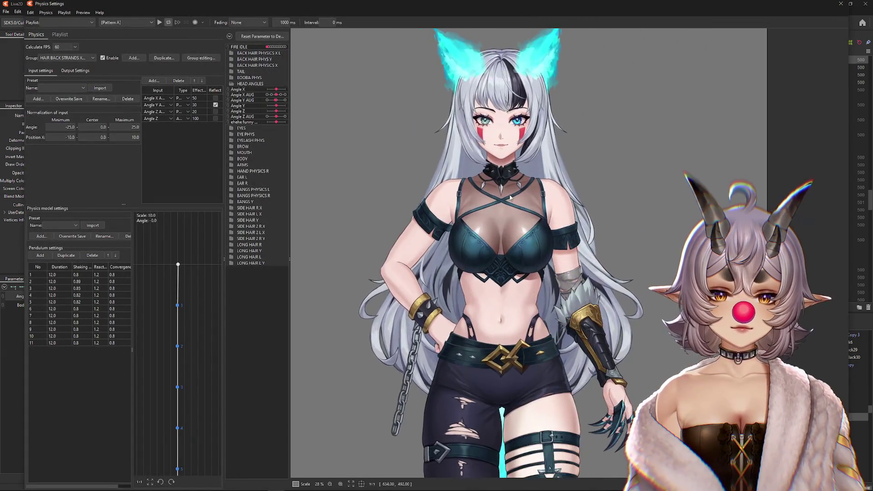
{"action": "scroll", "coordinate": [663, 251], "scroll_direction": "up", "scroll_amount": 3}
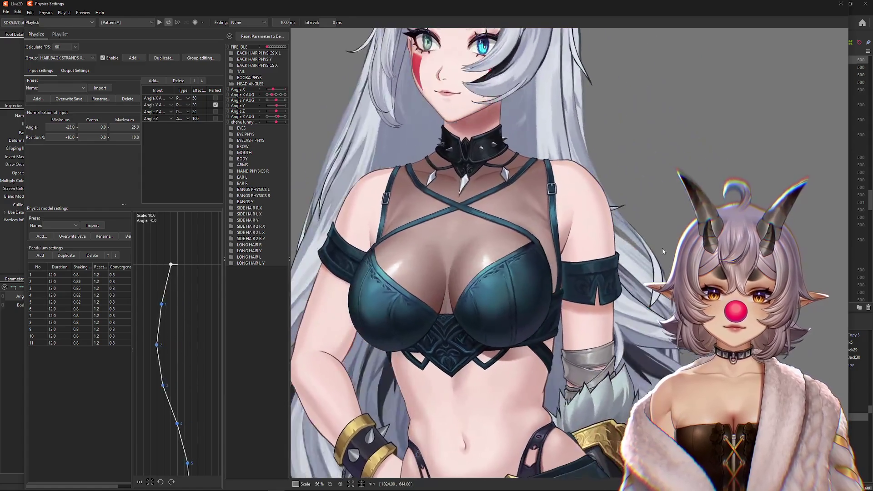
{"action": "mouse_move", "coordinate": [663, 252]}
{"action": "left_mouse_down"}
{"action": "mouse_move", "coordinate": [619, 136]}
{"action": "mouse_move", "coordinate": [601, 182]}
{"action": "mouse_move", "coordinate": [588, 82]}
{"action": "mouse_move", "coordinate": [679, 152]}
{"action": "left_mouse_up"}
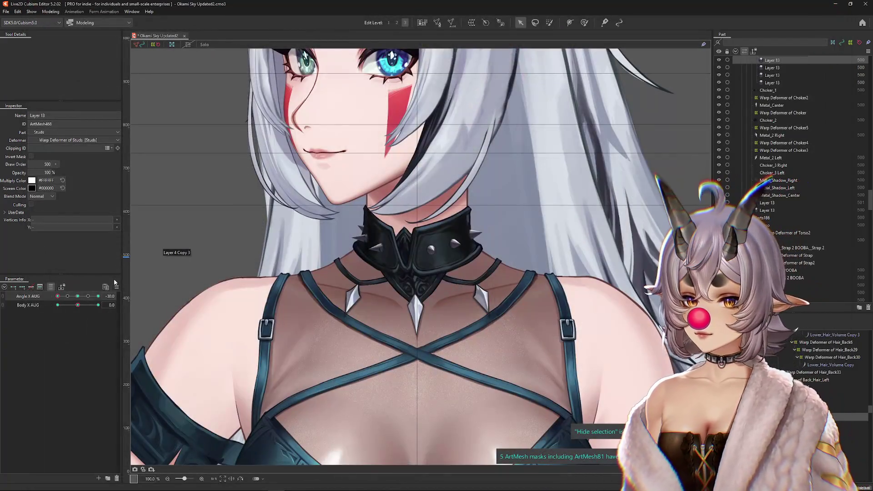
Reset all parameters to default values and expand every parameter group
{"action": "left_click", "coordinate": [116, 286]}
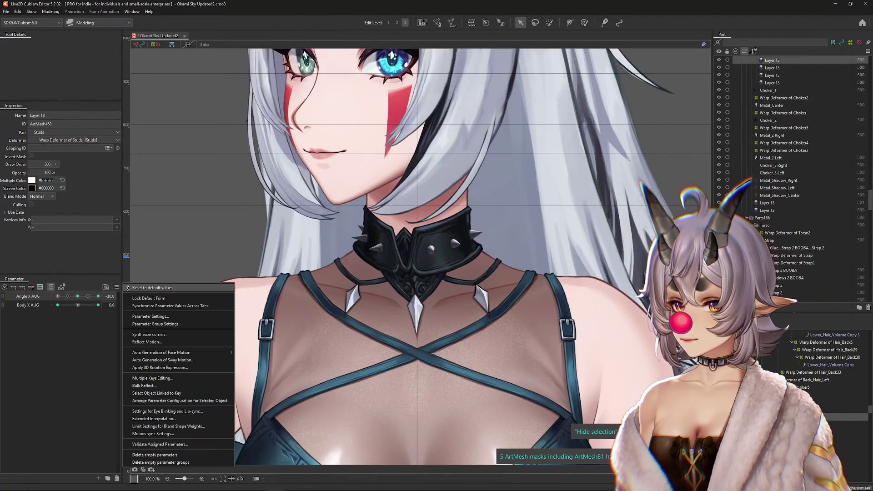
{"action": "left_click", "coordinate": [132, 296]}
{"action": "left_click", "coordinate": [118, 286]}
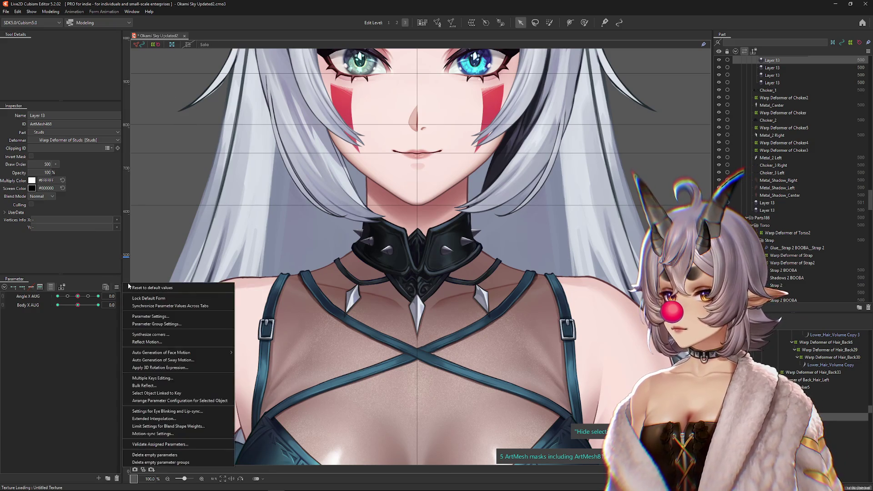
{"action": "key", "text": "Escape"}
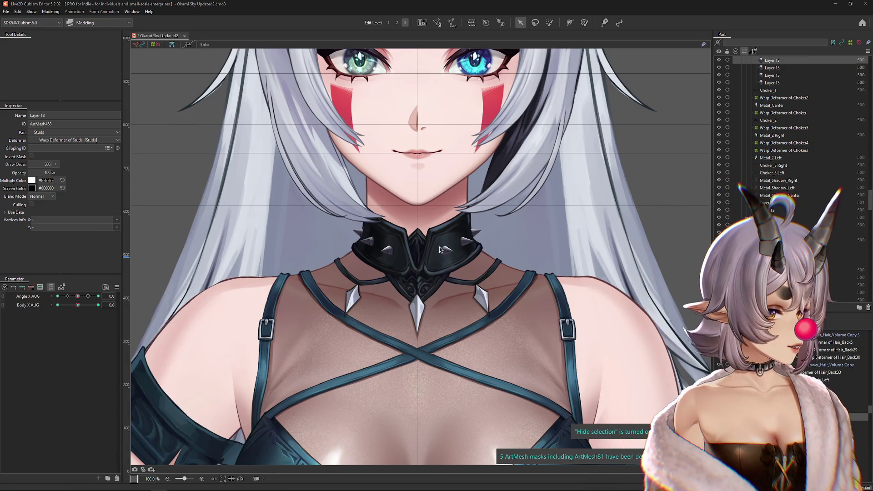
{"action": "scroll", "coordinate": [498, 249], "scroll_direction": "down", "scroll_amount": 3}
{"action": "left_click", "coordinate": [118, 287]}
{"action": "left_click", "coordinate": [137, 319]}
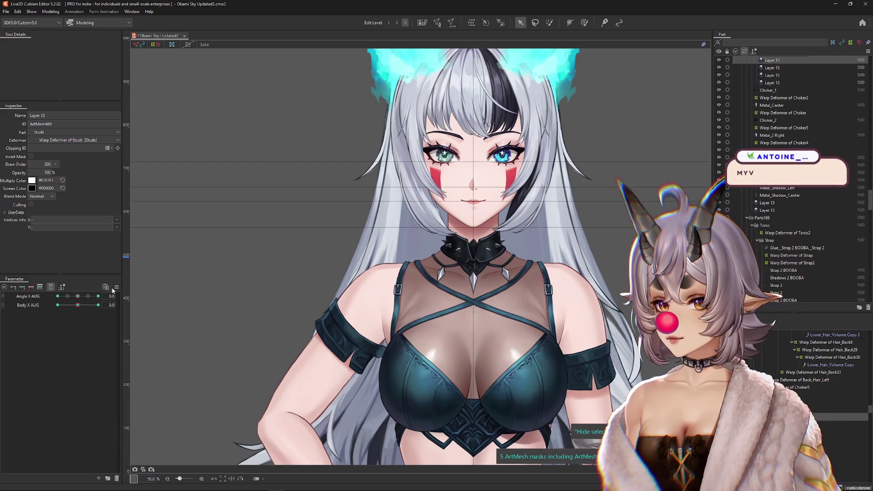
Switch to the Weight tool and frame the view on the chest and torso
{"action": "left_click", "coordinate": [584, 22]}
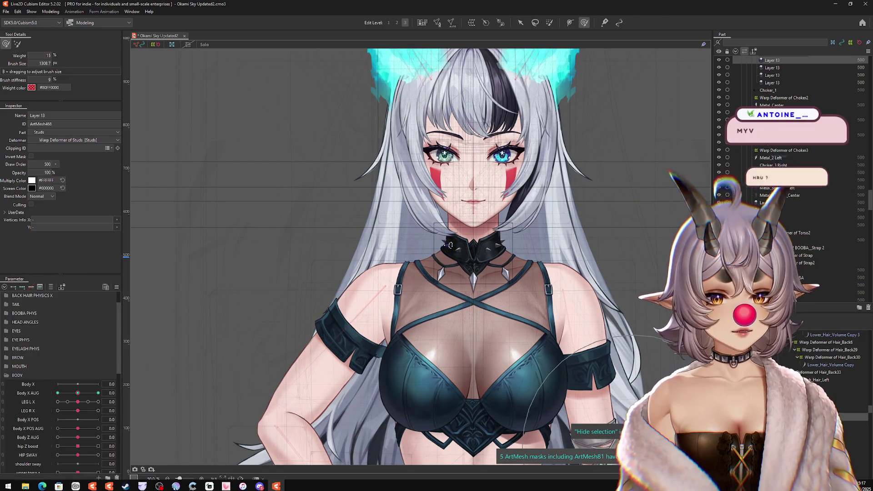
{"action": "scroll", "coordinate": [450, 251], "scroll_direction": "up", "scroll_amount": 2}
{"action": "left_click_drag", "start_coordinate": [379, 431], "coordinate": [357, 329]}
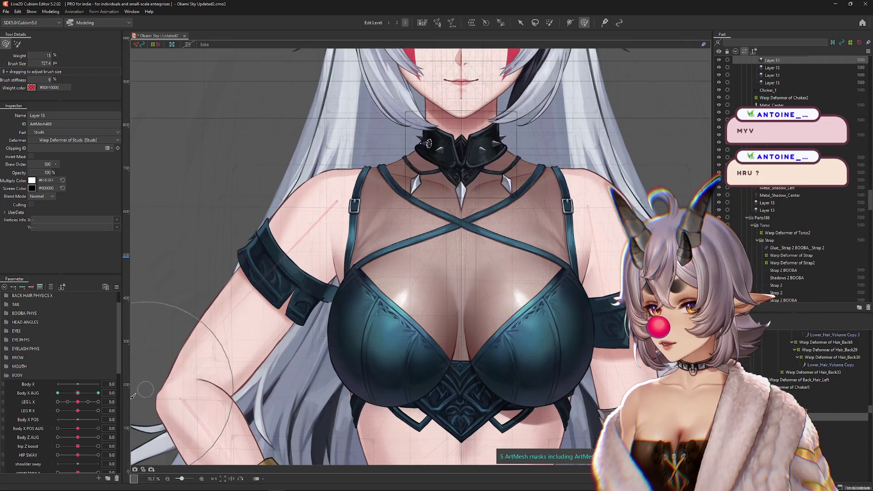
{"action": "scroll", "coordinate": [71, 451], "scroll_direction": "down", "scroll_amount": 1}
{"action": "left_click_drag", "start_coordinate": [78, 463], "coordinate": [44, 468]}
{"action": "mouse_move", "coordinate": [277, 462]}
{"action": "left_mouse_down"}
{"action": "mouse_move", "coordinate": [315, 186]}
{"action": "mouse_move", "coordinate": [334, 235]}
{"action": "left_mouse_up"}
{"action": "left_click_drag", "start_coordinate": [396, 257], "coordinate": [404, 267]}
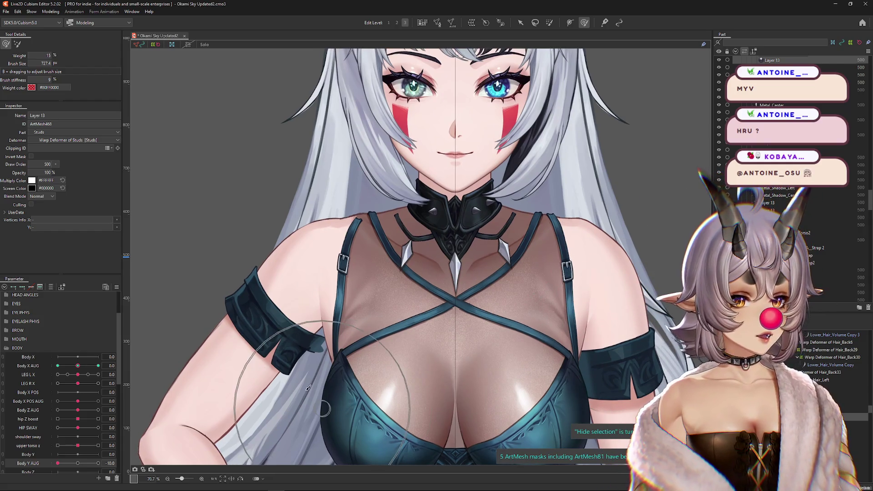
{"action": "left_click_drag", "start_coordinate": [309, 388], "coordinate": [258, 408]}
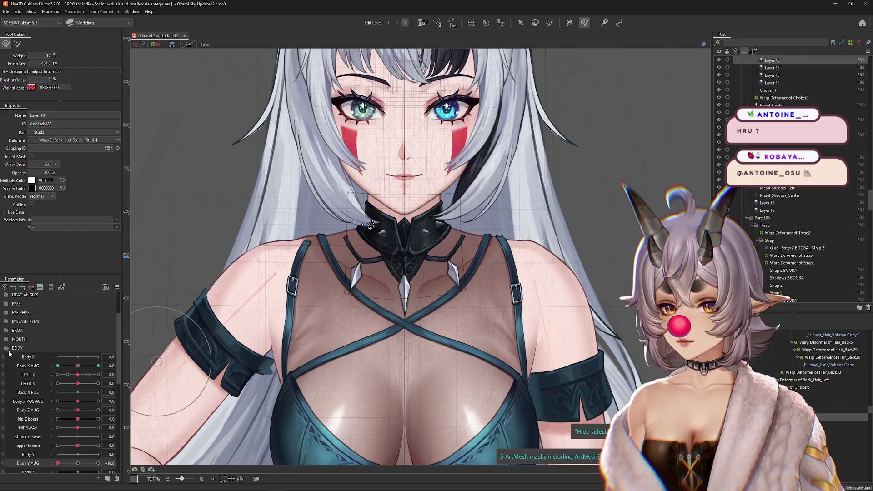
Collapse the BODY group and toggle the selected-mesh overlay while panning over the torso
{"action": "left_click", "coordinate": [8, 349]}
{"action": "left_click_drag", "start_coordinate": [303, 358], "coordinate": [312, 353]}
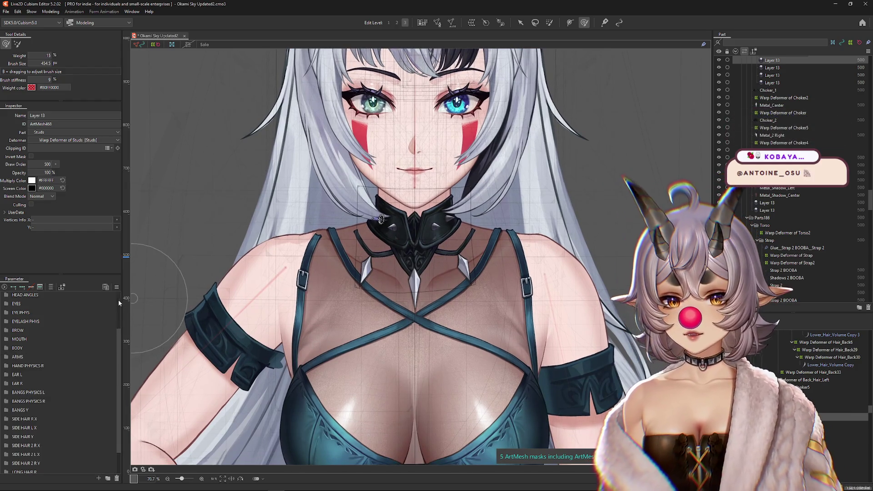
{"action": "right_click", "coordinate": [122, 284]}
{"action": "left_click", "coordinate": [173, 318]}
{"action": "mouse_move", "coordinate": [395, 182]}
{"action": "left_mouse_down"}
{"action": "mouse_move", "coordinate": [399, 308]}
{"action": "mouse_move", "coordinate": [390, 301]}
{"action": "left_mouse_up"}
{"action": "key", "text": "ctrl+h"}
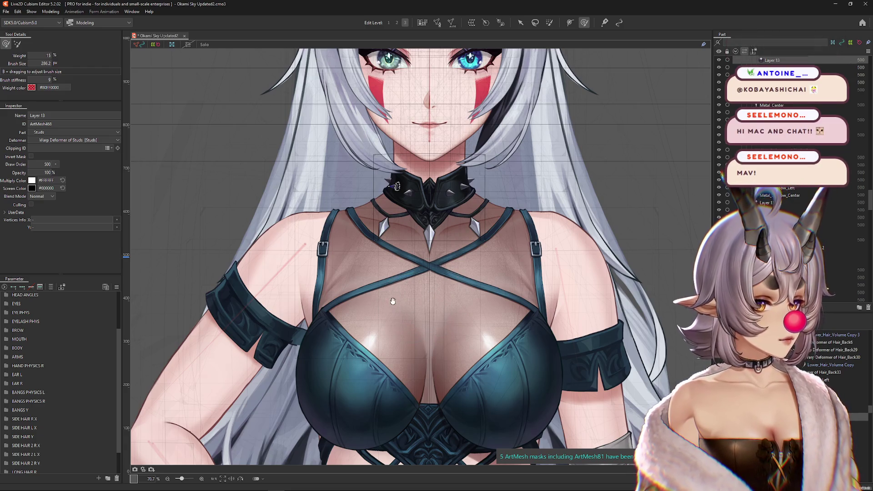
{"action": "left_click_drag", "start_coordinate": [393, 304], "coordinate": [397, 266]}
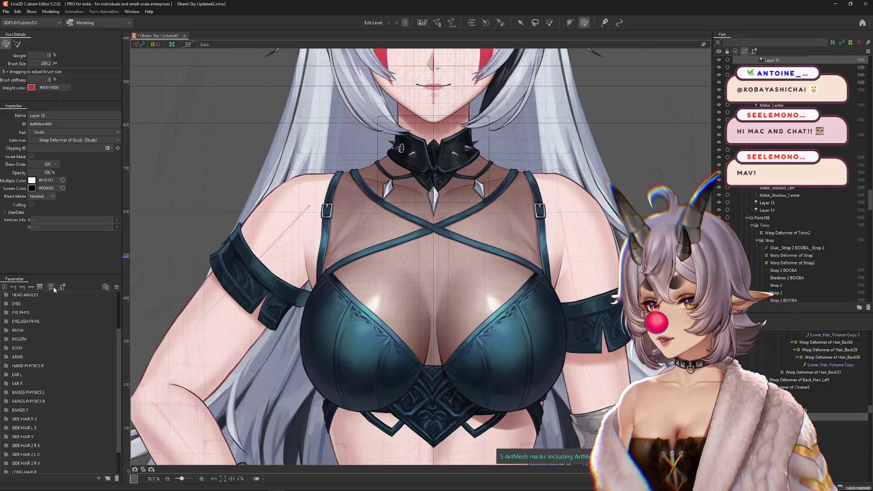
{"action": "left_click_drag", "start_coordinate": [494, 301], "coordinate": [486, 336]}
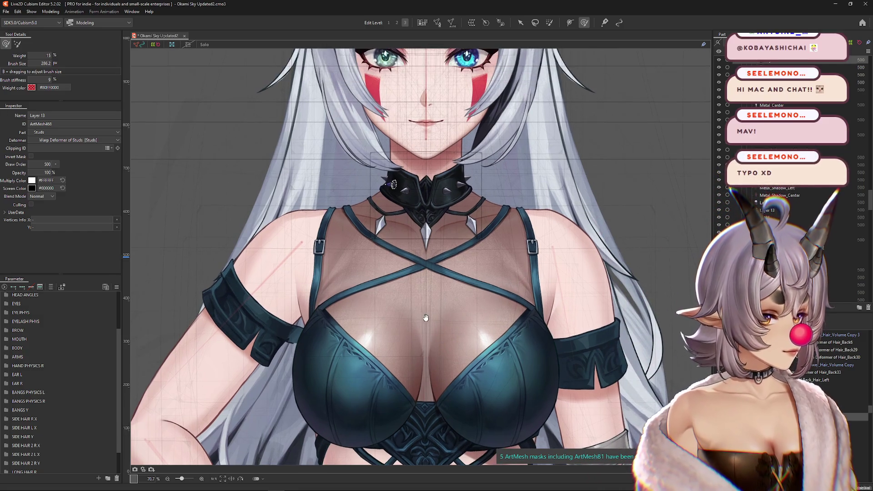
Expand the BOOBA PHYS group and nudge BOOBA L X to preview the chest
{"action": "left_click", "coordinate": [6, 350]}
{"action": "scroll", "coordinate": [68, 387], "scroll_direction": "down", "scroll_amount": 5}
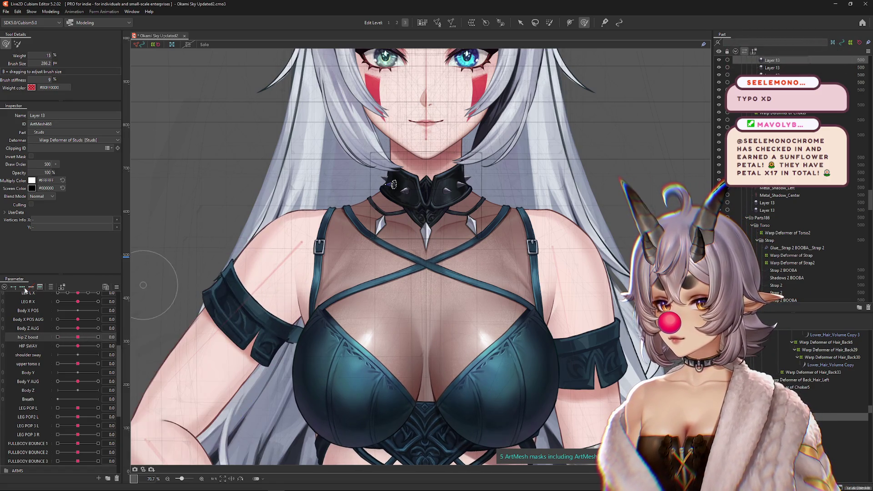
{"action": "scroll", "coordinate": [13, 321], "scroll_direction": "up", "scroll_amount": 3}
{"action": "left_click", "coordinate": [8, 349]}
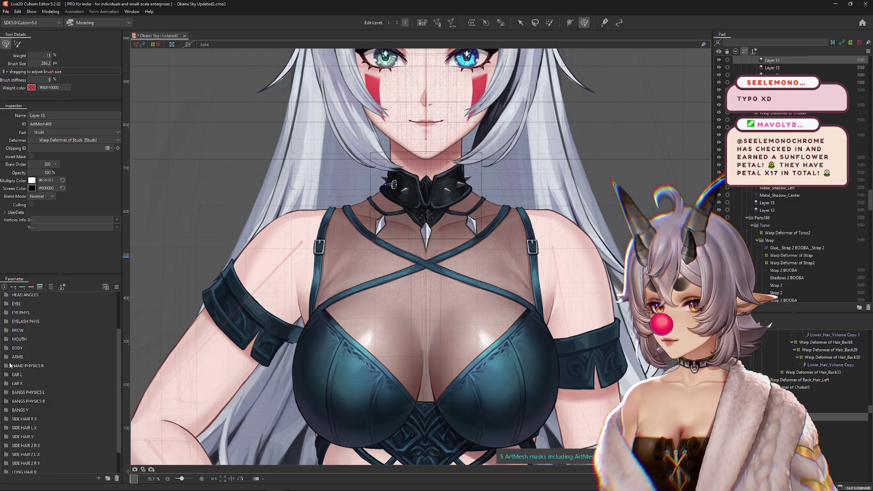
{"action": "scroll", "coordinate": [15, 384], "scroll_direction": "up", "scroll_amount": 3}
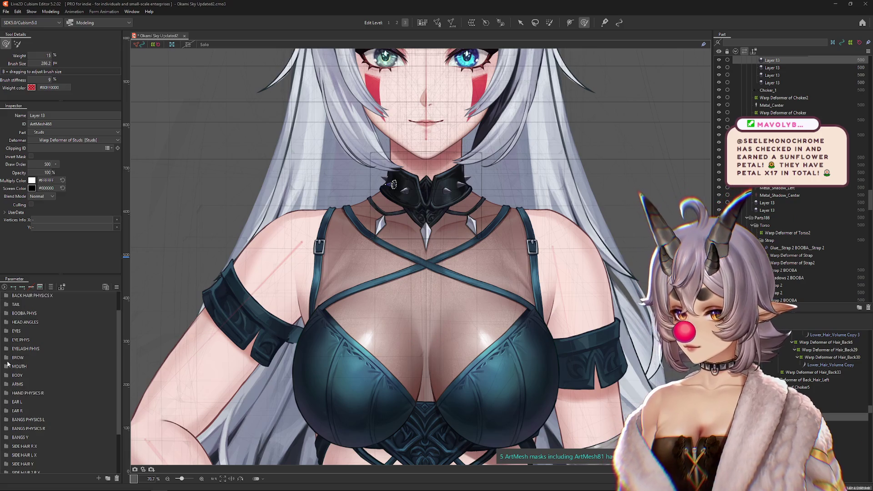
{"action": "left_click", "coordinate": [7, 340]}
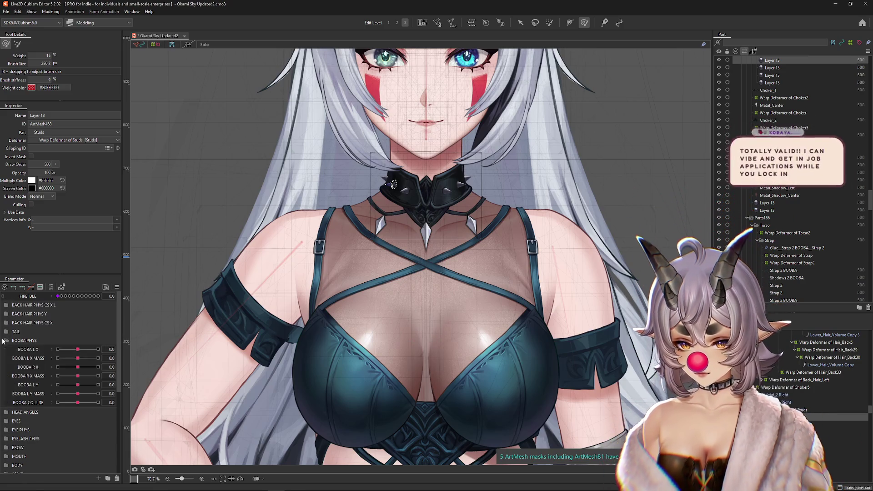
{"action": "mouse_move", "coordinate": [78, 350]}
{"action": "left_mouse_down"}
{"action": "mouse_move", "coordinate": [96, 350]}
{"action": "mouse_move", "coordinate": [78, 349]}
{"action": "mouse_move", "coordinate": [68, 367]}
{"action": "mouse_move", "coordinate": [82, 378]}
{"action": "mouse_move", "coordinate": [98, 350]}
{"action": "mouse_move", "coordinate": [86, 350]}
{"action": "mouse_move", "coordinate": [111, 349]}
{"action": "mouse_move", "coordinate": [82, 351]}
{"action": "left_mouse_up"}
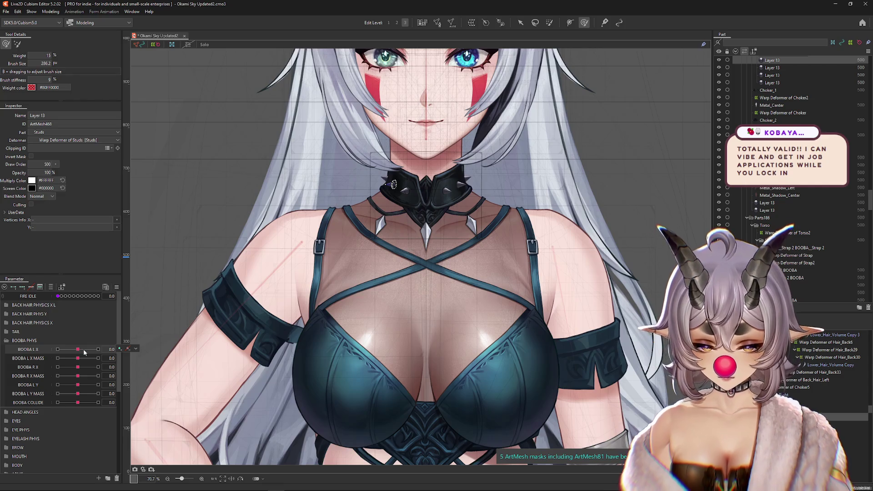
Select the Warp Deformer of Strap and enlarge the weight brush
{"action": "key", "text": "ctrl+h"}
{"action": "left_click", "coordinate": [360, 319]}
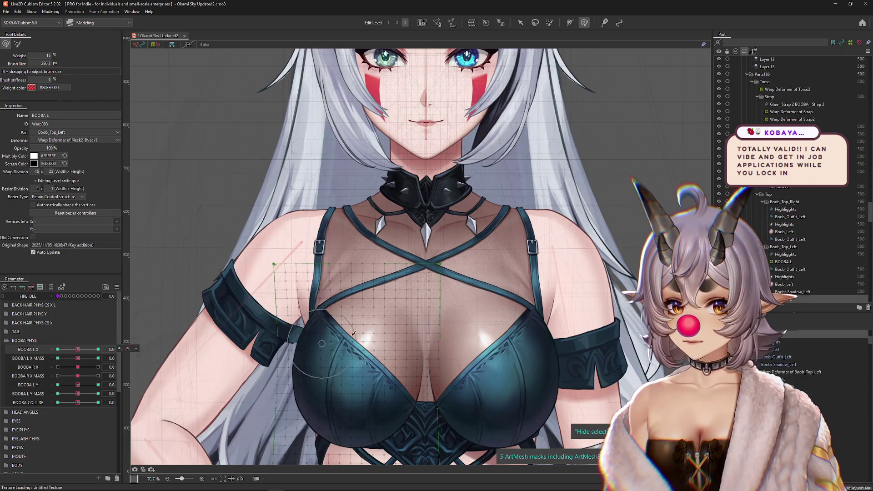
{"action": "left_click", "coordinate": [378, 304]}
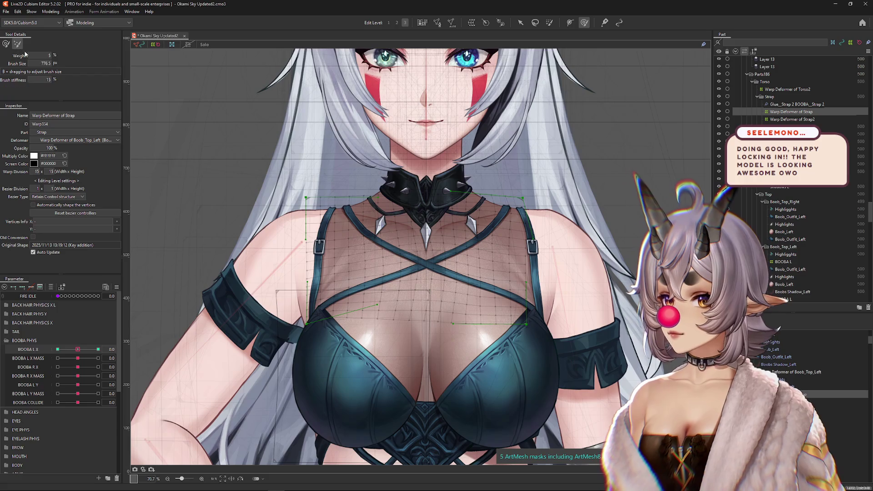
{"action": "left_click_drag", "start_coordinate": [409, 230], "coordinate": [427, 230]}
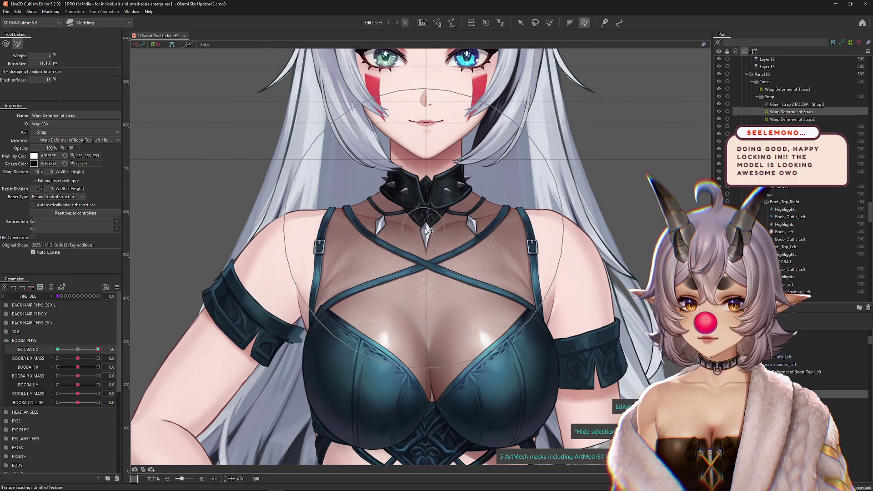
Swing BOOBA L X to its maximum and back to zero, then hide the deformer grid
{"action": "left_click", "coordinate": [78, 349]}
{"action": "left_click_drag", "start_coordinate": [77, 351], "coordinate": [127, 350]}
{"action": "left_click", "coordinate": [80, 349]}
{"action": "left_click_drag", "start_coordinate": [487, 293], "coordinate": [479, 293]}
{"action": "key", "text": "ctrl+h"}
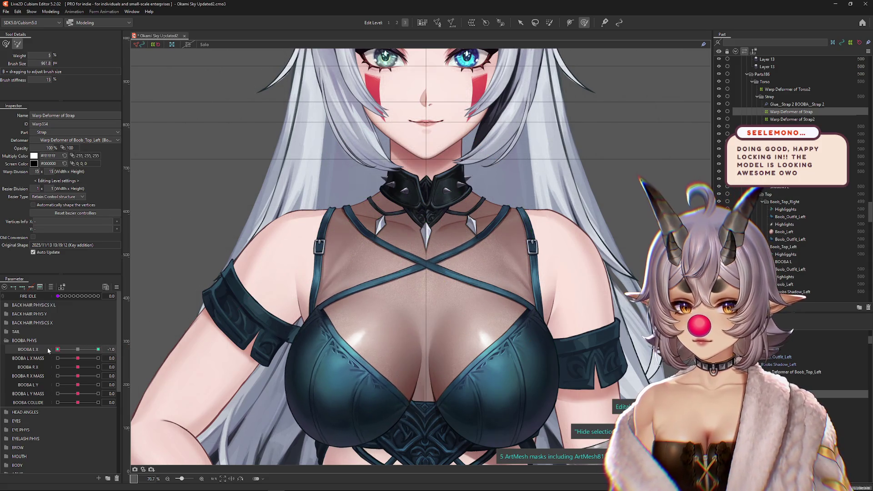
Compare BOOBA L X at 0 and 1.0 with undo/redo, then swing it from -1.0 to 1.0
{"action": "left_click_drag", "start_coordinate": [77, 350], "coordinate": [98, 349]}
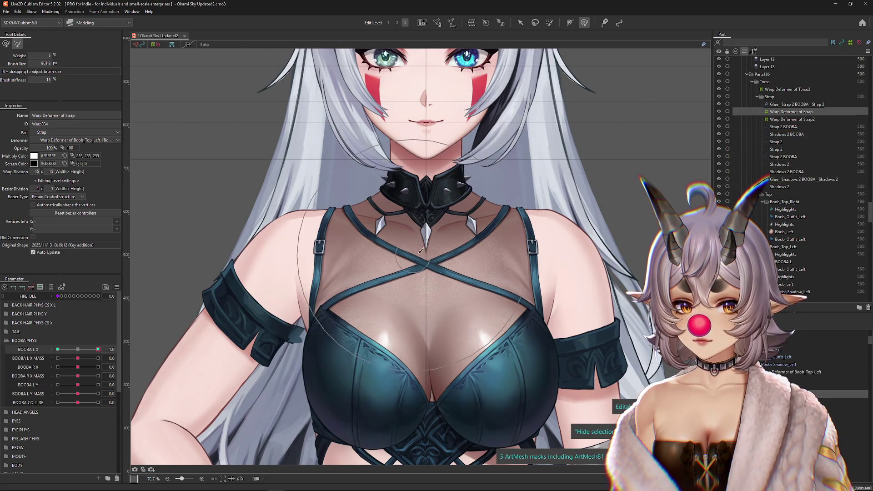
{"action": "key", "text": "ctrl+z"}
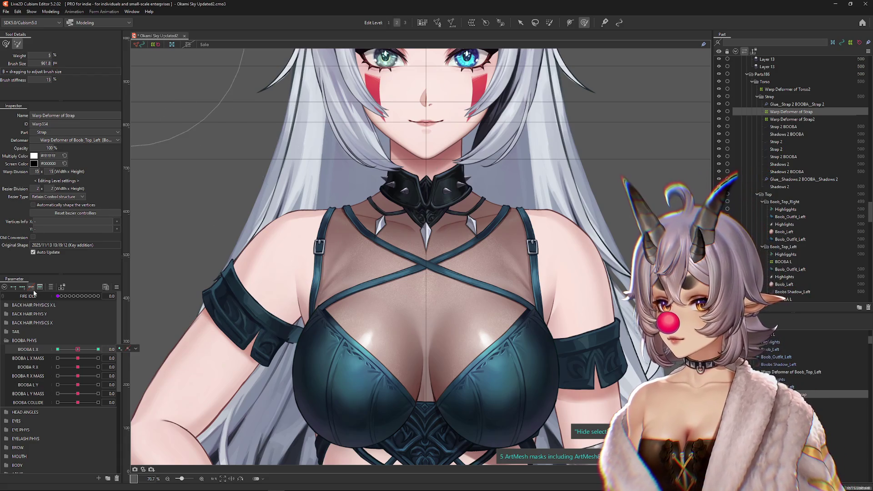
{"action": "key", "text": "ctrl+y"}
{"action": "key", "text": "ctrl+z"}
{"action": "key", "text": "ctrl+y"}
{"action": "key", "text": "ctrl+z"}
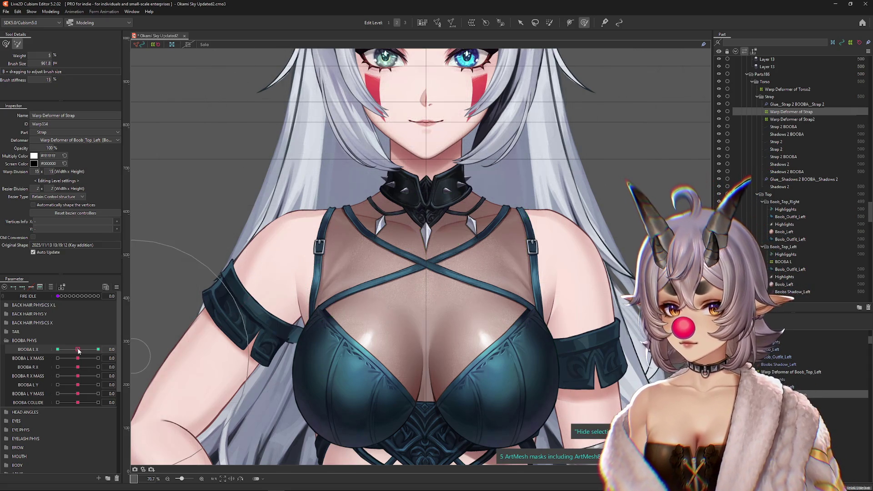
{"action": "key", "text": "ctrl+y"}
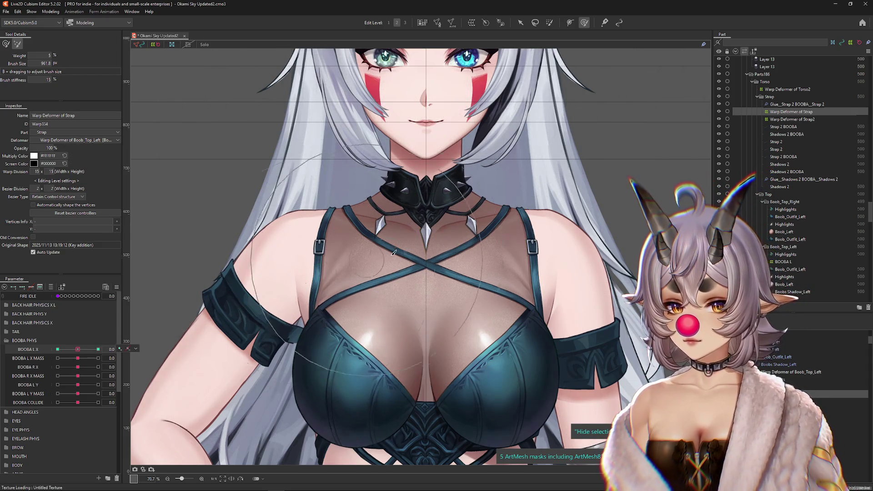
{"action": "left_click_drag", "start_coordinate": [118, 352], "coordinate": [9, 348]}
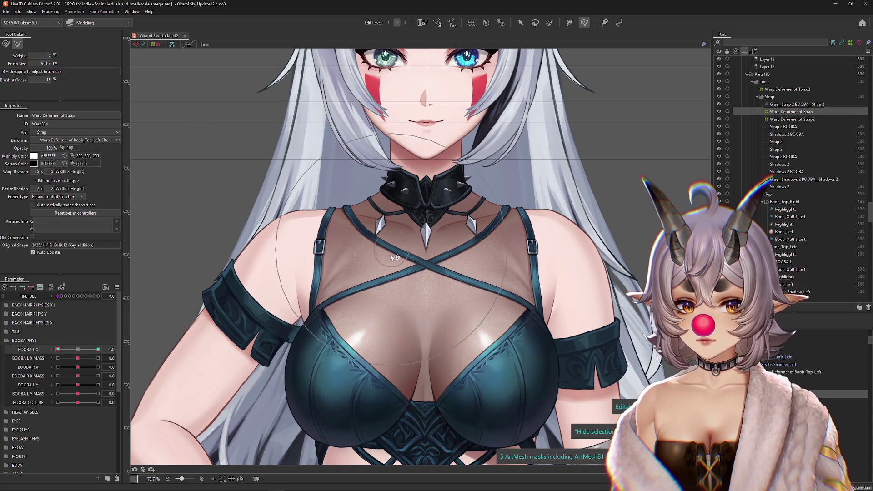
{"action": "left_click_drag", "start_coordinate": [89, 349], "coordinate": [109, 349]}
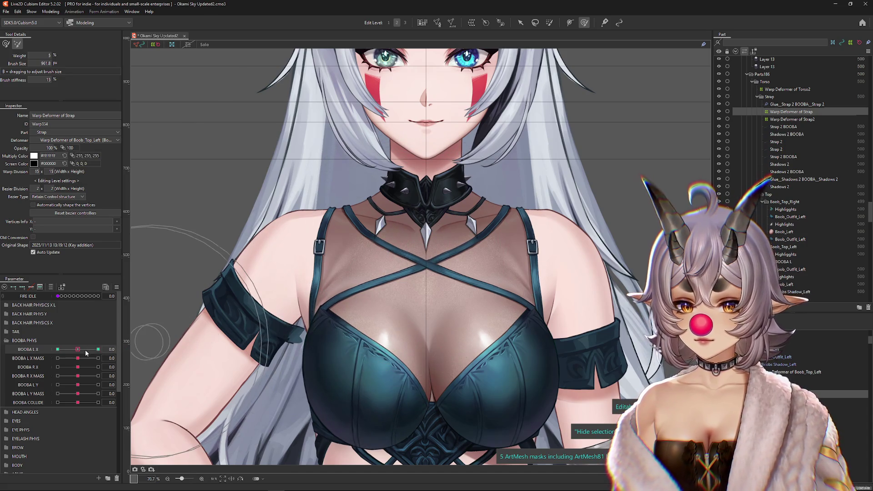
Swing BOOBA L Y to preview the chest, then reset it to neutral
{"action": "scroll", "coordinate": [430, 241], "scroll_direction": "down", "scroll_amount": 1}
{"action": "scroll", "coordinate": [434, 247], "scroll_direction": "up", "scroll_amount": 1}
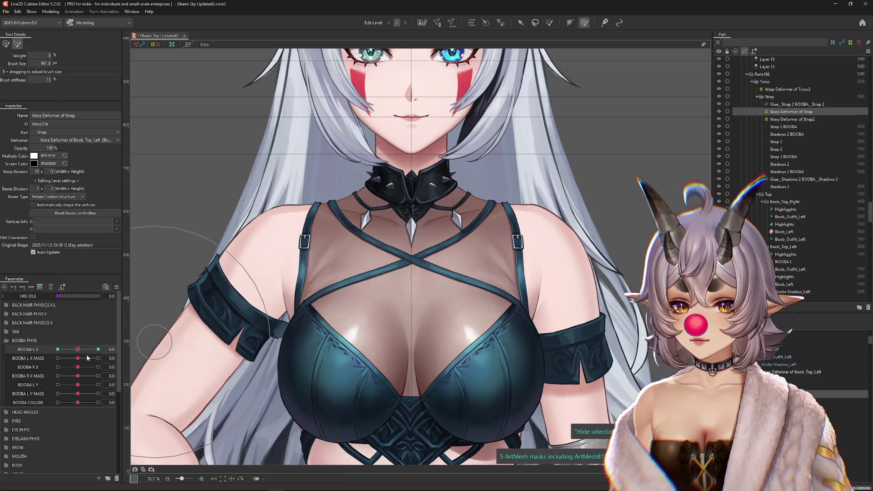
{"action": "mouse_move", "coordinate": [77, 358]}
{"action": "left_mouse_down"}
{"action": "mouse_move", "coordinate": [51, 364]}
{"action": "mouse_move", "coordinate": [77, 358]}
{"action": "mouse_move", "coordinate": [105, 382]}
{"action": "mouse_move", "coordinate": [91, 385]}
{"action": "mouse_move", "coordinate": [111, 384]}
{"action": "mouse_move", "coordinate": [78, 388]}
{"action": "mouse_move", "coordinate": [98, 385]}
{"action": "left_mouse_up"}
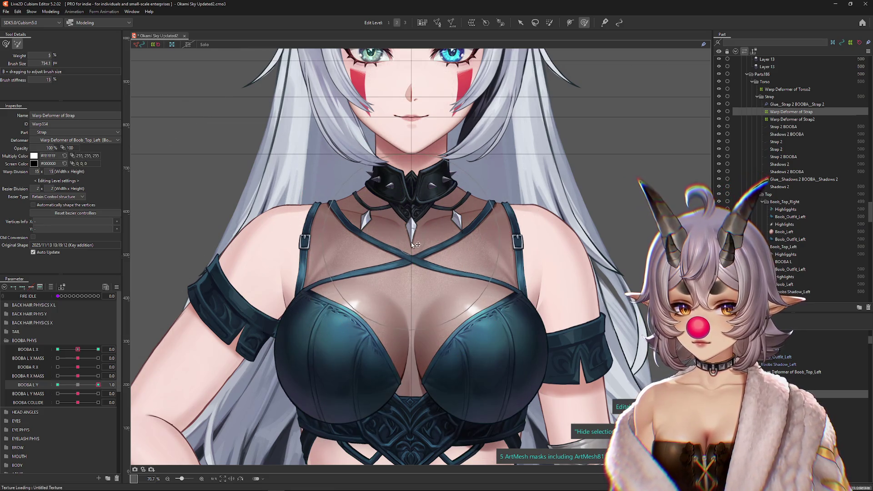
{"action": "key", "text": "ctrl+z"}
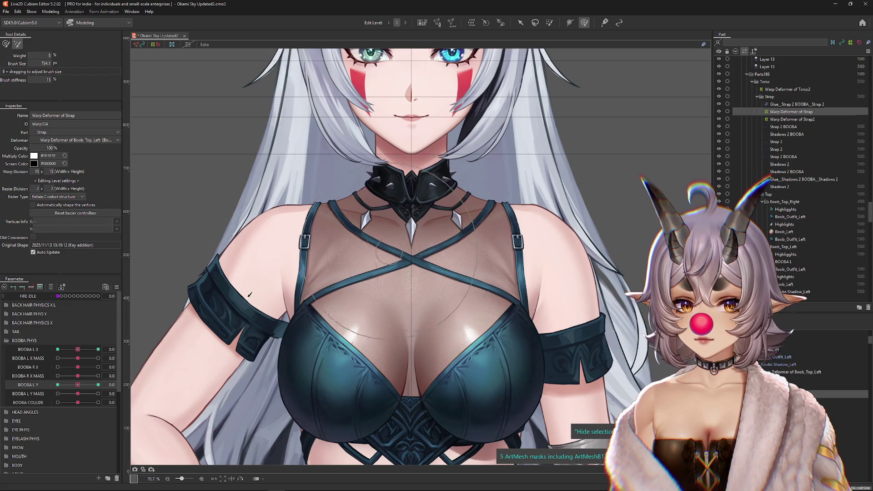
{"action": "key", "text": "ctrl+z"}
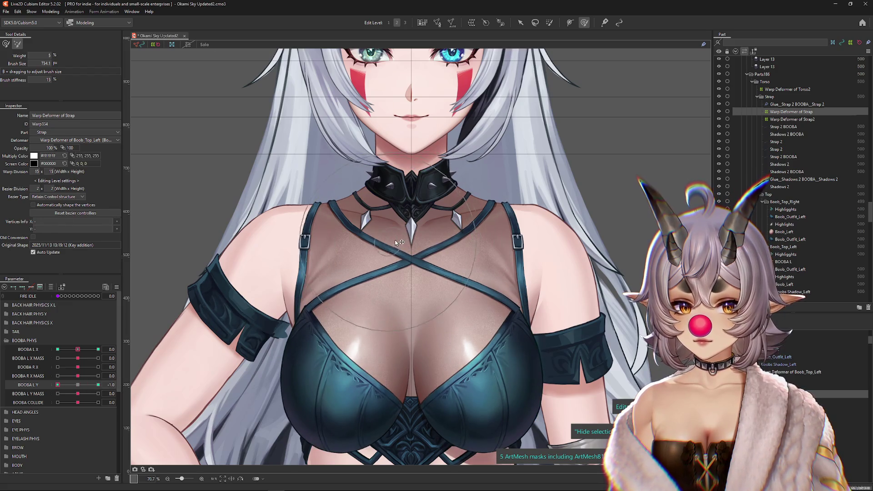
{"action": "left_click_drag", "start_coordinate": [58, 384], "coordinate": [97, 385]}
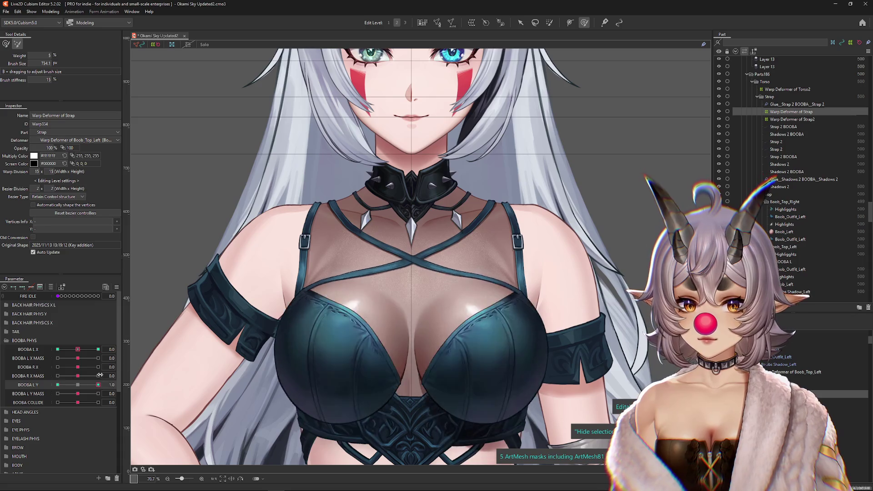
{"action": "left_click", "coordinate": [78, 385]}
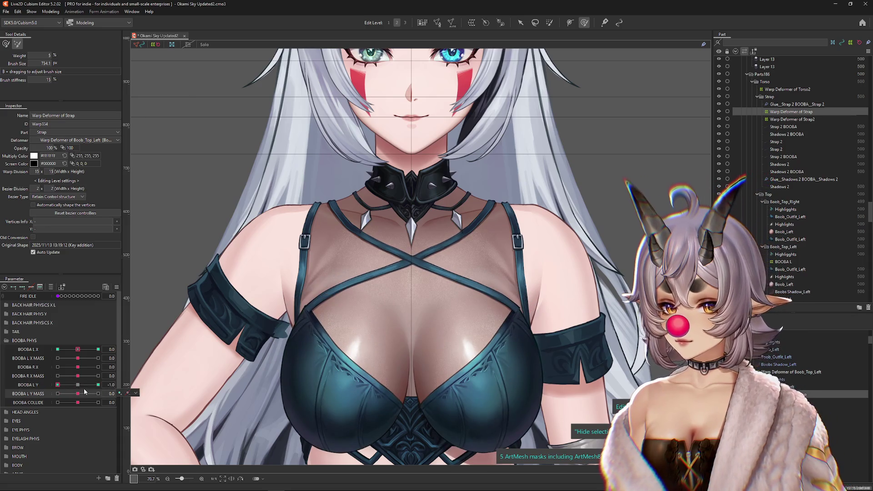
Preview BOOBA L Y MASS at 1.0 and BOOBA COLLIDE at its -1.0 and 1.0 keys
{"action": "left_click_drag", "start_coordinate": [79, 393], "coordinate": [98, 394]}
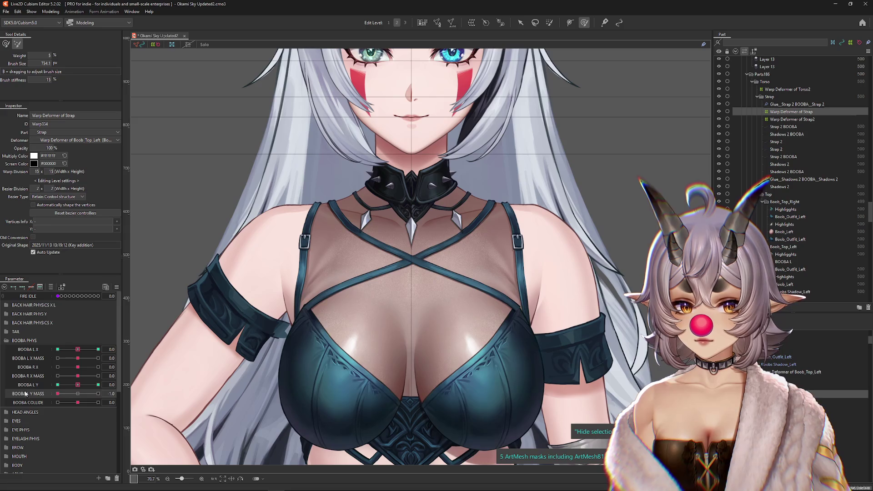
{"action": "left_click", "coordinate": [78, 393]}
{"action": "left_click", "coordinate": [67, 403]}
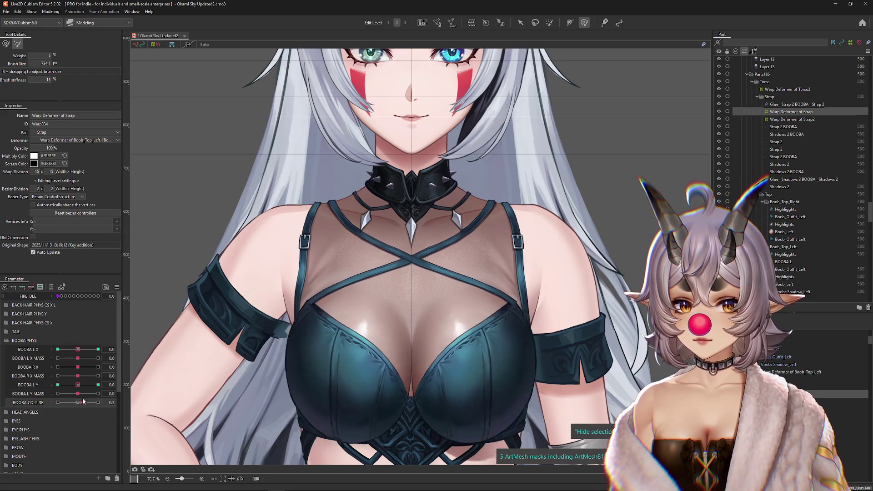
{"action": "left_click_drag", "start_coordinate": [78, 402], "coordinate": [98, 402]}
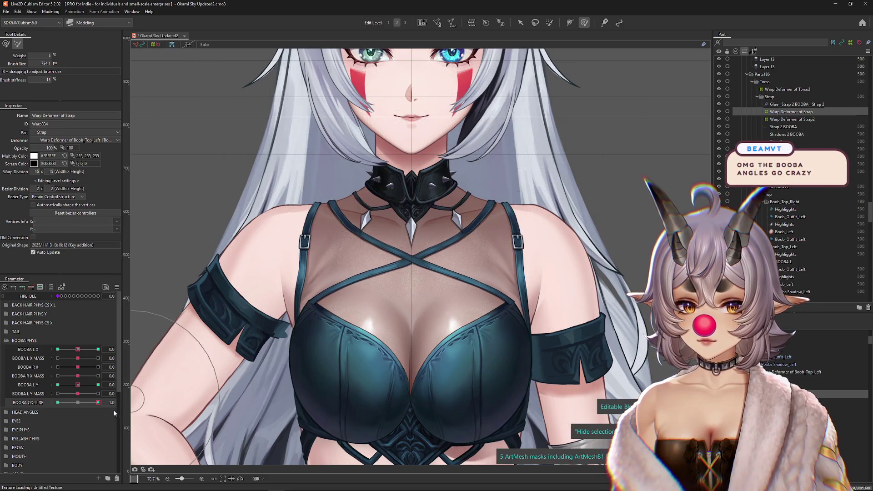
{"action": "left_click", "coordinate": [57, 402]}
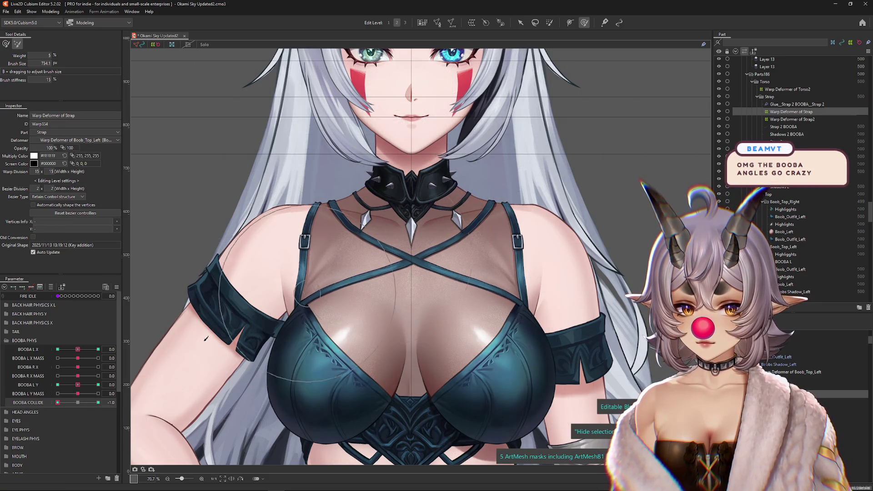
{"action": "left_click", "coordinate": [98, 403]}
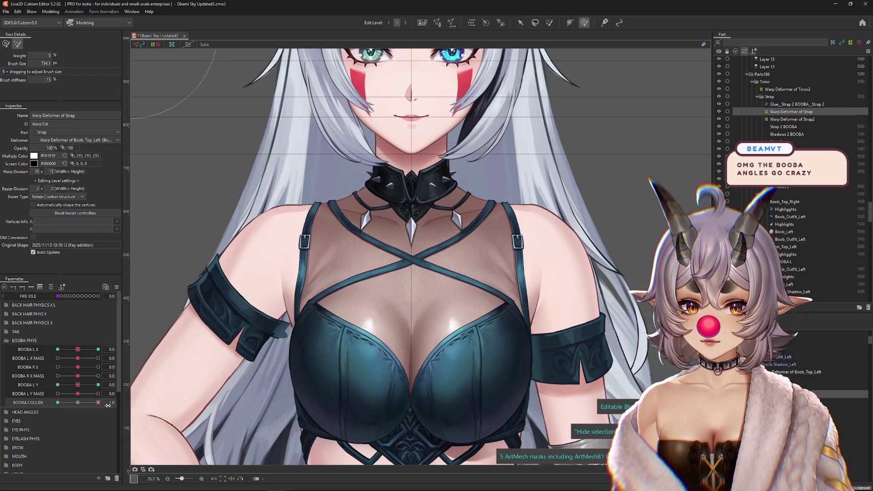
{"action": "scroll", "coordinate": [418, 276], "scroll_direction": "up", "scroll_amount": 2}
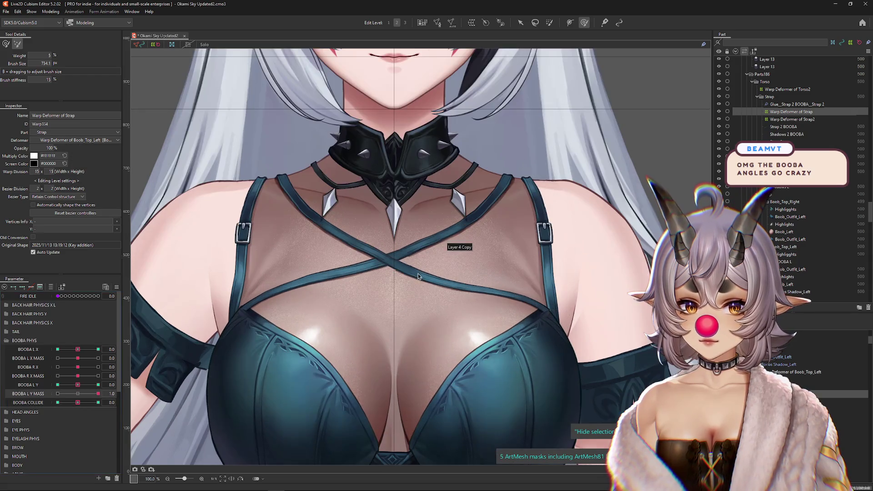
Select the Warp Deformer of Torso2 and set BOOBA L Y MASS to its 1.0 key
{"action": "right_click", "coordinate": [430, 287]}
{"action": "left_click", "coordinate": [458, 306]}
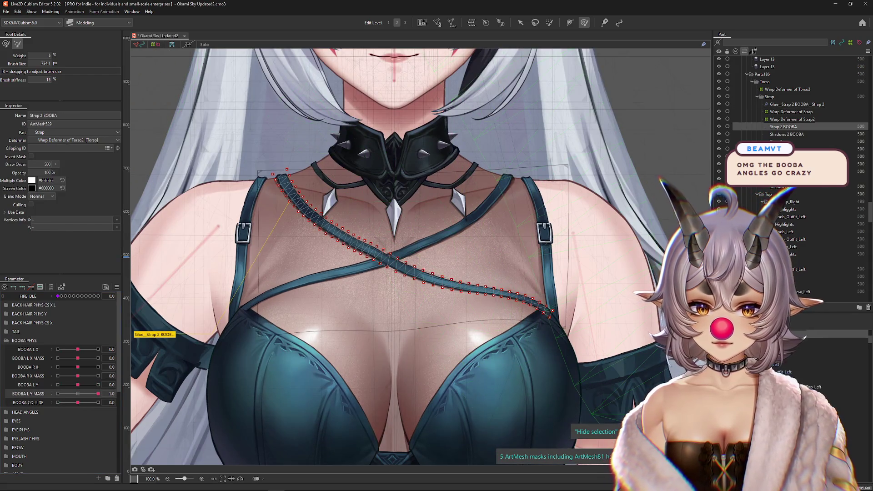
{"action": "left_click", "coordinate": [787, 90]}
{"action": "left_click", "coordinate": [78, 394]}
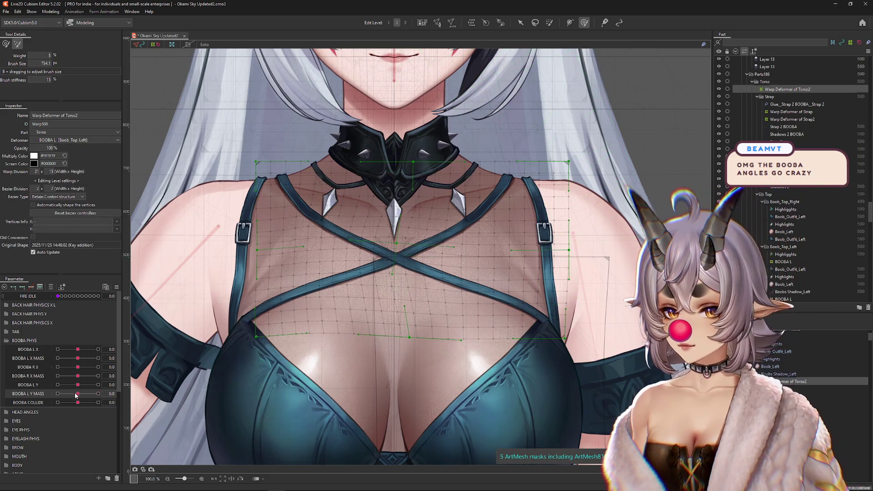
{"action": "left_click", "coordinate": [98, 394]}
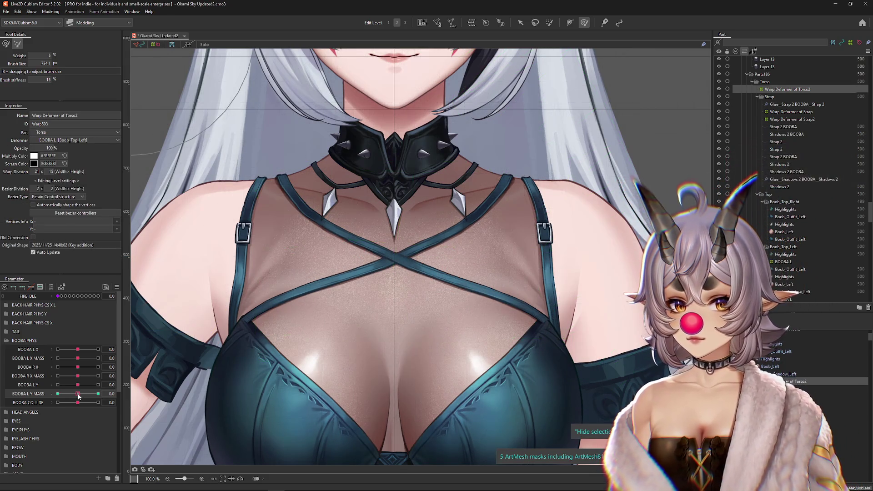
Enlarge the deformation brush and compare BOOBA L Y MASS at -1.0 and 1.0
{"action": "left_click_drag", "start_coordinate": [411, 237], "coordinate": [474, 274]}
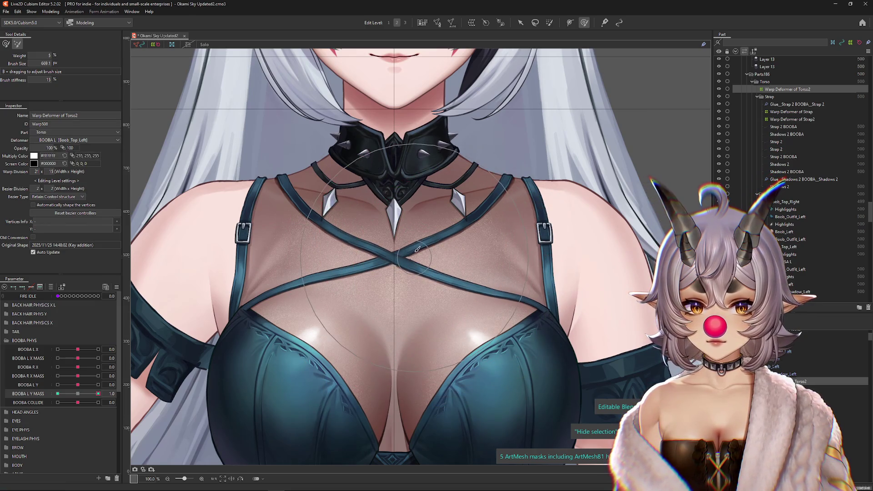
{"action": "left_click_drag", "start_coordinate": [200, 368], "coordinate": [203, 369]}
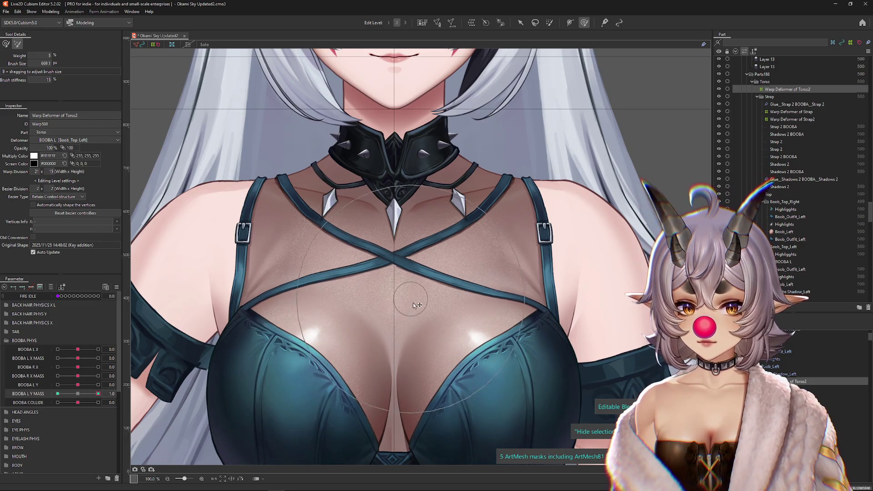
{"action": "left_click_drag", "start_coordinate": [82, 401], "coordinate": [78, 394]}
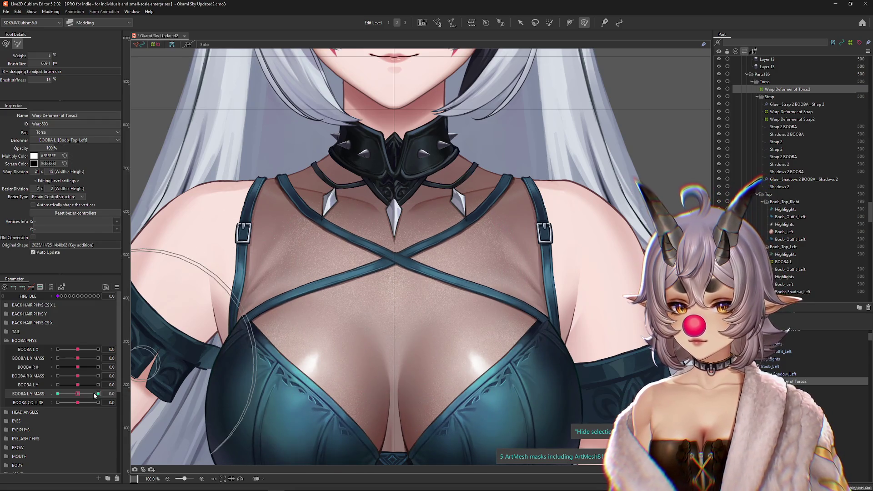
{"action": "left_click", "coordinate": [58, 394]}
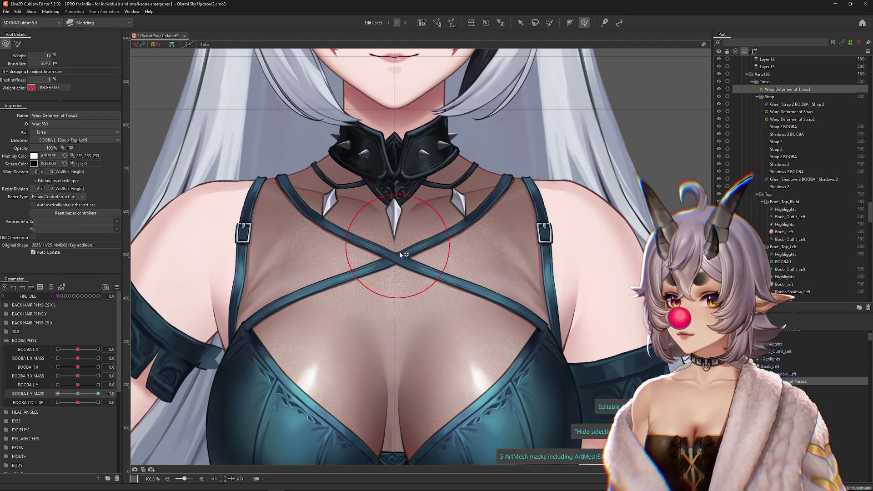
{"action": "left_click", "coordinate": [99, 394]}
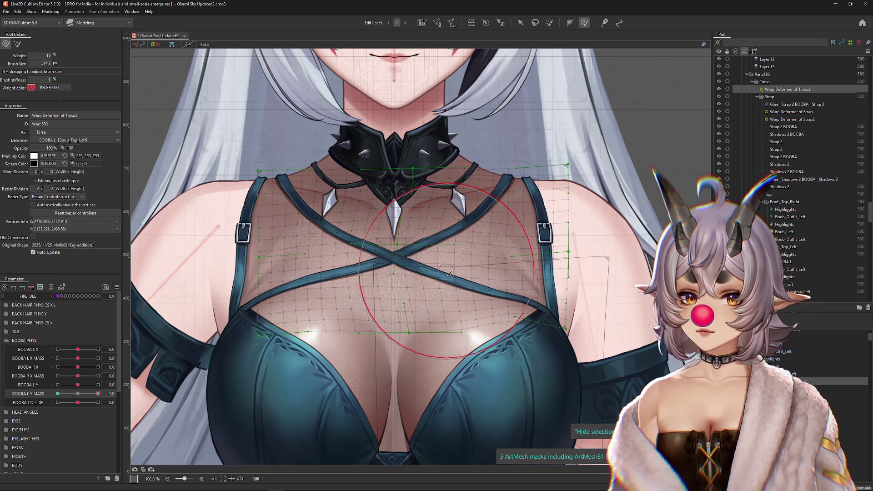
Sculpt the Torso2 warp around the strap crossing, chest centre and neckline, then scrub BOOBA L Y MASS
{"action": "mouse_move", "coordinate": [451, 276]}
{"action": "left_mouse_down"}
{"action": "mouse_move", "coordinate": [530, 317]}
{"action": "mouse_move", "coordinate": [466, 308]}
{"action": "left_mouse_up"}
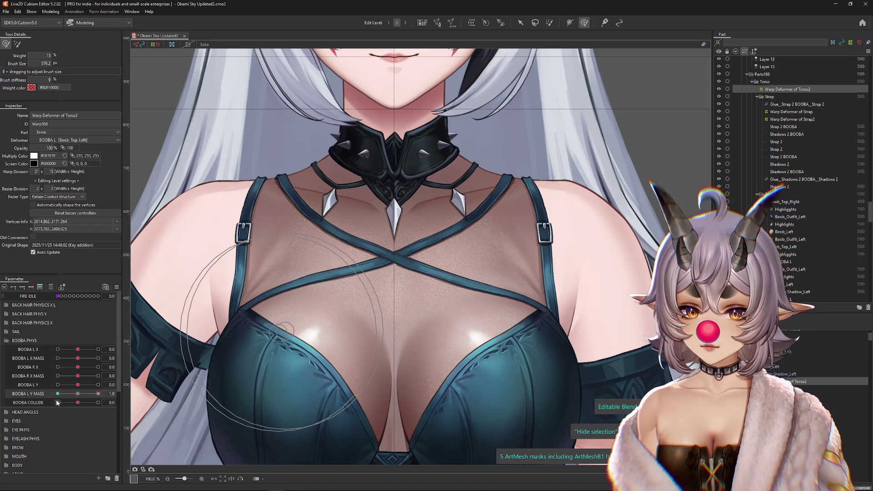
{"action": "left_click_drag", "start_coordinate": [332, 273], "coordinate": [341, 255]}
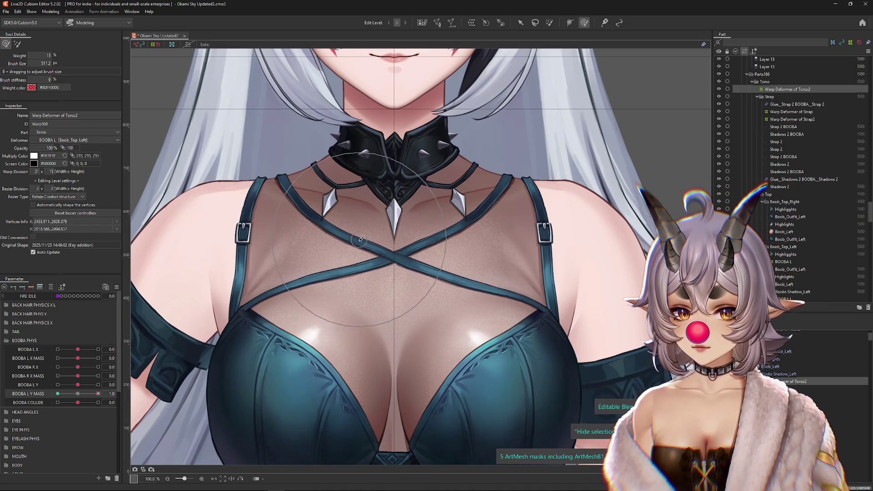
{"action": "scroll", "coordinate": [335, 253], "scroll_direction": "down", "scroll_amount": 1}
{"action": "left_click_drag", "start_coordinate": [331, 254], "coordinate": [346, 228]}
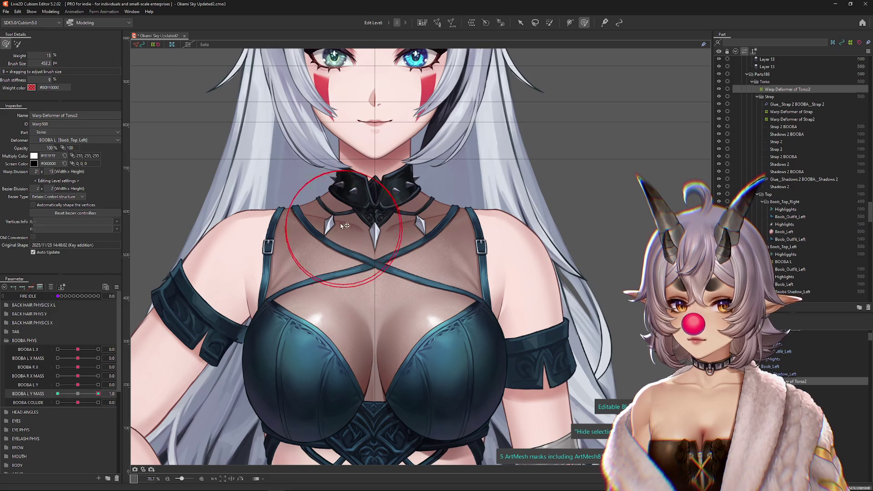
{"action": "left_click", "coordinate": [112, 394]}
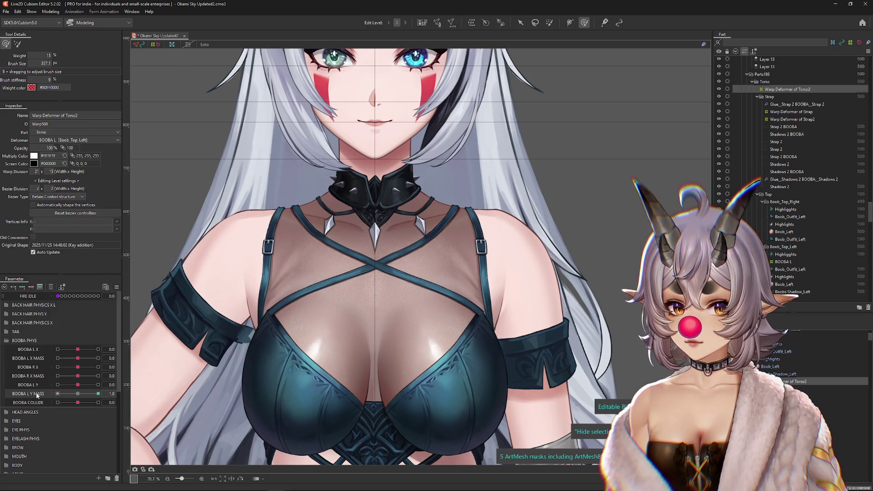
{"action": "mouse_move", "coordinate": [78, 394]}
{"action": "left_mouse_down"}
{"action": "mouse_move", "coordinate": [86, 394]}
{"action": "mouse_move", "coordinate": [73, 392]}
{"action": "left_mouse_up"}
{"action": "scroll", "coordinate": [416, 256], "scroll_direction": "up", "scroll_amount": 1}
{"action": "right_click", "coordinate": [390, 258]}
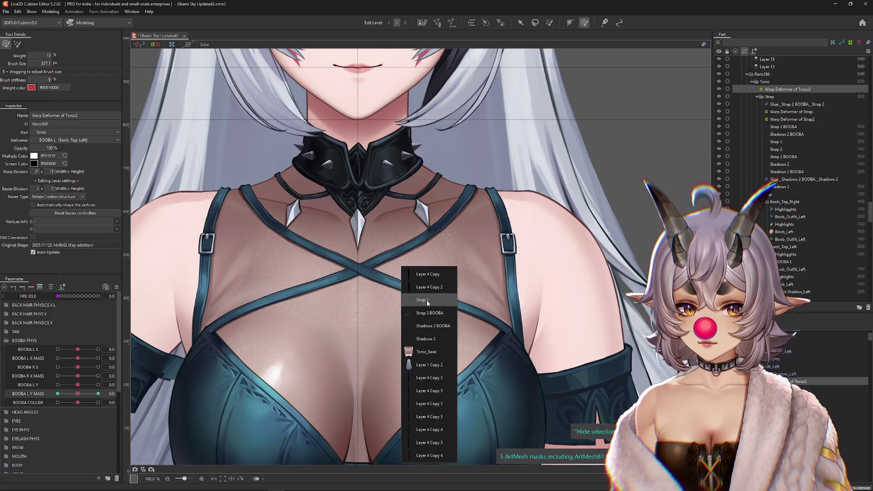
Select the Warp Deformer of Strap and compare BOOBA L Y MASS at -1.0 and 1.0
{"action": "left_click", "coordinate": [453, 317]}
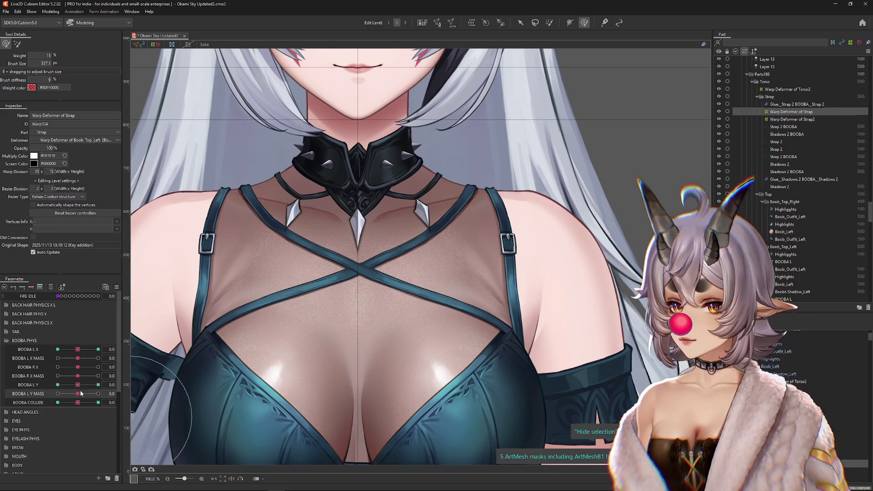
{"action": "left_click", "coordinate": [98, 394]}
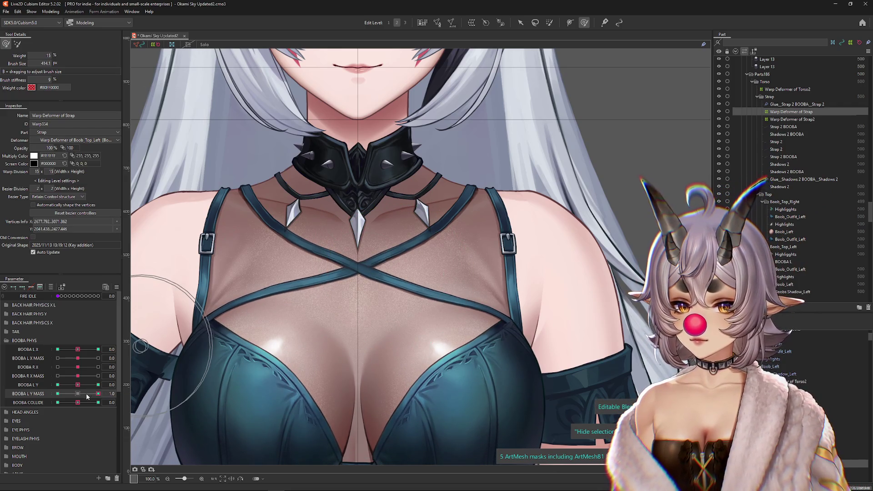
{"action": "left_click", "coordinate": [58, 394]}
{"action": "left_click", "coordinate": [99, 394]}
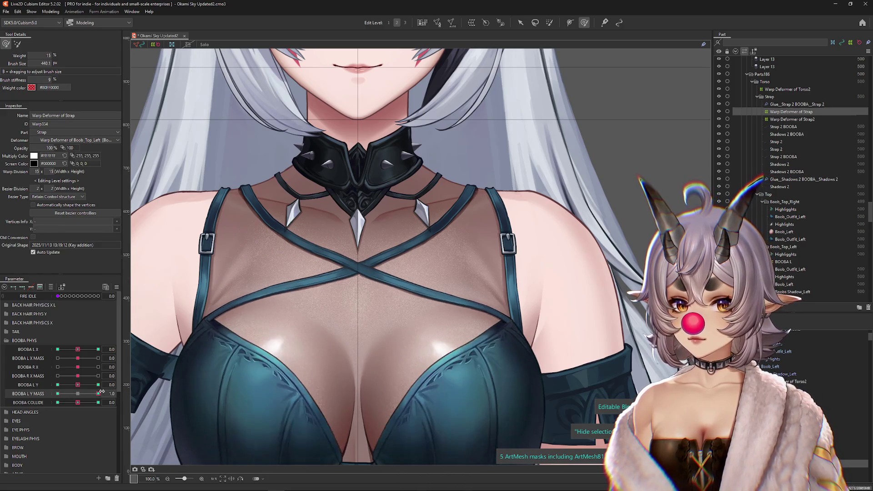
Select the Warp Deformer of Boob_Top_Left2, check BOOBA L Y MASS at 0.3 and 1.0, and shrink the brush
{"action": "right_click", "coordinate": [309, 261]}
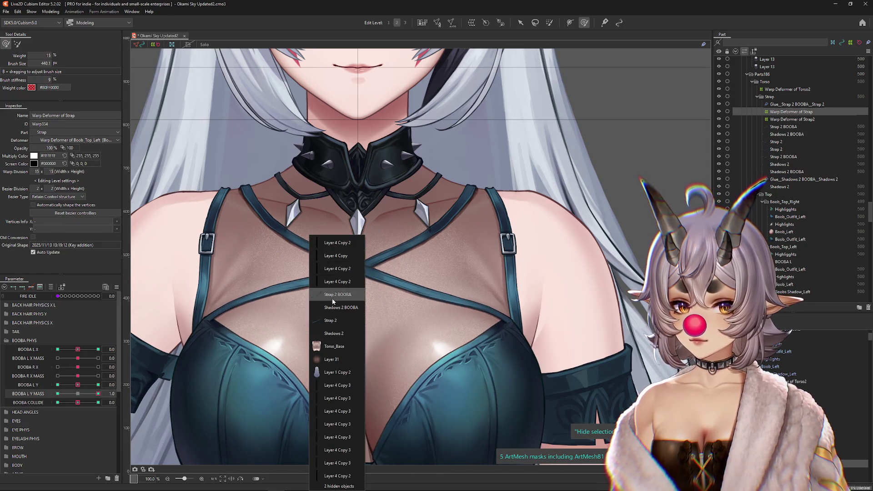
{"action": "left_click", "coordinate": [333, 295]}
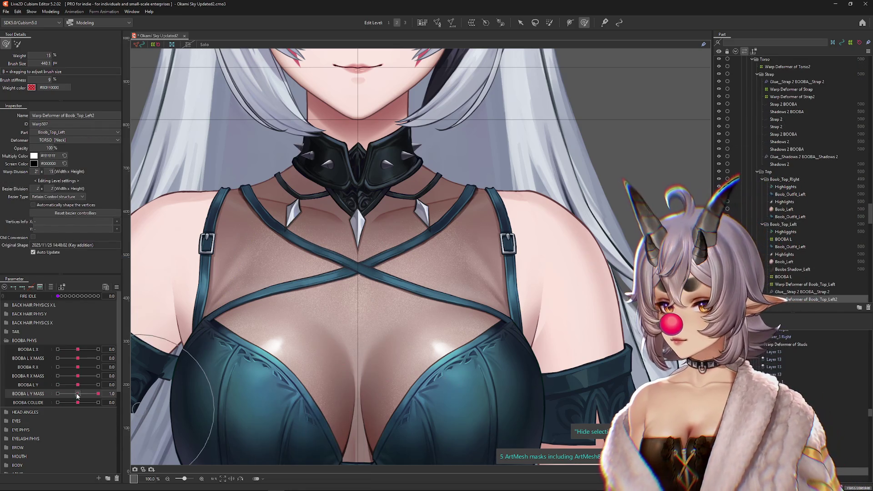
{"action": "left_click", "coordinate": [78, 394]}
{"action": "left_click", "coordinate": [98, 394]}
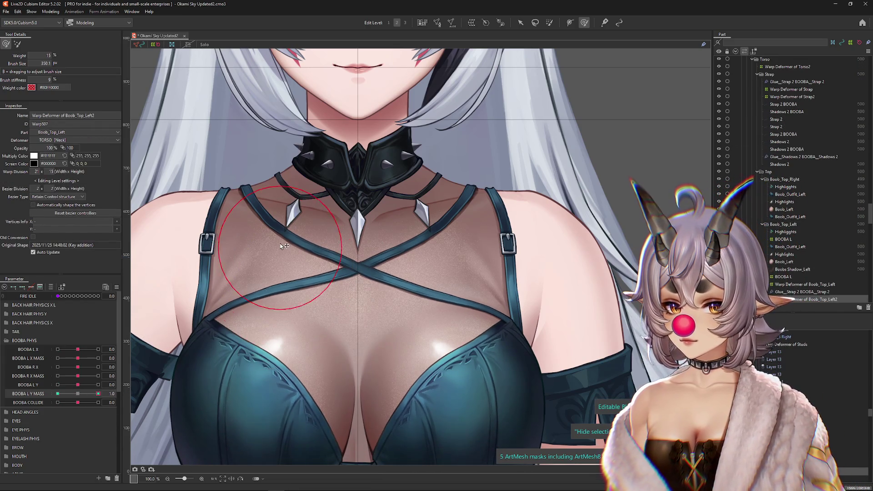
{"action": "left_click", "coordinate": [84, 394]}
{"action": "left_click", "coordinate": [98, 394]}
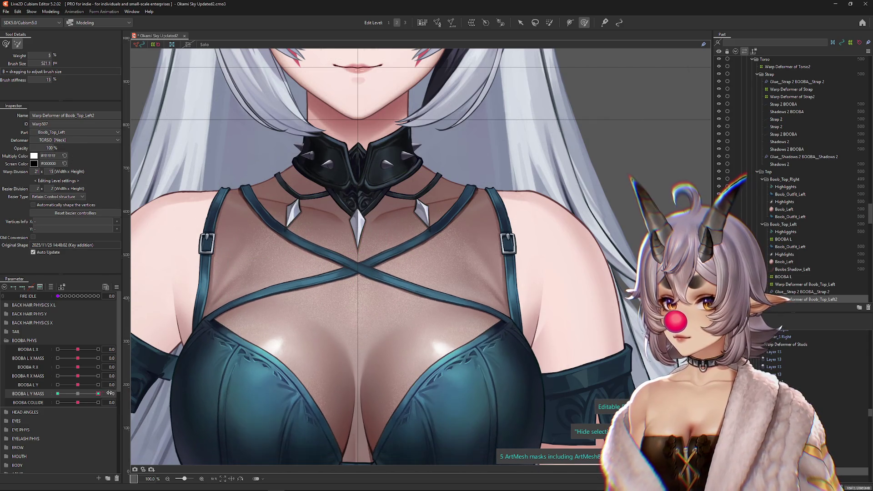
{"action": "left_click_drag", "start_coordinate": [34, 63], "coordinate": [27, 63]}
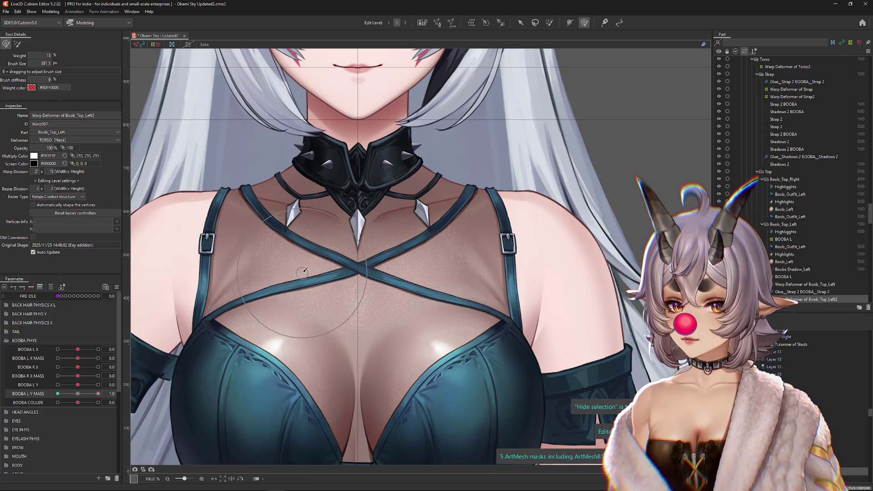
{"action": "left_click", "coordinate": [50, 12]}
Preview physics by swinging the model's head, then close Physics Settings and reset BOOBA L Y MASS to 0
{"action": "left_click", "coordinate": [68, 165]}
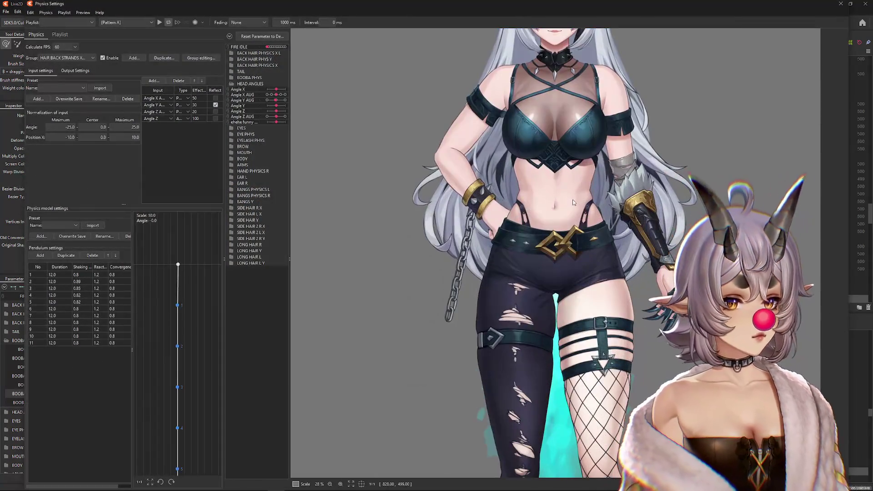
{"action": "scroll", "coordinate": [543, 254], "scroll_direction": "up", "scroll_amount": 3}
{"action": "scroll", "coordinate": [541, 275], "scroll_direction": "up", "scroll_amount": 2}
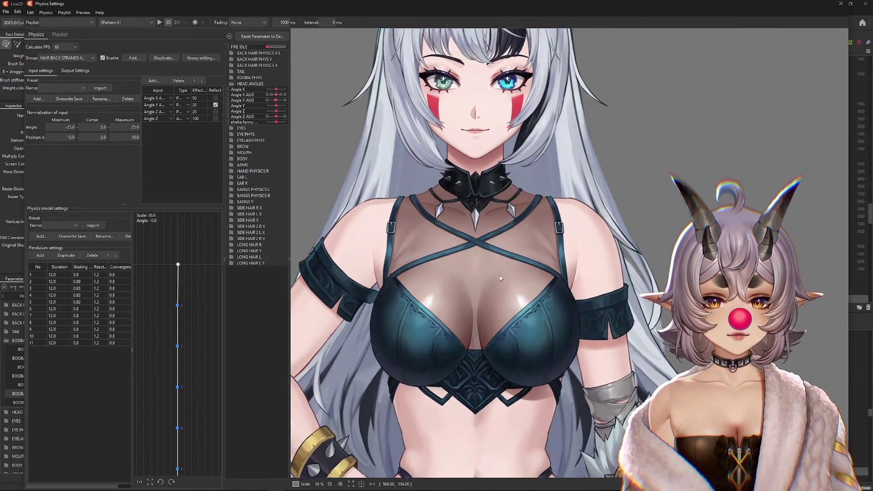
{"action": "scroll", "coordinate": [583, 170], "scroll_direction": "down", "scroll_amount": 2}
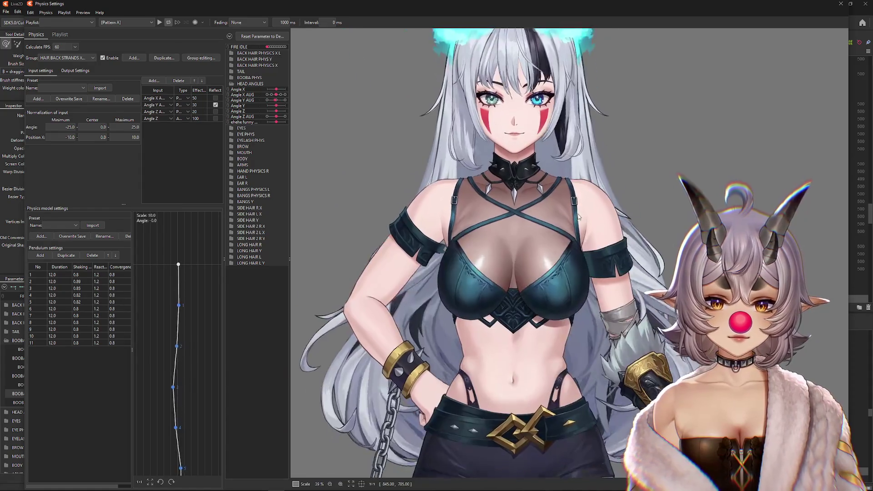
{"action": "mouse_move", "coordinate": [793, 120]}
{"action": "left_mouse_down"}
{"action": "mouse_move", "coordinate": [319, 240]}
{"action": "mouse_move", "coordinate": [295, 193]}
{"action": "mouse_move", "coordinate": [409, 273]}
{"action": "mouse_move", "coordinate": [653, 278]}
{"action": "mouse_move", "coordinate": [283, 305]}
{"action": "mouse_move", "coordinate": [840, 333]}
{"action": "left_mouse_up"}
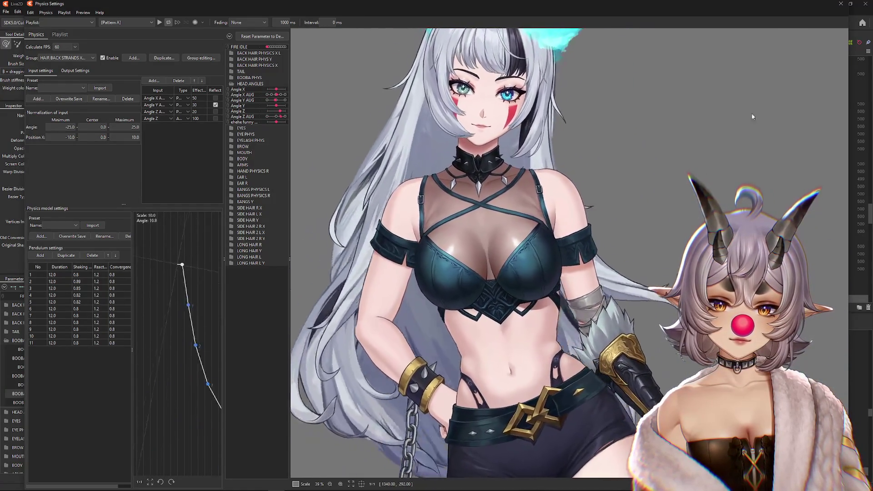
{"action": "left_click", "coordinate": [841, 3]}
{"action": "left_click", "coordinate": [77, 393]}
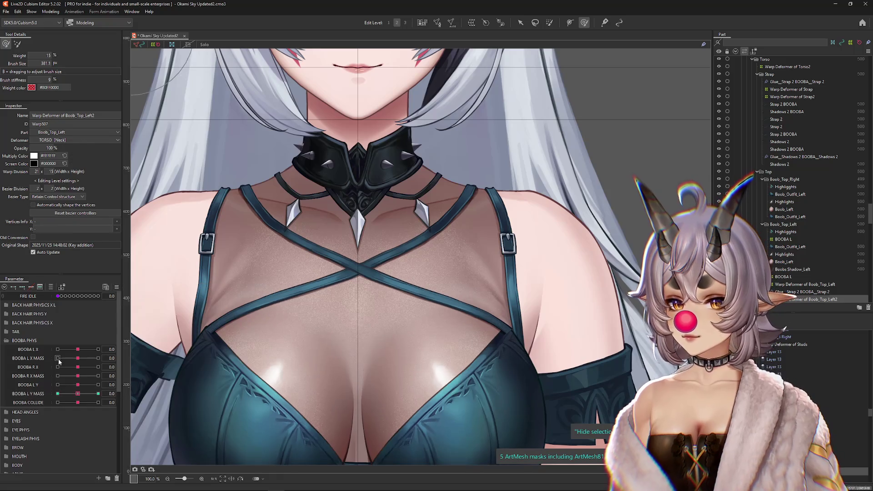
Collapse the BOOBA PHYS group, expand BODY, and try Body Z AUG at 10
{"action": "scroll", "coordinate": [297, 307], "scroll_direction": "down", "scroll_amount": 5}
{"action": "left_click", "coordinate": [17, 341]}
{"action": "scroll", "coordinate": [32, 342], "scroll_direction": "down", "scroll_amount": 1}
{"action": "left_click", "coordinate": [8, 376]}
{"action": "scroll", "coordinate": [77, 398], "scroll_direction": "down", "scroll_amount": 1}
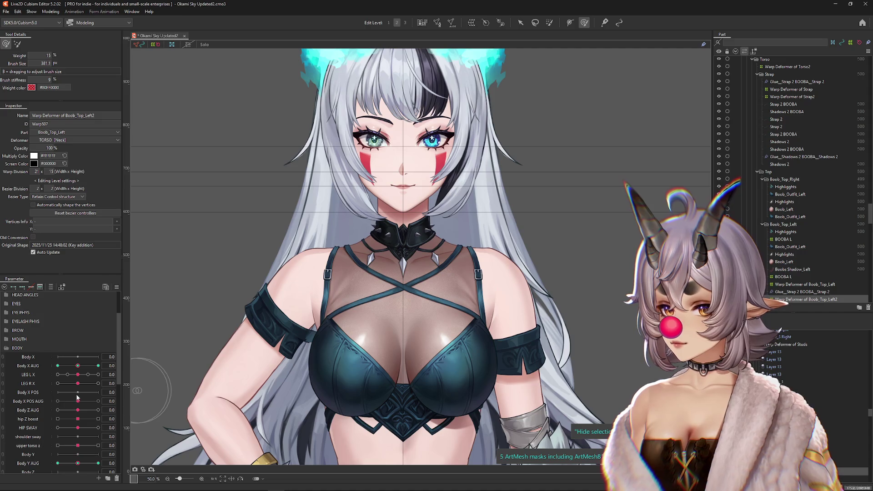
{"action": "left_click_drag", "start_coordinate": [80, 411], "coordinate": [98, 411]}
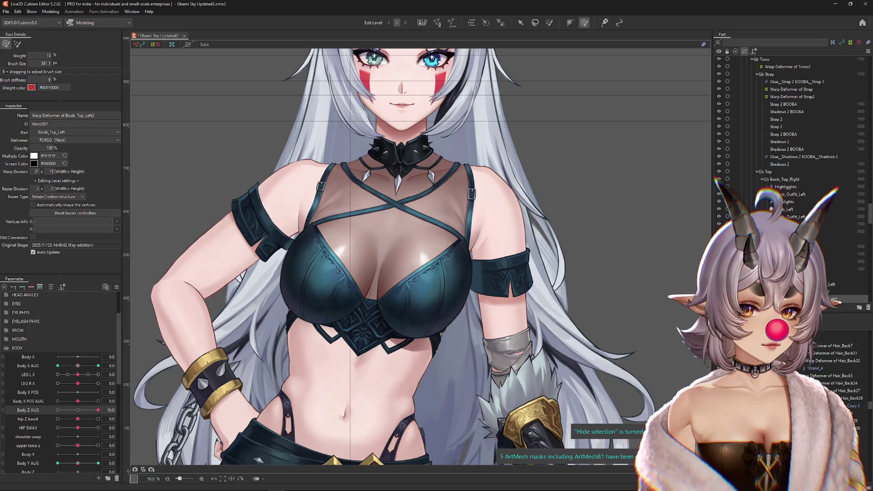
Select the BOOBA L warp deformer and preview Body X AUG and Body Z AUG at 10
{"action": "right_click", "coordinate": [471, 298]}
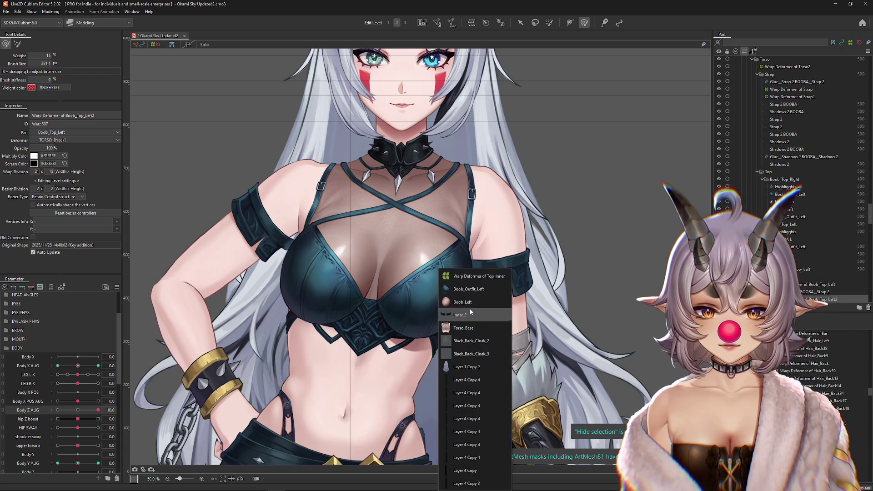
{"action": "left_click", "coordinate": [471, 294]}
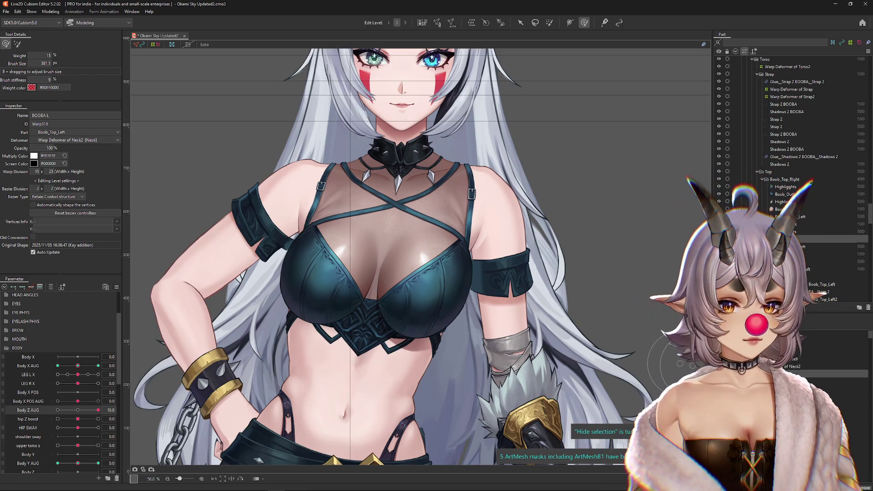
{"action": "mouse_move", "coordinate": [78, 366]}
{"action": "left_mouse_down"}
{"action": "mouse_move", "coordinate": [92, 366]}
{"action": "mouse_move", "coordinate": [78, 366]}
{"action": "left_mouse_up"}
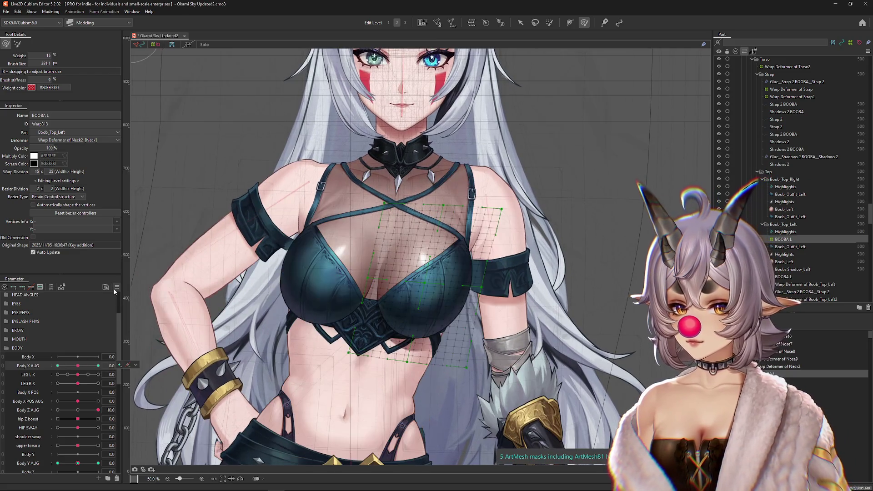
{"action": "left_click", "coordinate": [78, 412]}
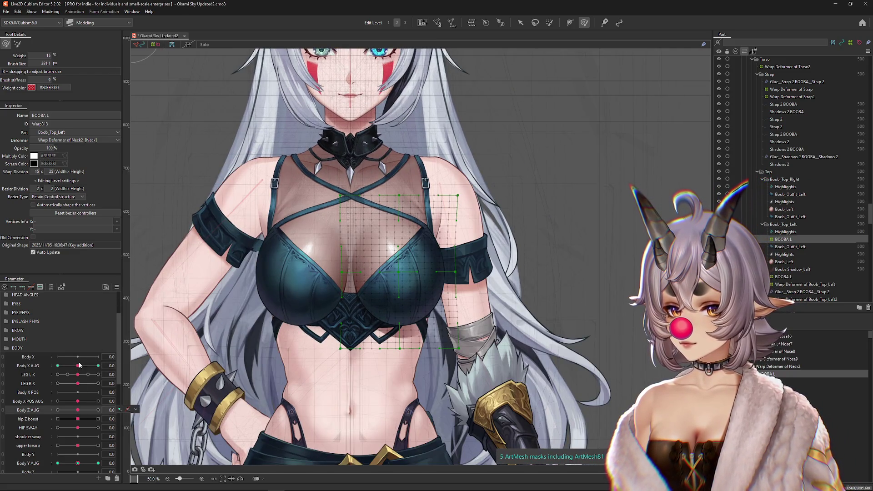
{"action": "left_click_drag", "start_coordinate": [79, 366], "coordinate": [122, 372]}
{"action": "left_click_drag", "start_coordinate": [78, 411], "coordinate": [110, 410]}
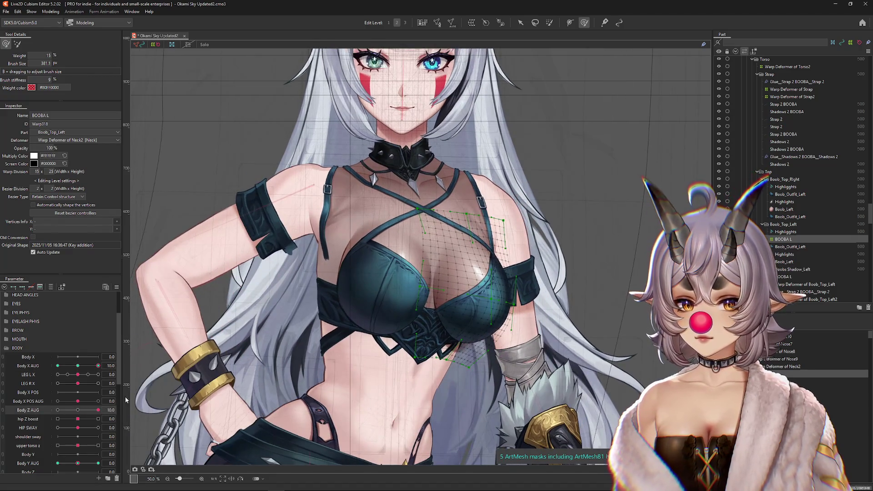
Reset Body X and Z AUG to 0 and create a parent warp deformer around BOOBA L
{"action": "left_click", "coordinate": [78, 366]}
{"action": "left_click", "coordinate": [82, 411]}
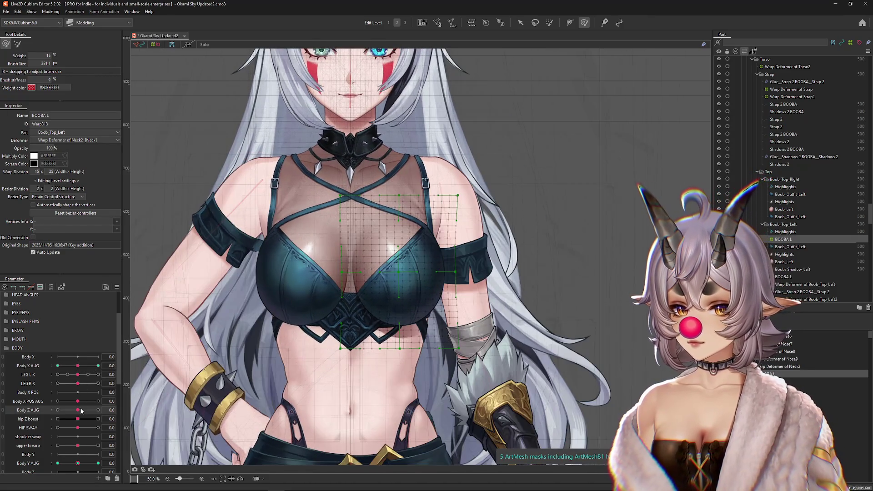
{"action": "left_click", "coordinate": [471, 22]}
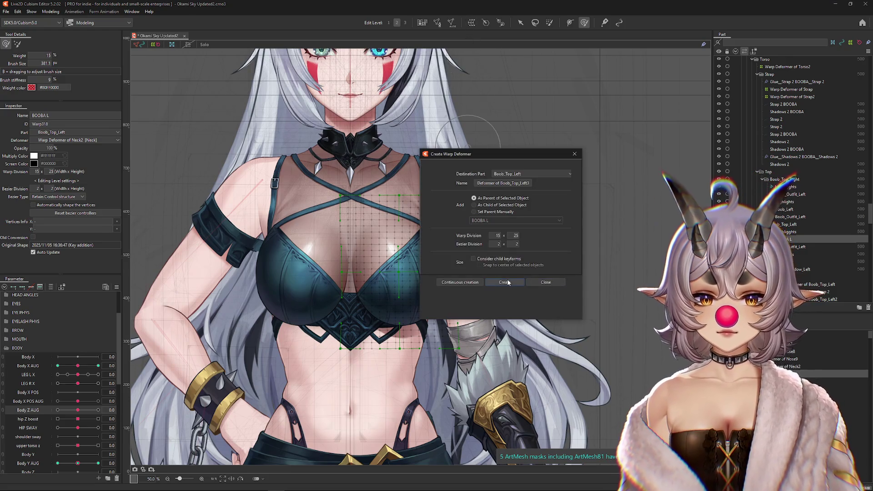
{"action": "left_click", "coordinate": [503, 284]}
Preview the Body X AUG turn, reset it, and select the Warp Deformer of Torso2
{"action": "left_click", "coordinate": [98, 366]}
{"action": "mouse_move", "coordinate": [78, 410]}
{"action": "left_mouse_down"}
{"action": "mouse_move", "coordinate": [110, 411]}
{"action": "mouse_move", "coordinate": [78, 410]}
{"action": "left_mouse_up"}
{"action": "left_click", "coordinate": [77, 366]}
{"action": "left_click", "coordinate": [128, 366]}
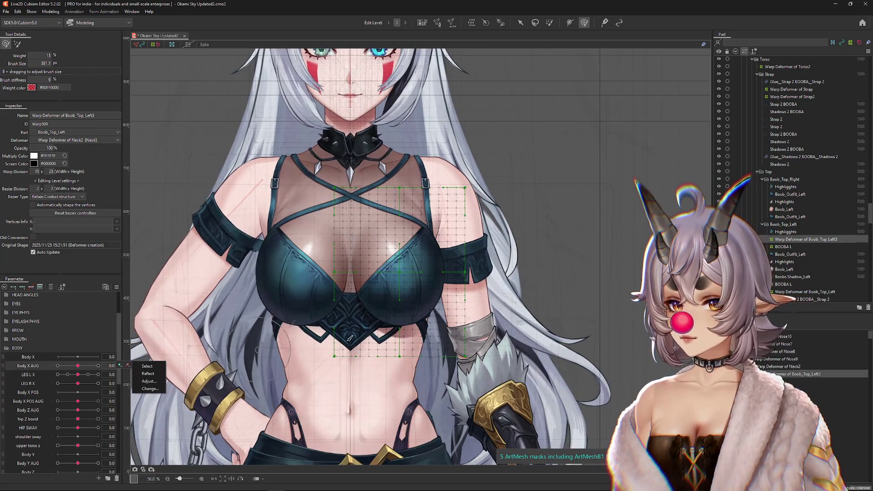
{"action": "left_click", "coordinate": [400, 262]}
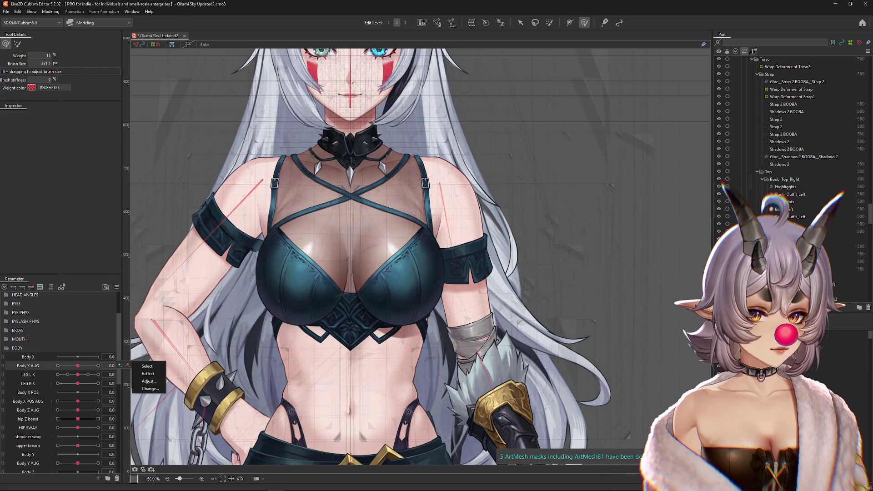
{"action": "left_click", "coordinate": [409, 237], "text": "shift"}
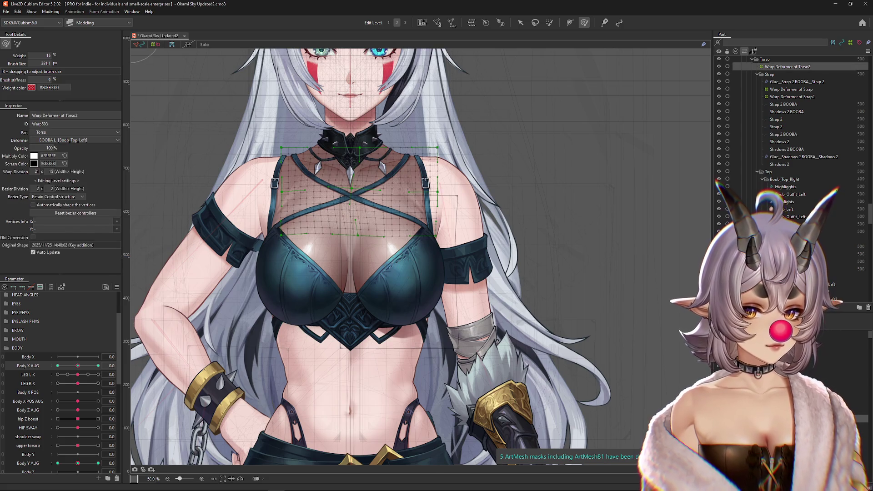
Create Warp Deformer of Boob_Top_Left3 as parent and set its warp division to 25
{"action": "left_click", "coordinate": [472, 22]}
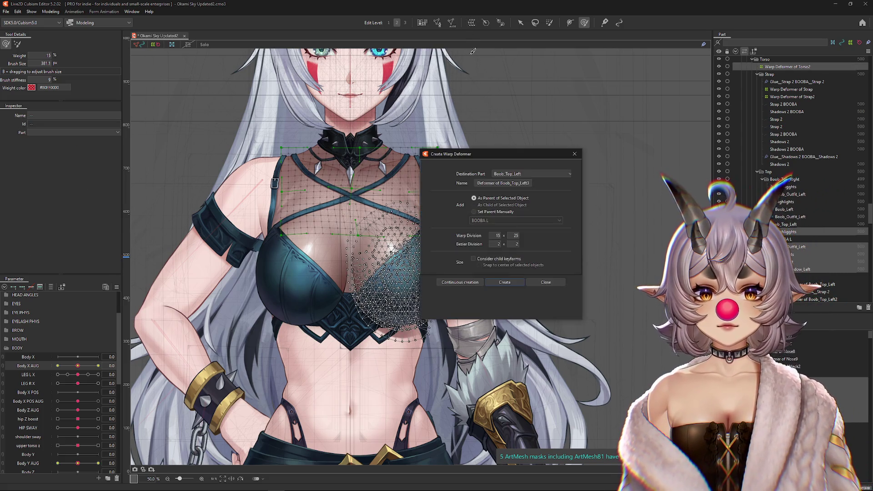
{"action": "key", "text": "Return"}
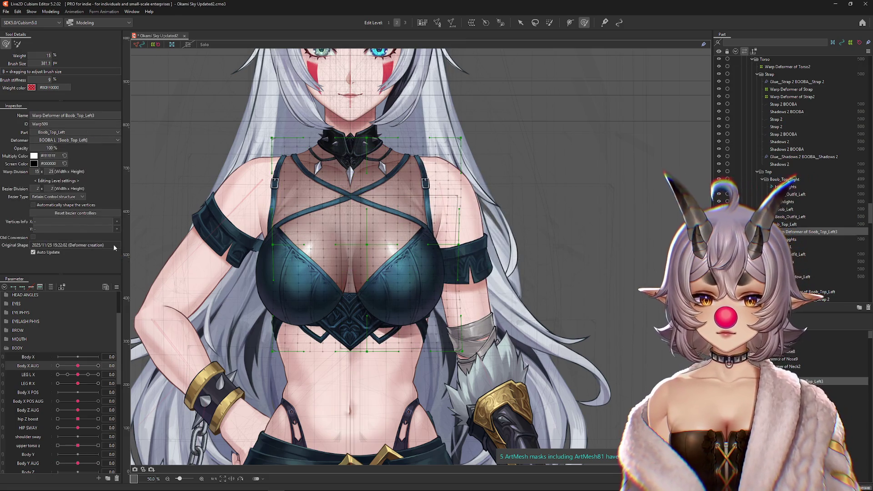
{"action": "type", "text": "25"}
{"action": "key", "text": "Return"}
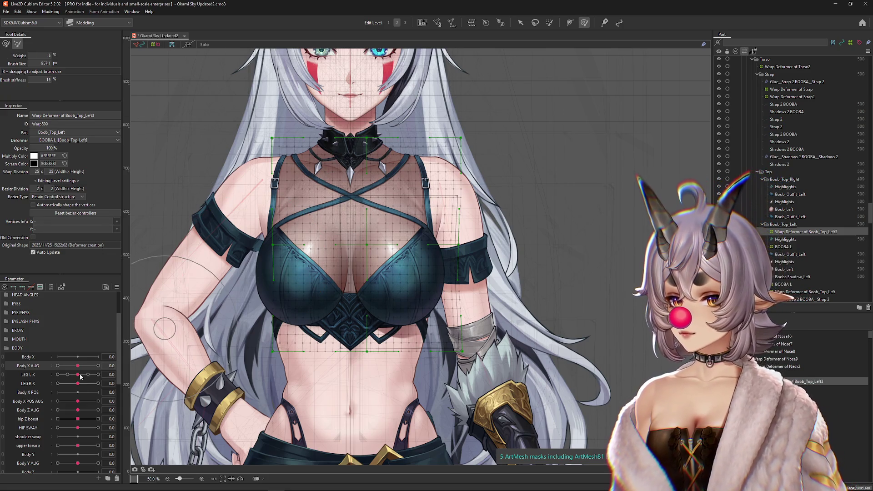
Set Body Z AUG to 10 and sculpt the left chest with a resized Deform Brush
{"action": "mouse_move", "coordinate": [77, 410]}
{"action": "left_mouse_down"}
{"action": "mouse_move", "coordinate": [89, 410]}
{"action": "mouse_move", "coordinate": [64, 410]}
{"action": "mouse_move", "coordinate": [98, 411]}
{"action": "left_mouse_up"}
{"action": "left_click_drag", "start_coordinate": [385, 300], "coordinate": [376, 300]}
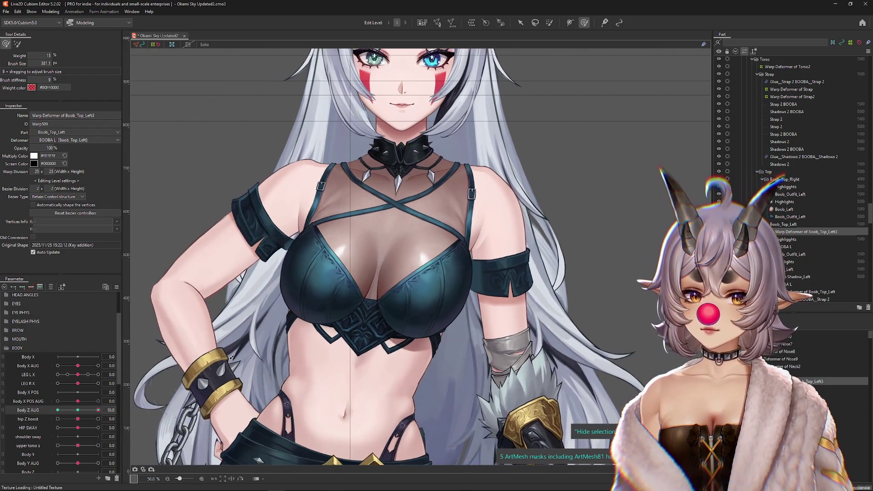
{"action": "left_click_drag", "start_coordinate": [373, 306], "coordinate": [382, 278]}
{"action": "left_click_drag", "start_coordinate": [78, 410], "coordinate": [98, 409]}
{"action": "left_click_drag", "start_coordinate": [377, 281], "coordinate": [422, 310]}
Sculpt the chest for Body Z AUG -10, refine the shape, and test the swing from 10 to -10
{"action": "mouse_move", "coordinate": [78, 410]}
{"action": "left_mouse_down"}
{"action": "mouse_move", "coordinate": [105, 411]}
{"action": "mouse_move", "coordinate": [43, 414]}
{"action": "left_mouse_up"}
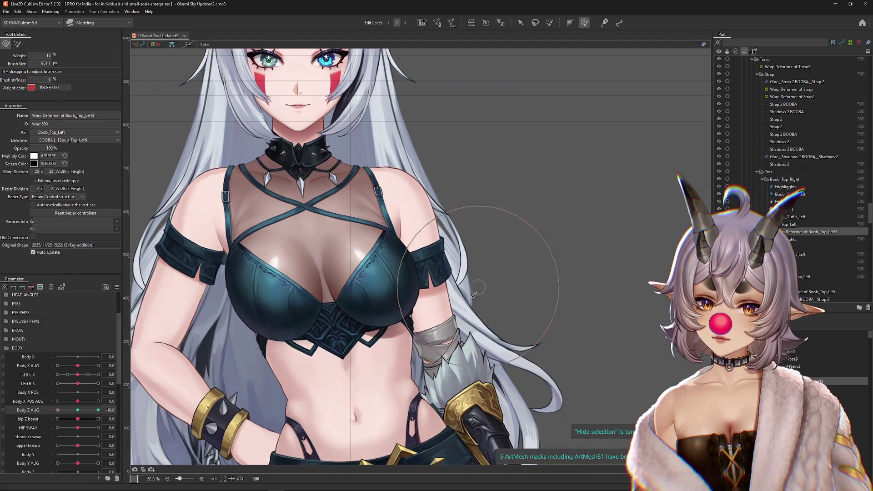
{"action": "mouse_move", "coordinate": [436, 291]}
{"action": "left_mouse_down"}
{"action": "mouse_move", "coordinate": [390, 269]}
{"action": "mouse_move", "coordinate": [372, 305]}
{"action": "left_mouse_up"}
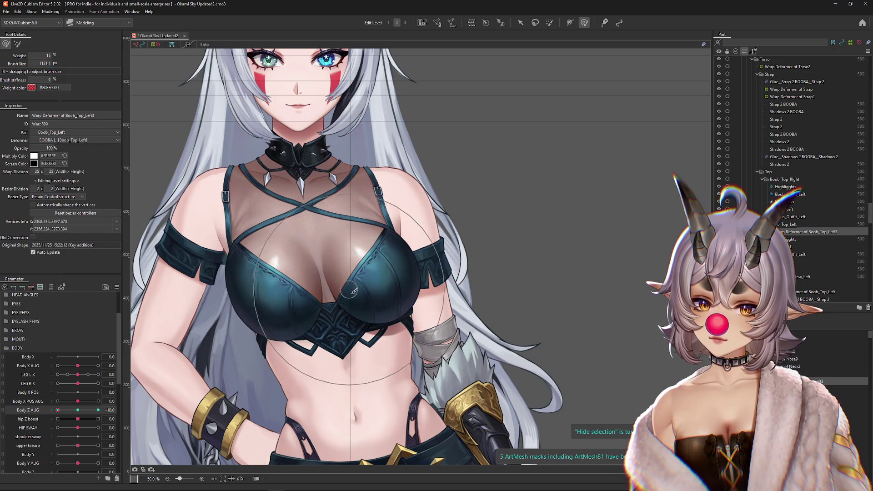
{"action": "mouse_move", "coordinate": [58, 410]}
{"action": "left_mouse_down"}
{"action": "mouse_move", "coordinate": [78, 411]}
{"action": "mouse_move", "coordinate": [58, 410]}
{"action": "left_mouse_up"}
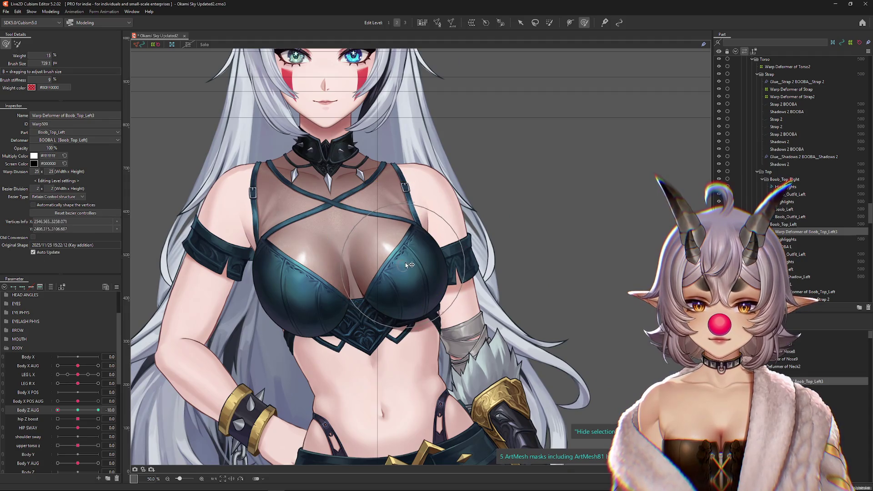
{"action": "mouse_move", "coordinate": [405, 283]}
{"action": "left_mouse_down"}
{"action": "mouse_move", "coordinate": [428, 256]}
{"action": "mouse_move", "coordinate": [426, 317]}
{"action": "mouse_move", "coordinate": [425, 280]}
{"action": "left_mouse_up"}
{"action": "left_click_drag", "start_coordinate": [58, 411], "coordinate": [114, 406]}
{"action": "left_click_drag", "start_coordinate": [449, 275], "coordinate": [449, 286]}
{"action": "scroll", "coordinate": [515, 289], "scroll_direction": "down", "scroll_amount": 2}
{"action": "left_click_drag", "start_coordinate": [98, 411], "coordinate": [54, 409]}
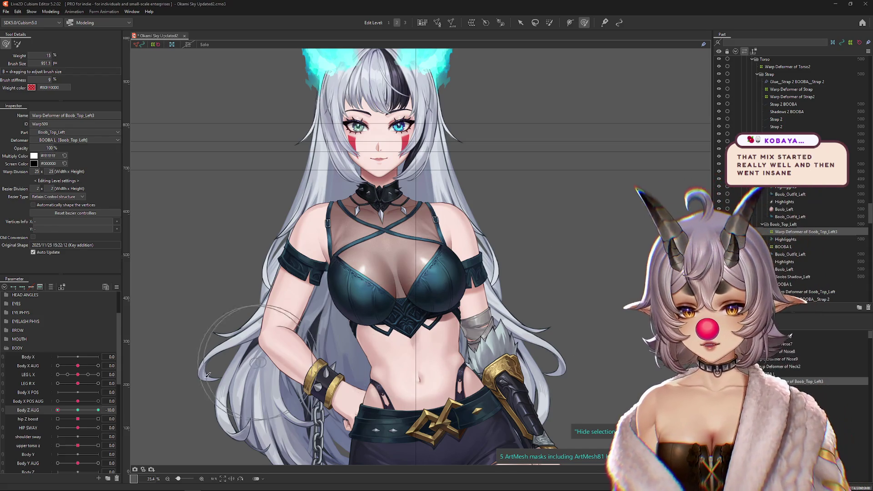
Touch up the left chest warp at Body Z AUG -10, then return it to 0
{"action": "scroll", "coordinate": [448, 282], "scroll_direction": "up", "scroll_amount": 3}
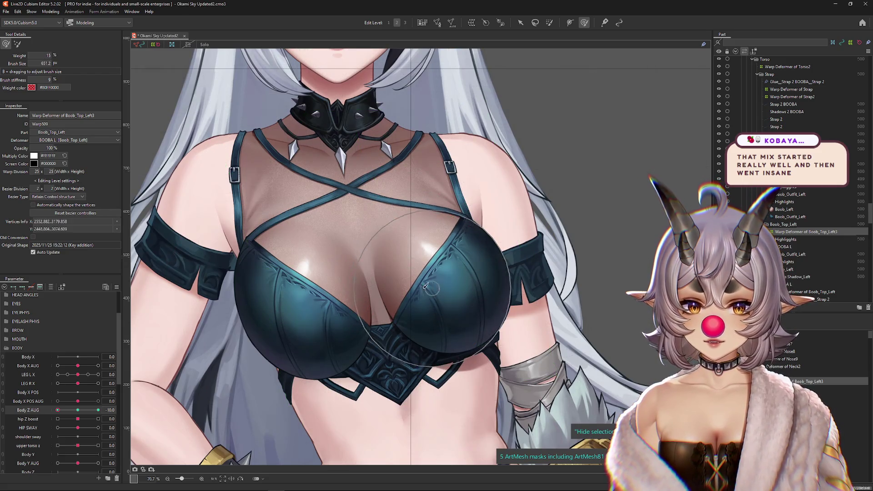
{"action": "left_click_drag", "start_coordinate": [412, 227], "coordinate": [358, 310]}
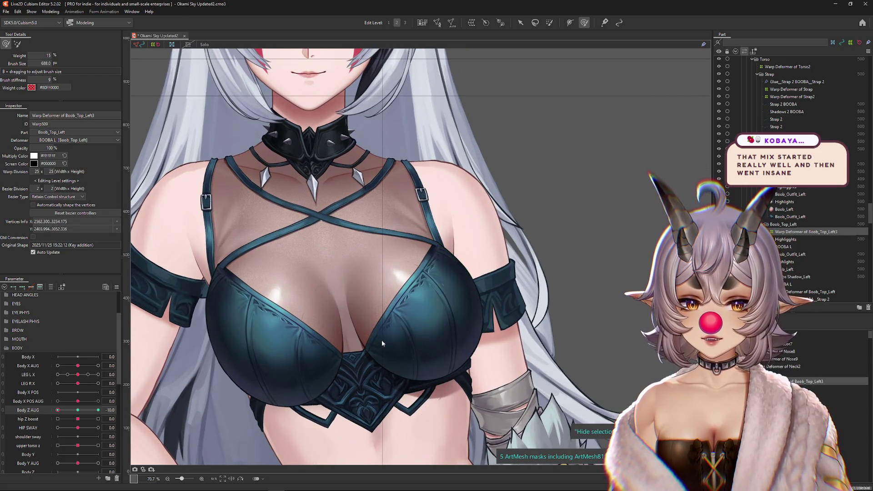
{"action": "left_click_drag", "start_coordinate": [57, 411], "coordinate": [58, 410]}
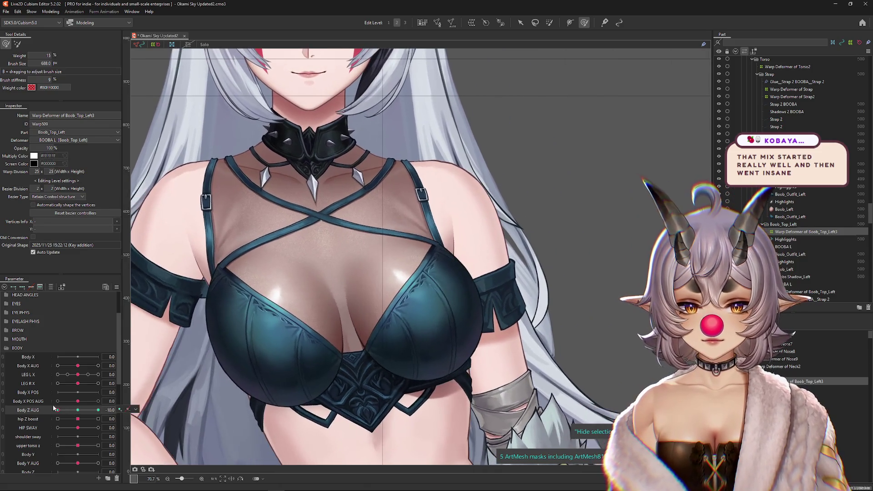
{"action": "left_click_drag", "start_coordinate": [360, 255], "coordinate": [415, 378]}
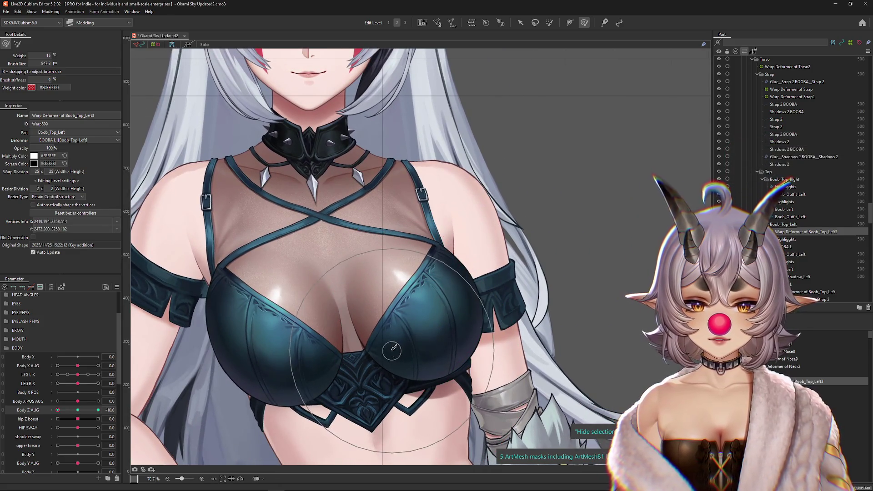
{"action": "left_click_drag", "start_coordinate": [58, 411], "coordinate": [98, 411]}
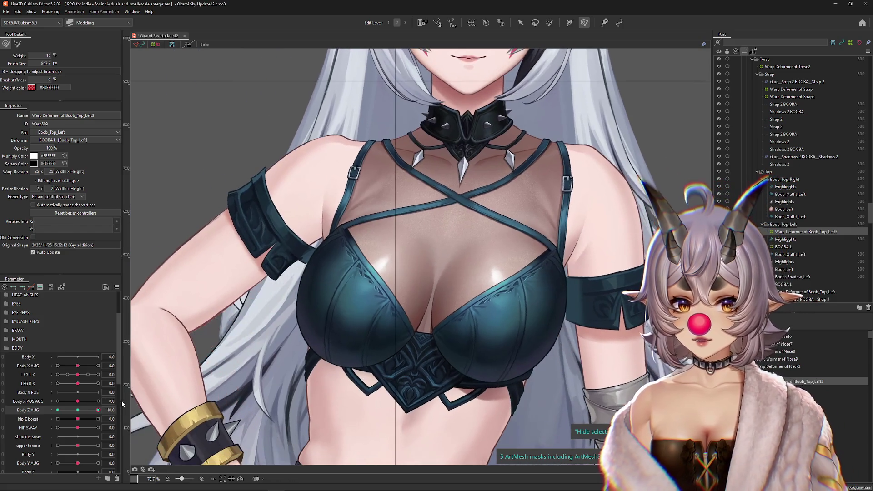
Reshape the chest and lower outline at Body Z AUG 10, hide the grid, and preview at 6.8
{"action": "left_click_drag", "start_coordinate": [473, 340], "coordinate": [457, 354]}
{"action": "mouse_move", "coordinate": [452, 312]}
{"action": "left_mouse_down"}
{"action": "mouse_move", "coordinate": [409, 282]}
{"action": "mouse_move", "coordinate": [373, 319]}
{"action": "mouse_move", "coordinate": [369, 364]}
{"action": "mouse_move", "coordinate": [359, 353]}
{"action": "left_mouse_up"}
{"action": "mouse_move", "coordinate": [439, 291]}
{"action": "left_mouse_down"}
{"action": "mouse_move", "coordinate": [403, 273]}
{"action": "mouse_move", "coordinate": [443, 393]}
{"action": "left_mouse_up"}
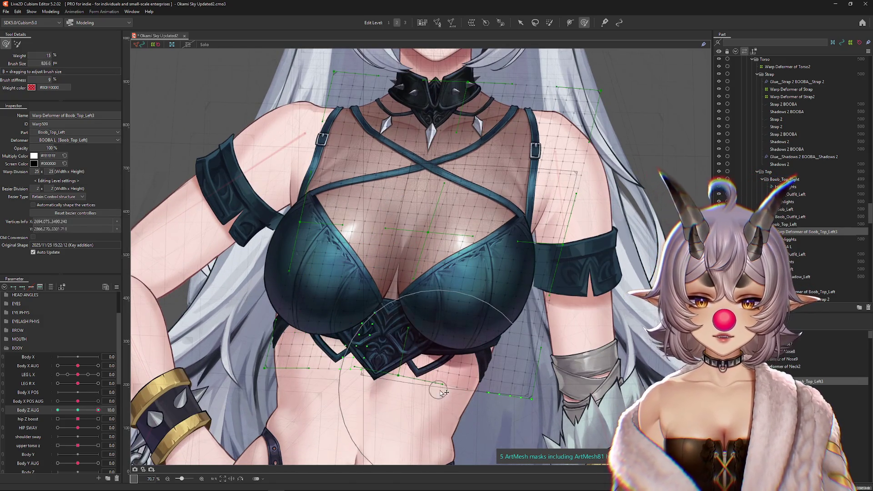
{"action": "key", "text": "h"}
{"action": "left_click_drag", "start_coordinate": [78, 410], "coordinate": [98, 410]}
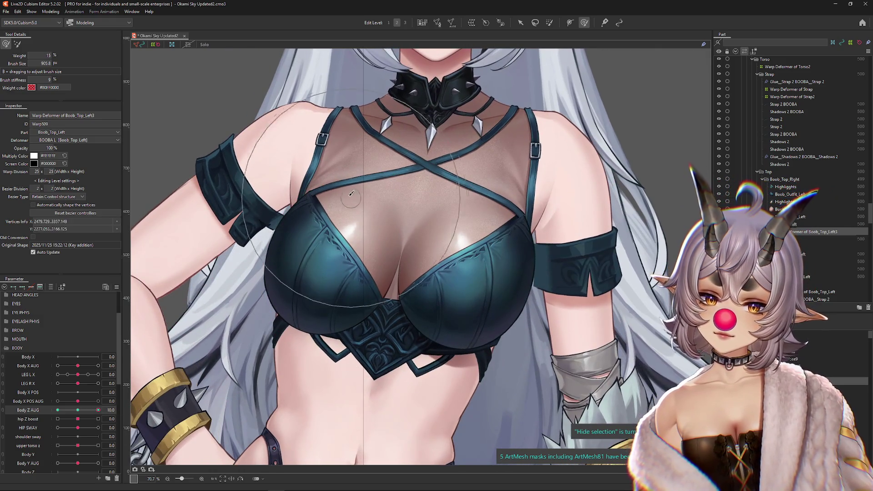
{"action": "mouse_move", "coordinate": [359, 191]}
{"action": "left_mouse_down"}
{"action": "mouse_move", "coordinate": [408, 347]}
{"action": "mouse_move", "coordinate": [485, 337]}
{"action": "mouse_move", "coordinate": [491, 346]}
{"action": "left_mouse_up"}
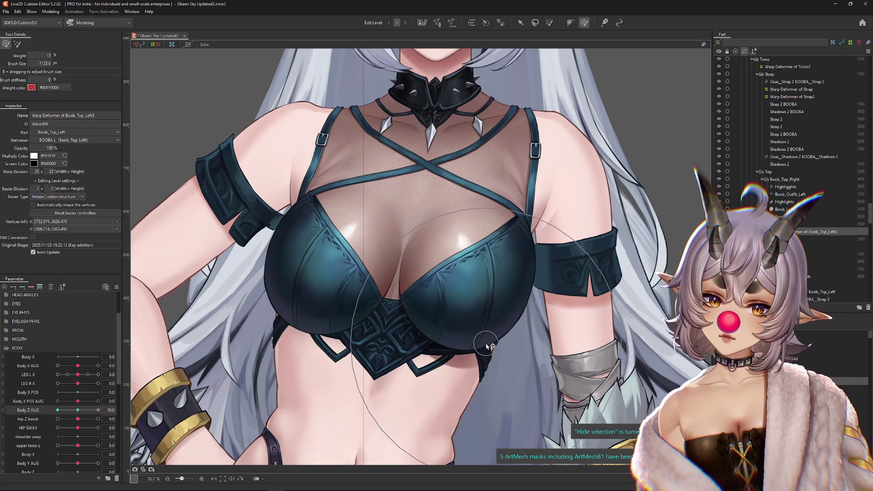
{"action": "scroll", "coordinate": [490, 347], "scroll_direction": "down", "scroll_amount": 2}
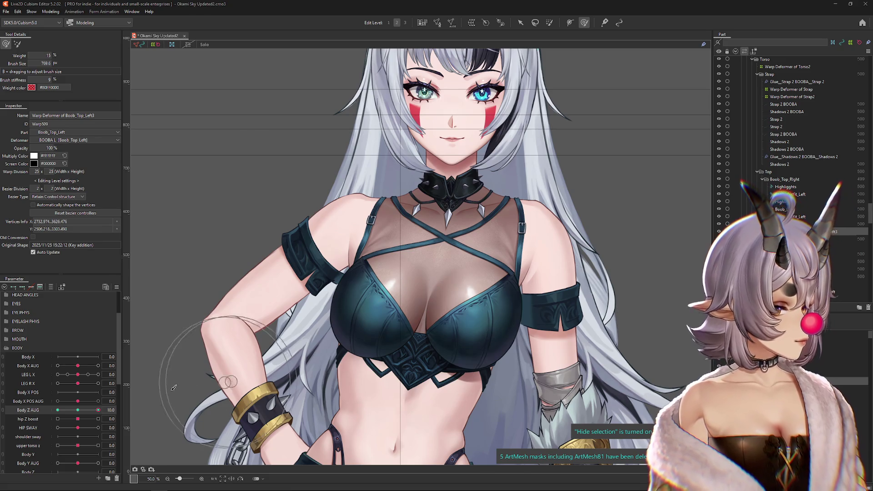
{"action": "left_click_drag", "start_coordinate": [98, 410], "coordinate": [98, 410]}
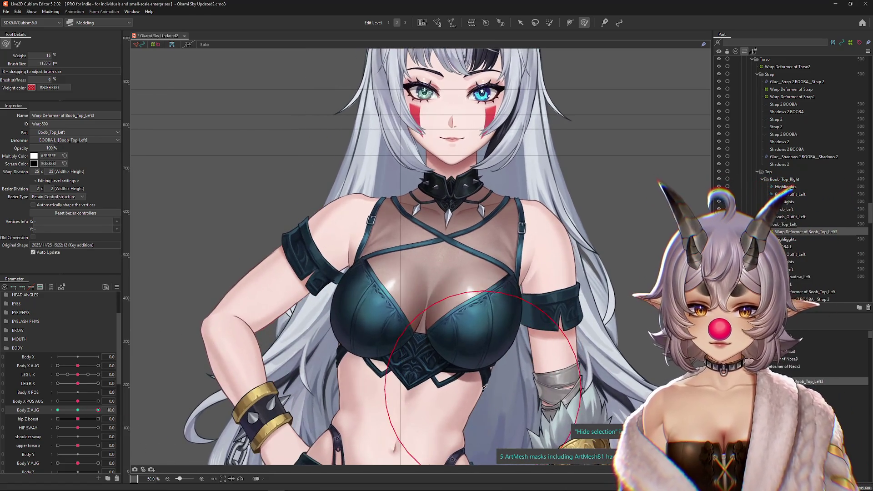
{"action": "scroll", "coordinate": [436, 278], "scroll_direction": "down", "scroll_amount": 2}
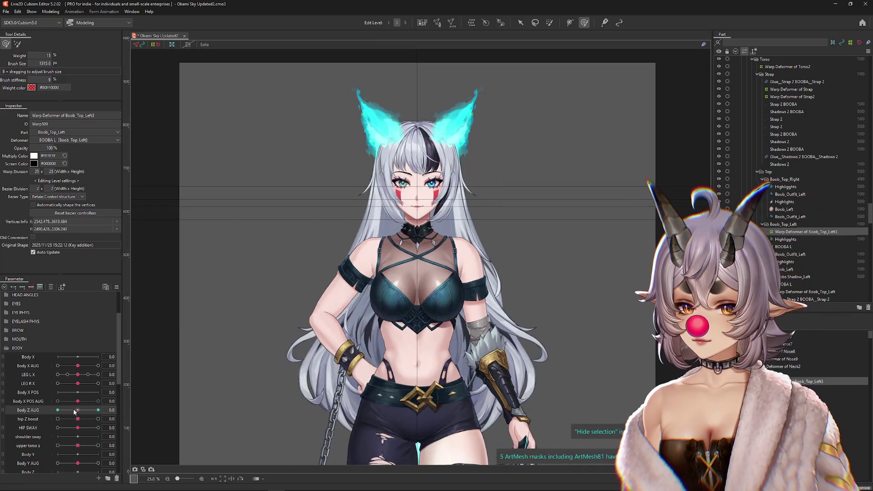
Preview Body X AUG at 10 and Body Z AUG swinging between -10 and 10
{"action": "left_click_drag", "start_coordinate": [98, 410], "coordinate": [31, 409]}
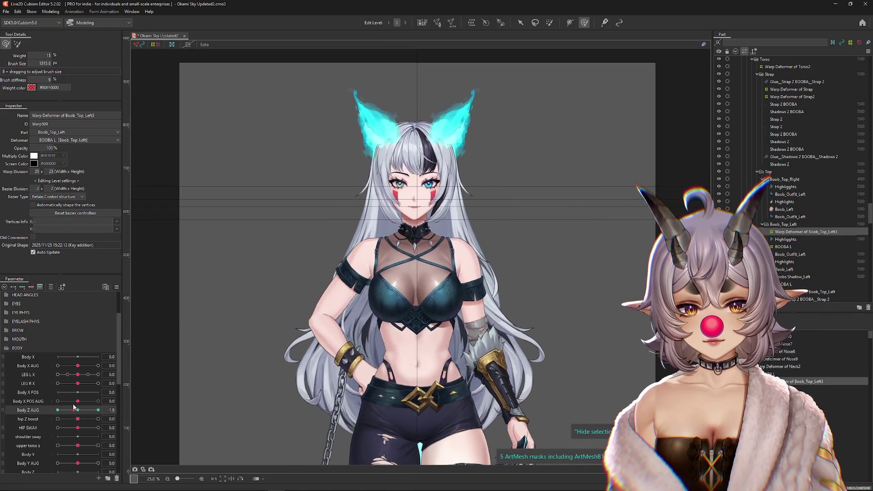
{"action": "scroll", "coordinate": [457, 273], "scroll_direction": "up", "scroll_amount": 2}
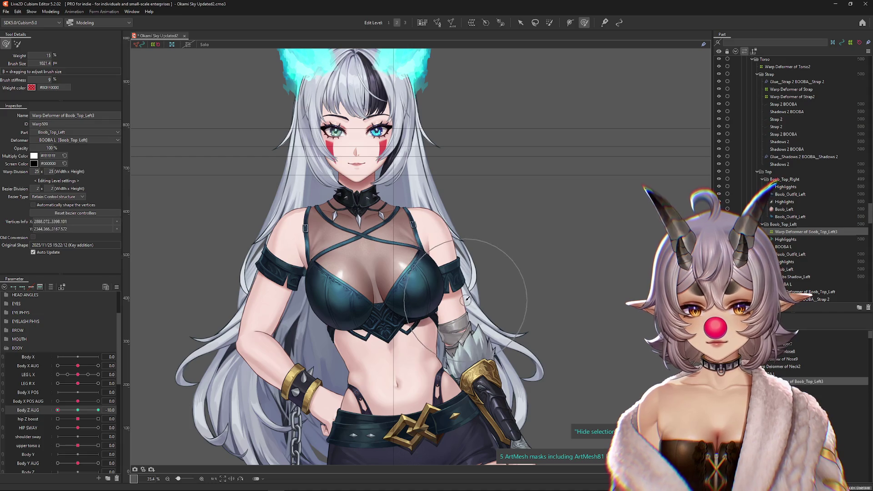
{"action": "left_click", "coordinate": [78, 411]}
{"action": "left_click", "coordinate": [98, 366]}
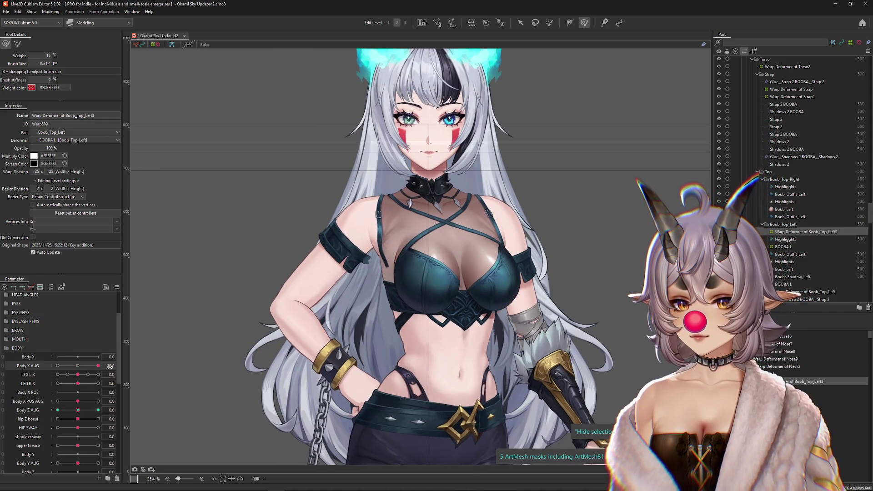
{"action": "mouse_move", "coordinate": [78, 410]}
{"action": "left_mouse_down"}
{"action": "mouse_move", "coordinate": [93, 410]}
{"action": "mouse_move", "coordinate": [61, 410]}
{"action": "mouse_move", "coordinate": [77, 410]}
{"action": "left_mouse_up"}
{"action": "left_click", "coordinate": [58, 411]}
{"action": "left_click_drag", "start_coordinate": [98, 366], "coordinate": [29, 371]}
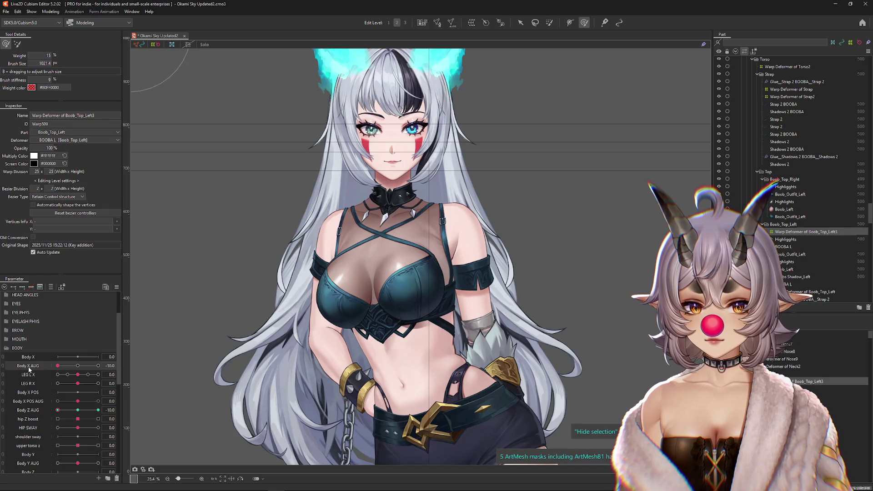
{"action": "left_click_drag", "start_coordinate": [76, 411], "coordinate": [103, 410]}
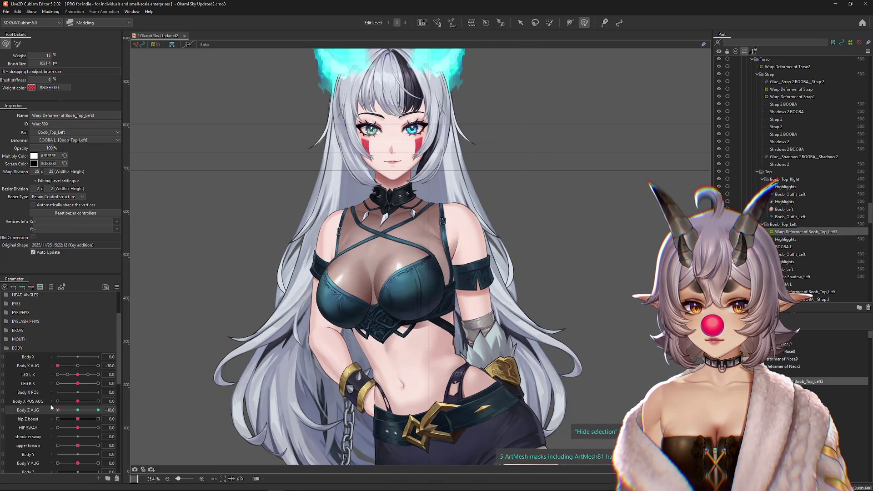
Reset the body angles to front, then set Body X AUG and Body Z AUG both to 10
{"action": "left_click", "coordinate": [76, 410]}
{"action": "double_click", "coordinate": [29, 367]}
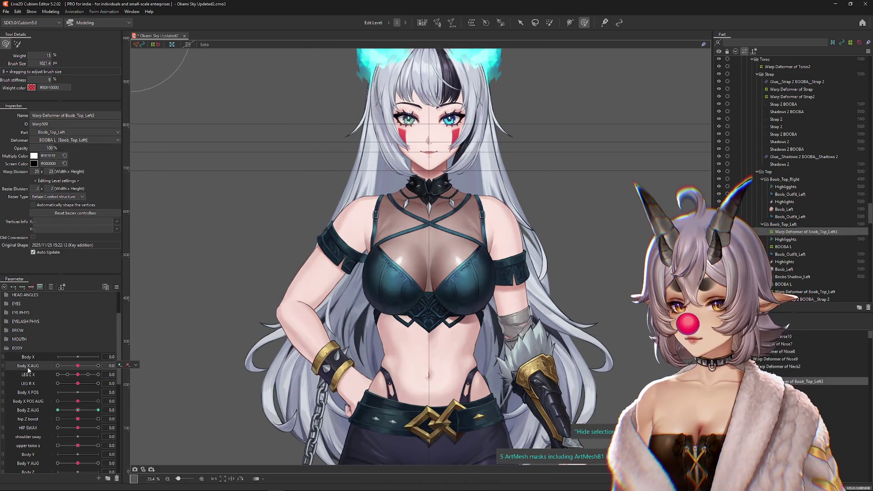
{"action": "left_click_drag", "start_coordinate": [77, 366], "coordinate": [99, 366]}
{"action": "left_click_drag", "start_coordinate": [77, 410], "coordinate": [98, 410]}
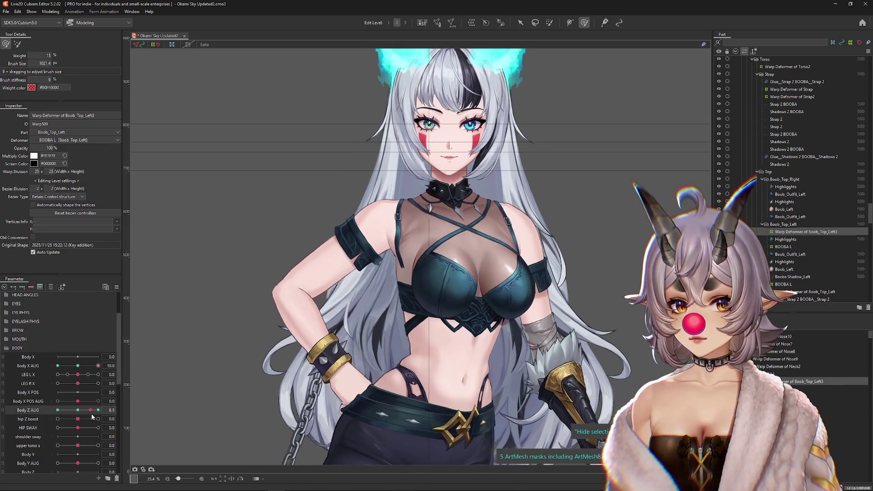
{"action": "scroll", "coordinate": [413, 290], "scroll_direction": "up", "scroll_amount": 2}
{"action": "key", "text": "b"}
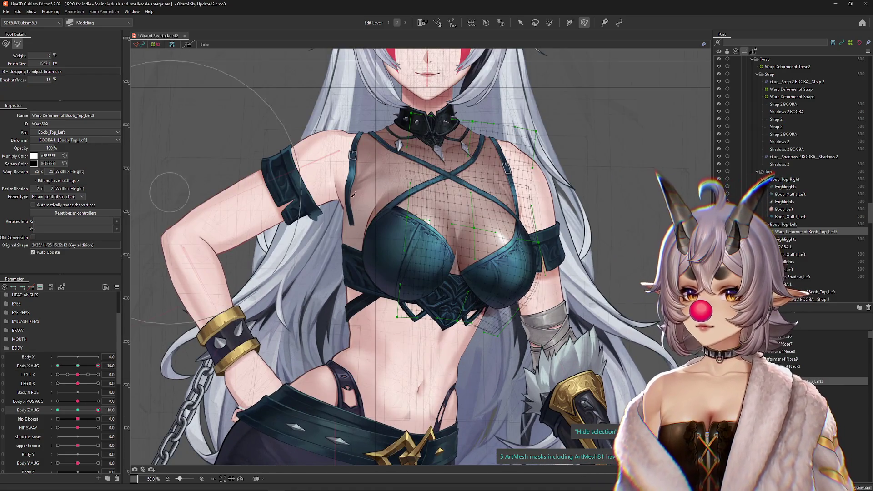
Sculpt the left cup into the turned pose with a smaller weighted deform brush
{"action": "left_click_drag", "start_coordinate": [440, 247], "coordinate": [413, 254]}
{"action": "left_click", "coordinate": [6, 45]}
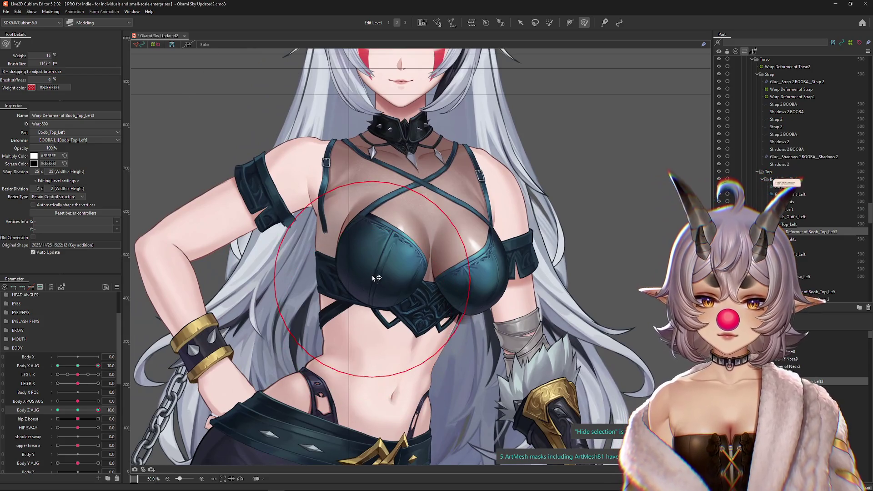
{"action": "mouse_move", "coordinate": [373, 278]}
{"action": "left_mouse_down"}
{"action": "mouse_move", "coordinate": [448, 285]}
{"action": "mouse_move", "coordinate": [497, 323]}
{"action": "left_mouse_up"}
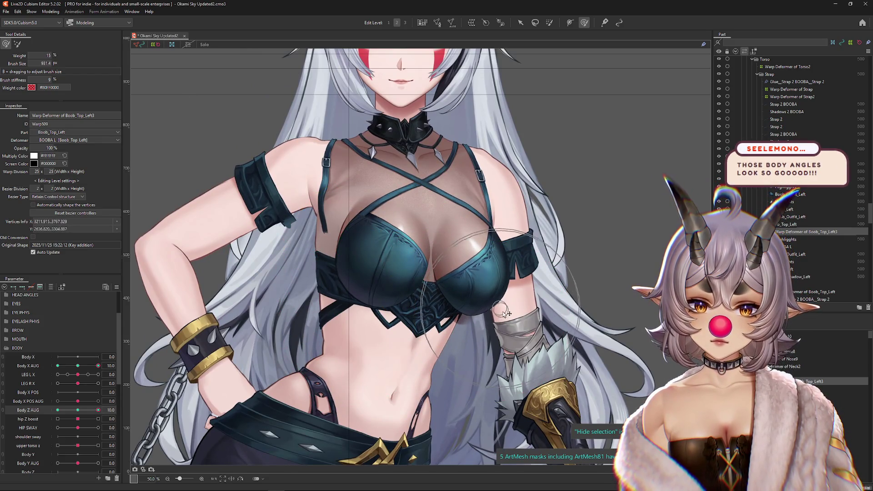
{"action": "mouse_move", "coordinate": [98, 410]}
{"action": "left_mouse_down"}
{"action": "mouse_move", "coordinate": [86, 410]}
{"action": "mouse_move", "coordinate": [107, 410]}
{"action": "left_mouse_up"}
{"action": "left_click_drag", "start_coordinate": [385, 273], "coordinate": [380, 228]}
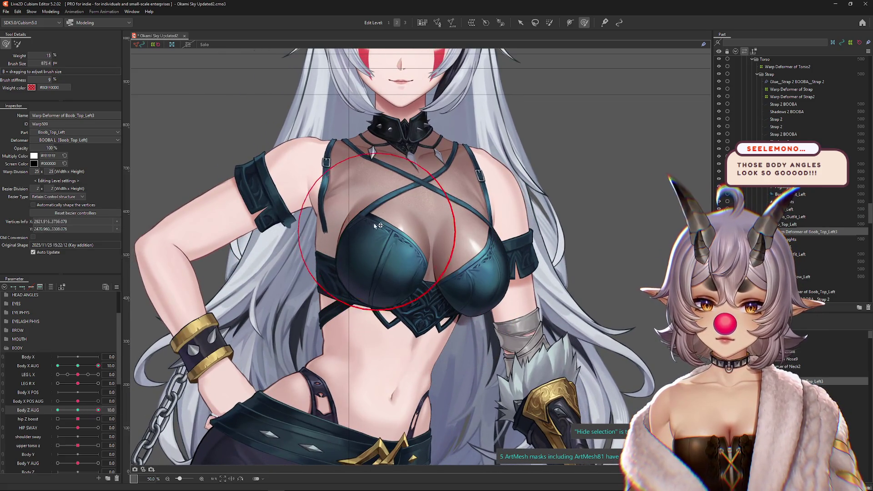
Sculpt the chest warp for the Body Z AUG -10 turn and recheck it against Body X AUG
{"action": "left_click", "coordinate": [78, 410]}
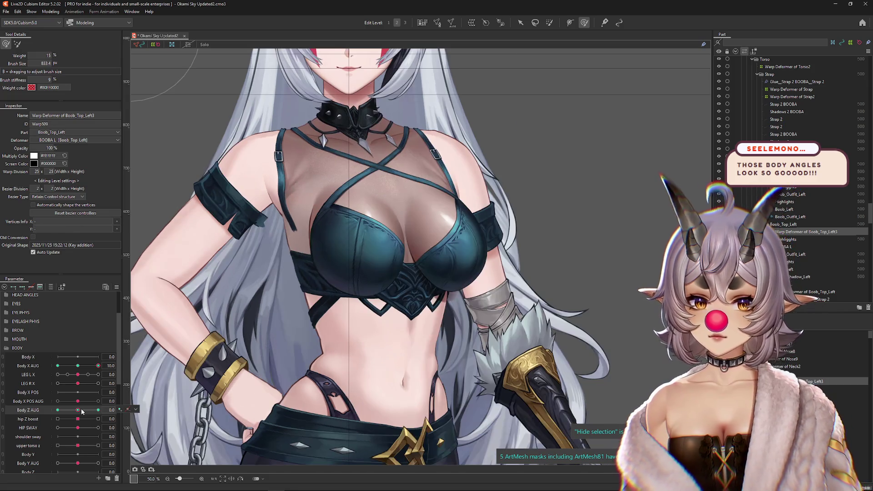
{"action": "left_click_drag", "start_coordinate": [348, 246], "coordinate": [326, 259]}
{"action": "left_click_drag", "start_coordinate": [78, 410], "coordinate": [98, 410]}
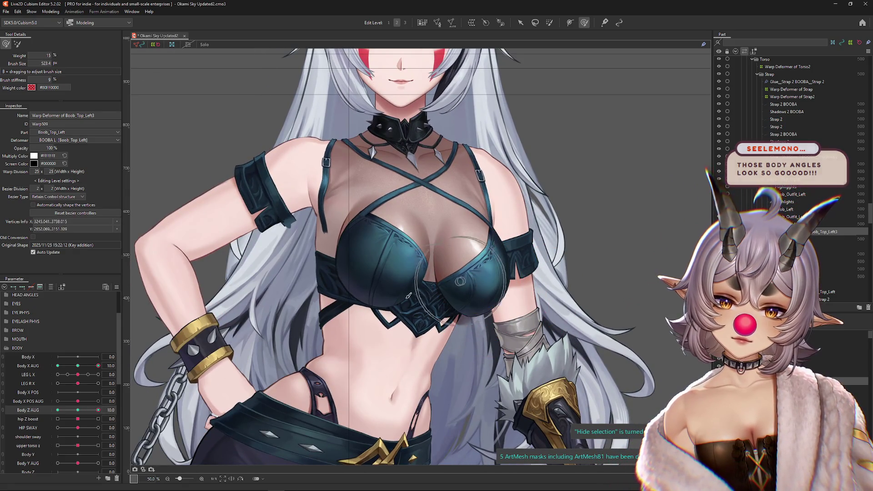
{"action": "left_click_drag", "start_coordinate": [98, 410], "coordinate": [58, 411]}
{"action": "left_click_drag", "start_coordinate": [457, 228], "coordinate": [452, 222]}
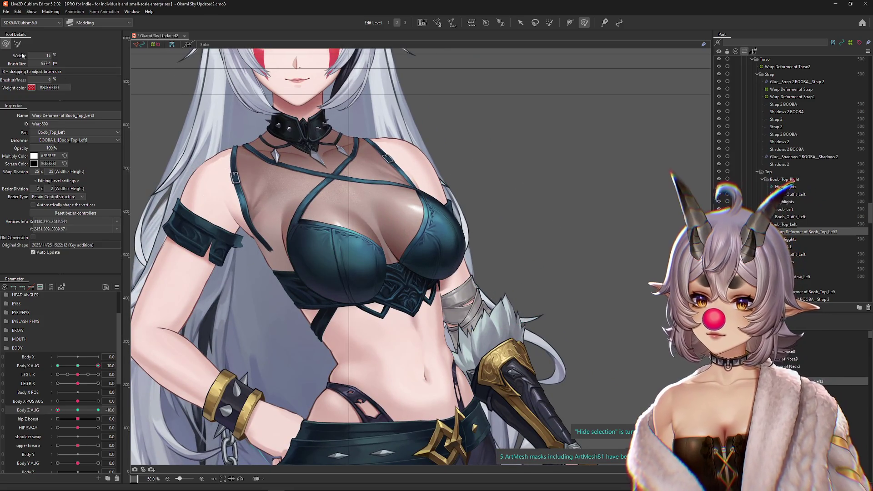
{"action": "key", "text": "b"}
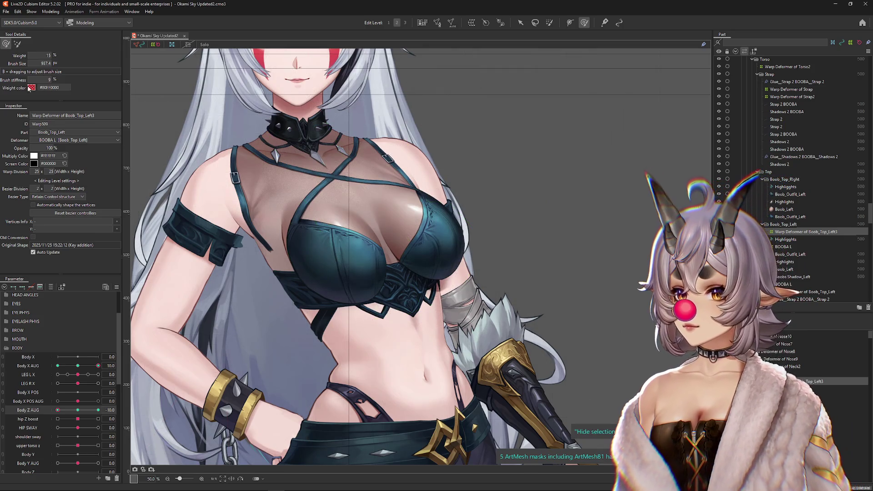
{"action": "mouse_move", "coordinate": [78, 366]}
{"action": "left_mouse_down"}
{"action": "mouse_move", "coordinate": [68, 366]}
{"action": "mouse_move", "coordinate": [78, 366]}
{"action": "left_mouse_up"}
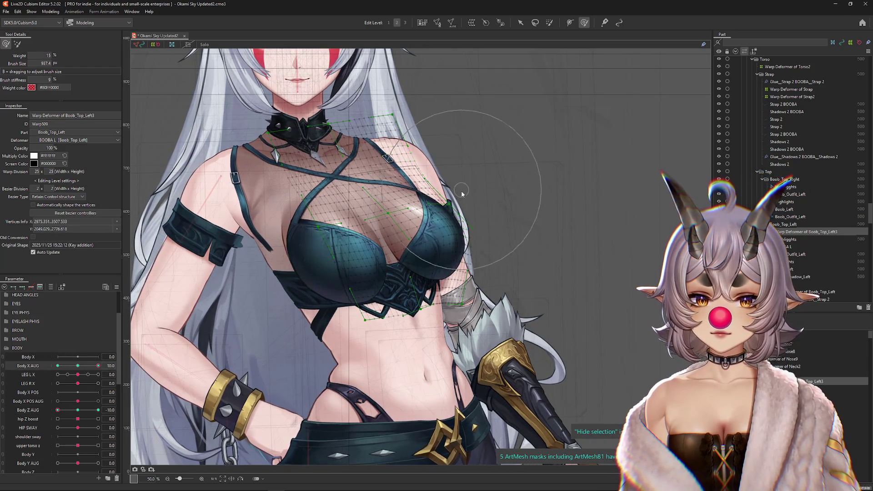
{"action": "left_click_drag", "start_coordinate": [473, 310], "coordinate": [480, 320]}
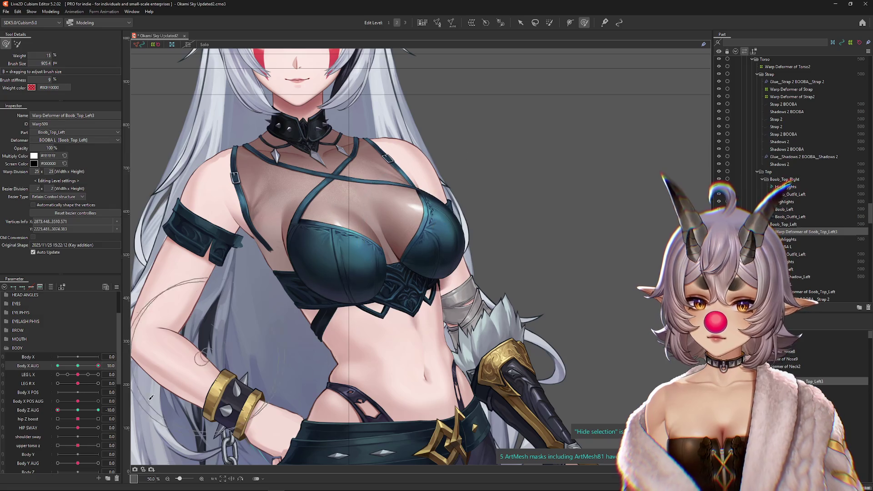
Sweep Body Z AUG from -10 to 10, then set Body X AUG neutral and Body Z AUG -10
{"action": "mouse_move", "coordinate": [58, 411]}
{"action": "left_mouse_down"}
{"action": "mouse_move", "coordinate": [71, 411]}
{"action": "mouse_move", "coordinate": [66, 401]}
{"action": "left_mouse_up"}
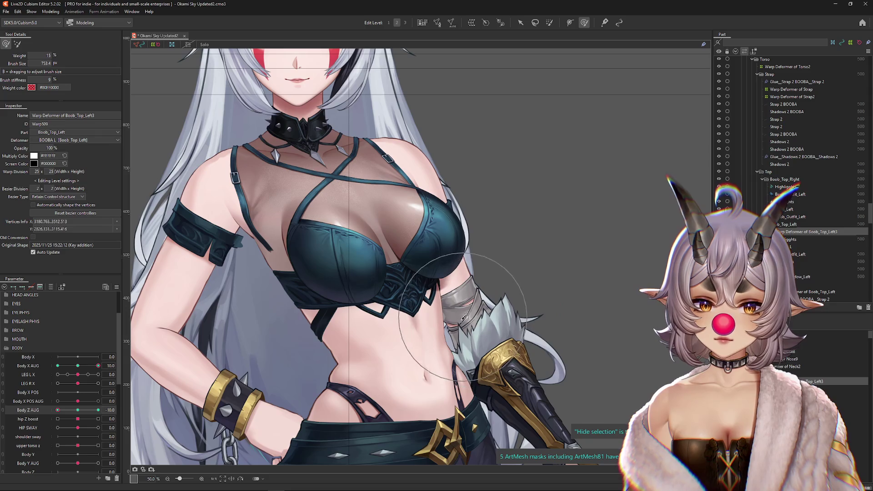
{"action": "left_click_drag", "start_coordinate": [58, 410], "coordinate": [98, 410]}
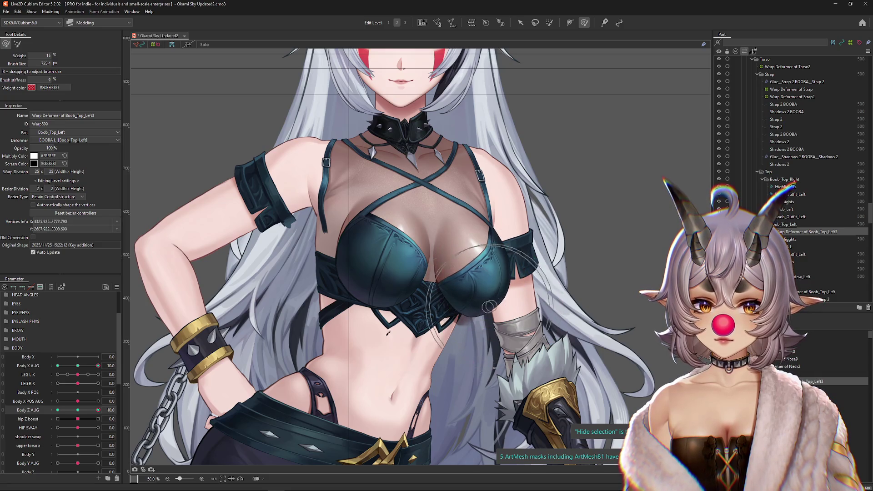
{"action": "left_click_drag", "start_coordinate": [81, 412], "coordinate": [98, 411]}
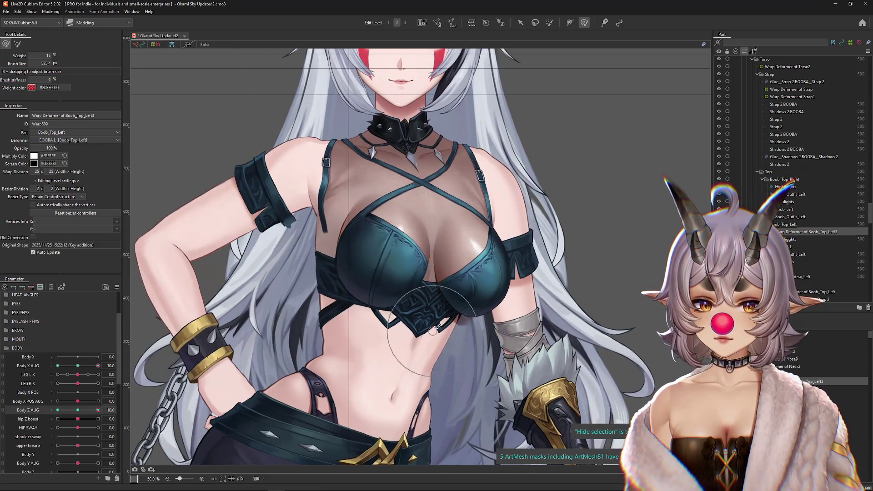
{"action": "left_click_drag", "start_coordinate": [98, 366], "coordinate": [78, 366]}
{"action": "mouse_move", "coordinate": [99, 411]}
{"action": "left_mouse_down"}
{"action": "mouse_move", "coordinate": [83, 411]}
{"action": "mouse_move", "coordinate": [98, 411]}
{"action": "left_mouse_up"}
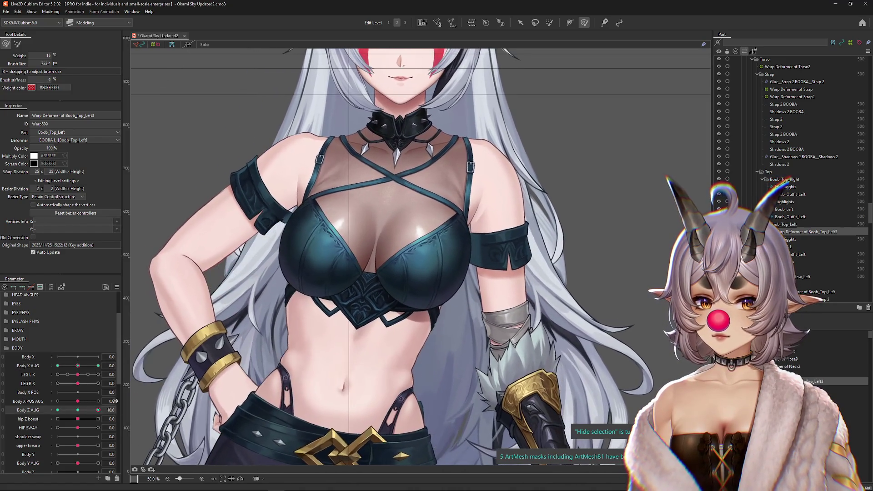
{"action": "left_click_drag", "start_coordinate": [106, 409], "coordinate": [44, 410]}
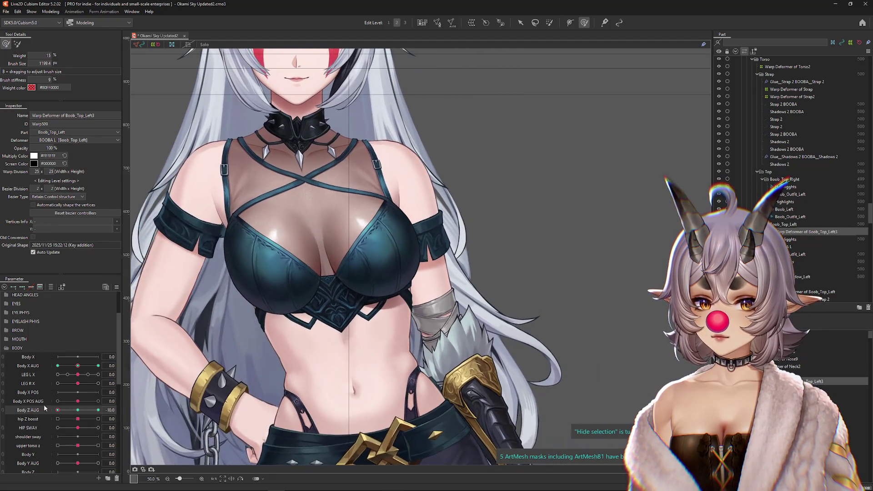
Set Body X AUG to -10 and switch to a smaller, lighter deform brush
{"action": "left_click_drag", "start_coordinate": [378, 270], "coordinate": [360, 270]}
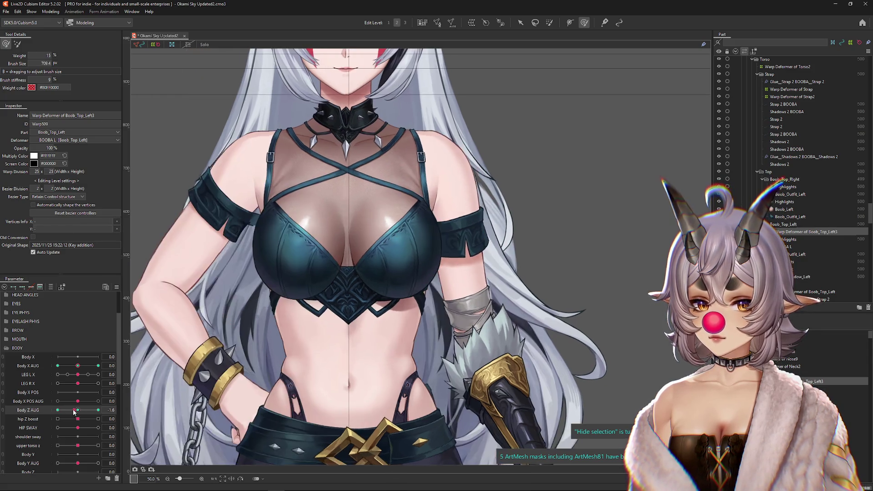
{"action": "left_click", "coordinate": [44, 411]}
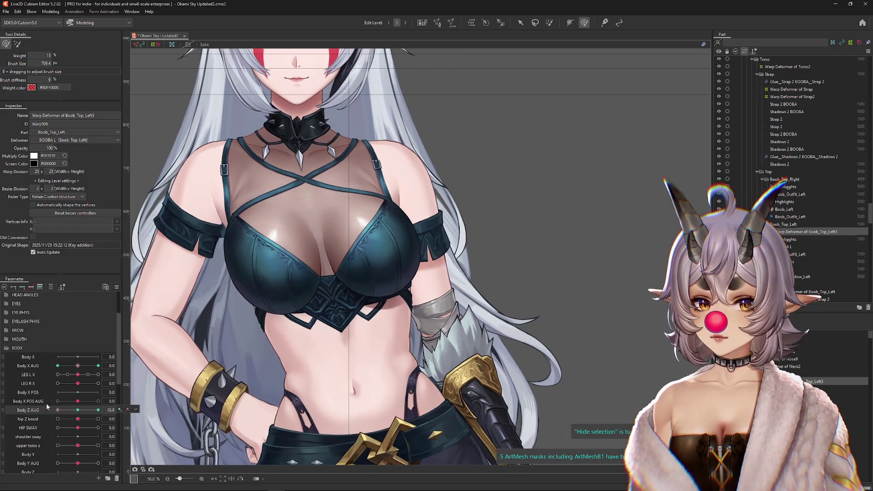
{"action": "left_click_drag", "start_coordinate": [78, 367], "coordinate": [49, 368]}
{"action": "left_click", "coordinate": [80, 411]}
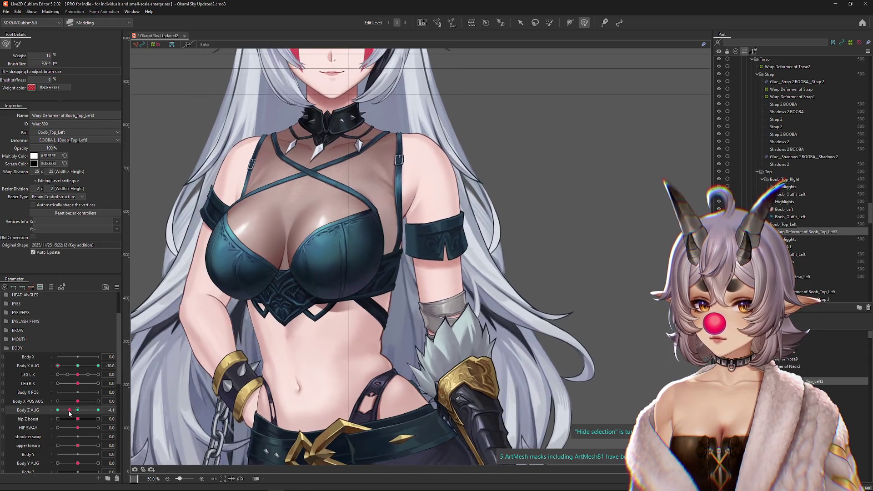
{"action": "left_click", "coordinate": [17, 44]}
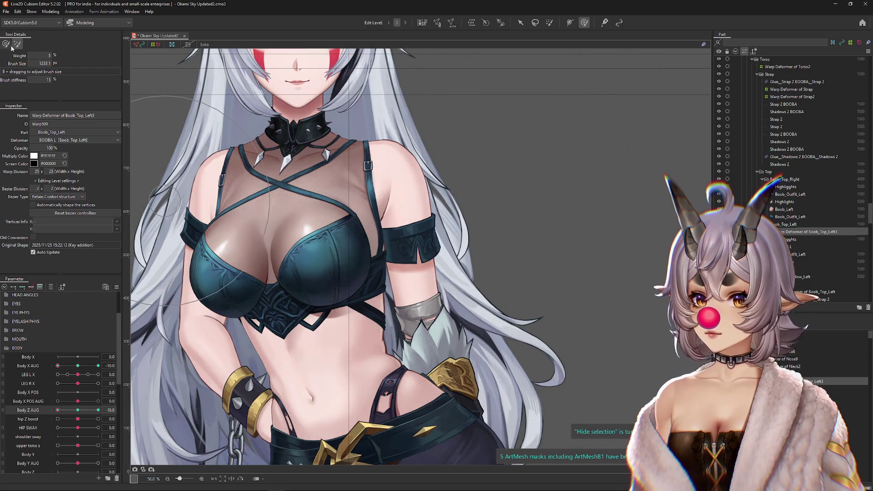
{"action": "left_click_drag", "start_coordinate": [326, 253], "coordinate": [359, 266]}
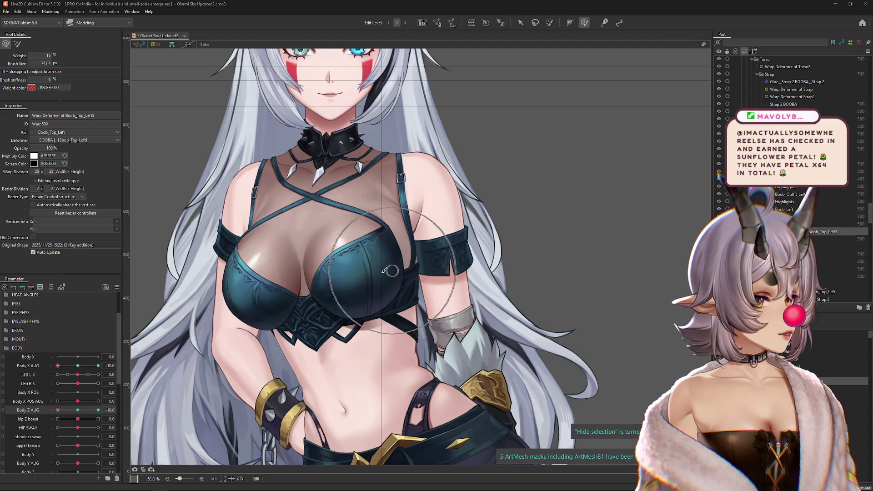
Push the left breast shape downward and refine the chest warp with resized brushes
{"action": "left_click", "coordinate": [310, 276]}
{"action": "left_click", "coordinate": [78, 410]}
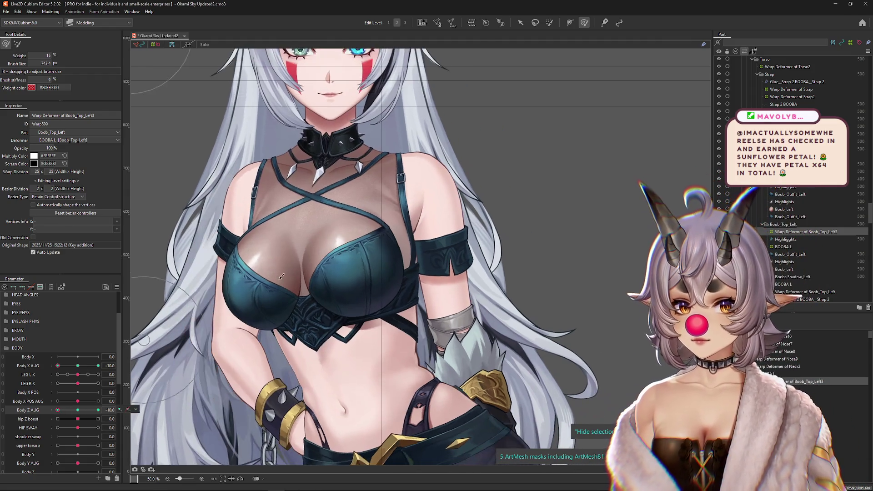
{"action": "left_click_drag", "start_coordinate": [333, 295], "coordinate": [335, 313]}
{"action": "left_click_drag", "start_coordinate": [298, 264], "coordinate": [378, 251]}
{"action": "left_click_drag", "start_coordinate": [423, 308], "coordinate": [355, 291]}
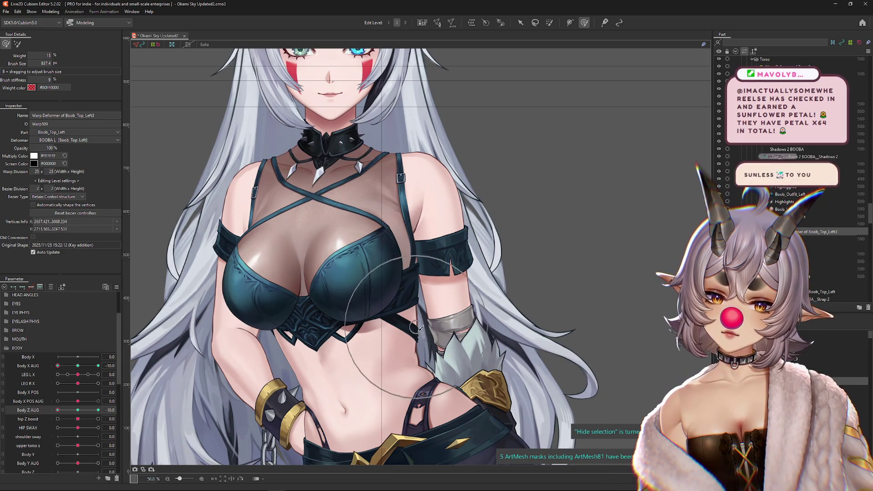
{"action": "left_click", "coordinate": [79, 412]}
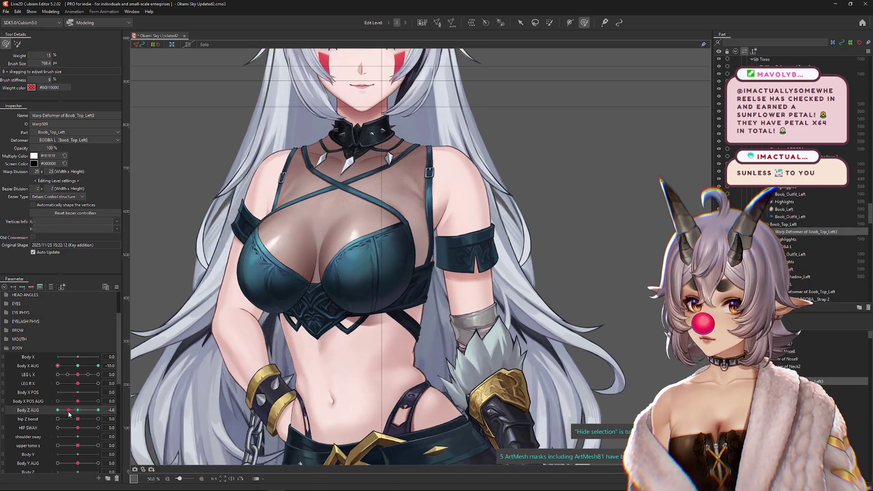
With Body X AUG at -10, set Body Z AUG to 10 and push the left chest to follow the turn
{"action": "left_click_drag", "start_coordinate": [351, 267], "coordinate": [347, 270]}
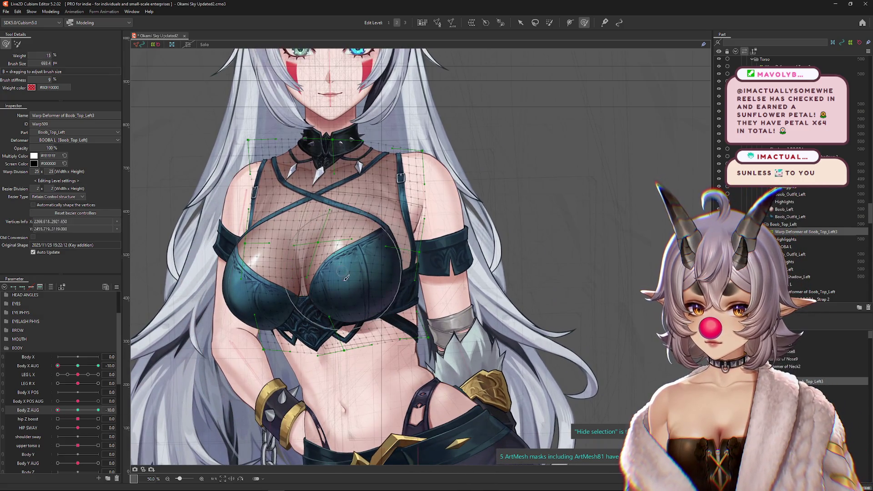
{"action": "left_click", "coordinate": [83, 411]}
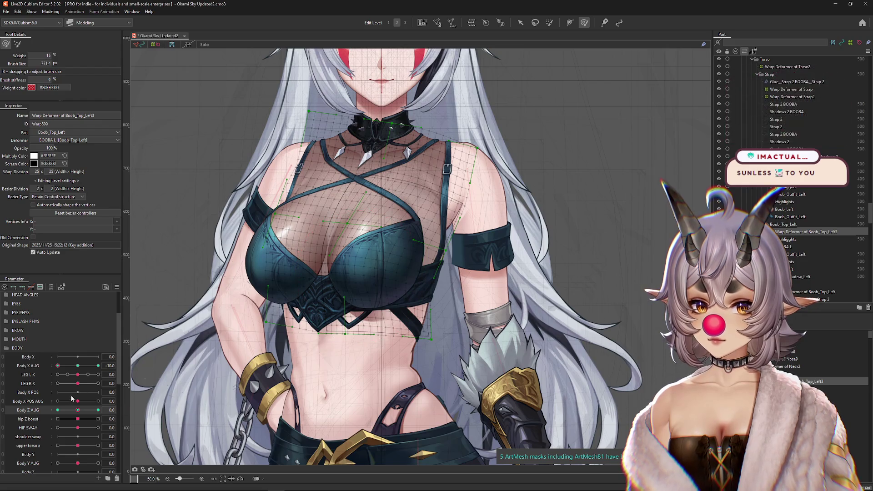
{"action": "left_click_drag", "start_coordinate": [78, 419], "coordinate": [64, 417]}
{"action": "key", "text": "ctrl+z"}
{"action": "key", "text": "ctrl+z"}
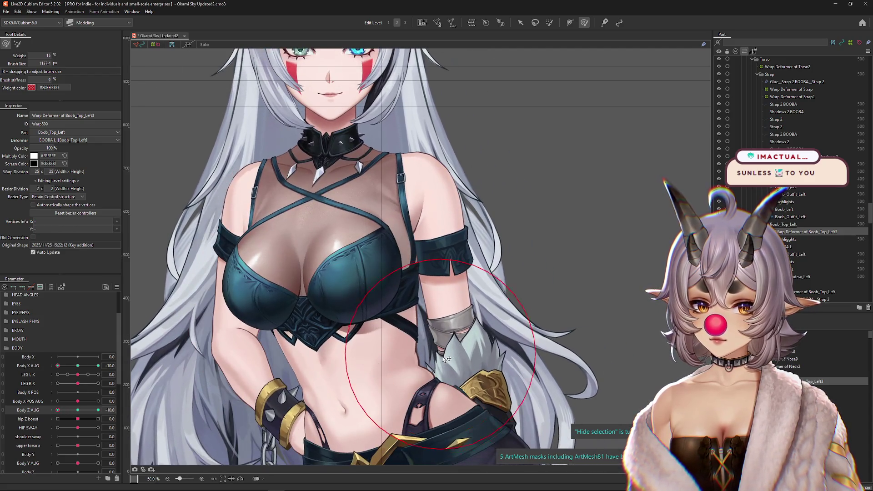
{"action": "left_click_drag", "start_coordinate": [400, 337], "coordinate": [417, 332]}
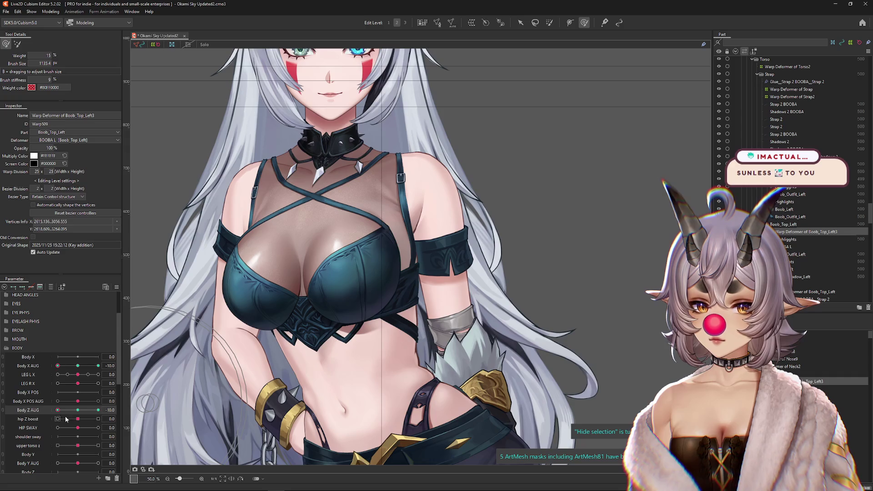
{"action": "left_click", "coordinate": [99, 410]}
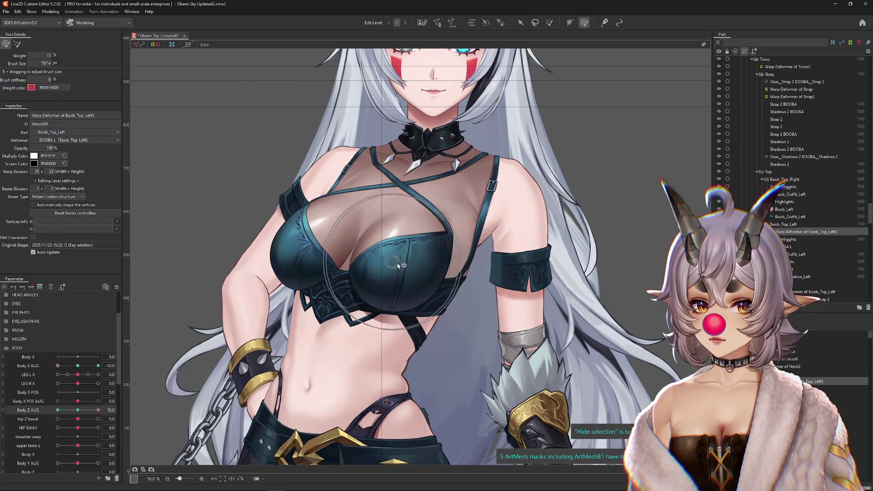
{"action": "left_click_drag", "start_coordinate": [401, 265], "coordinate": [350, 279]}
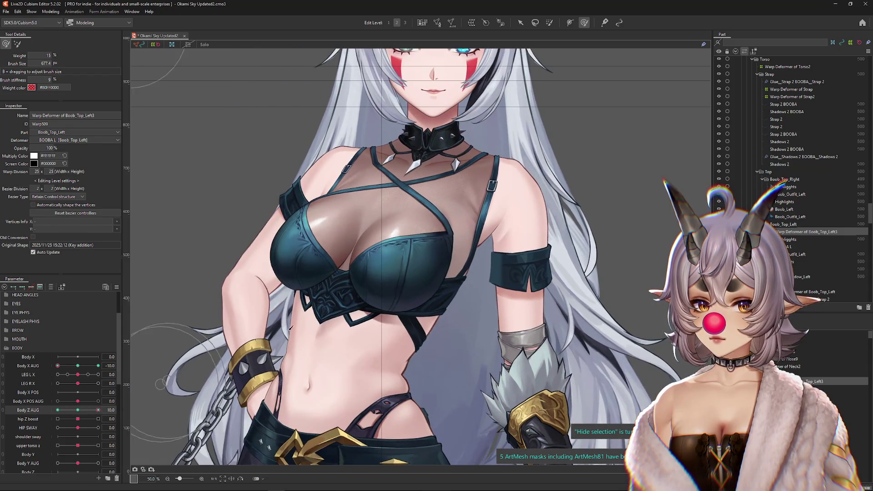
{"action": "left_click", "coordinate": [67, 364]}
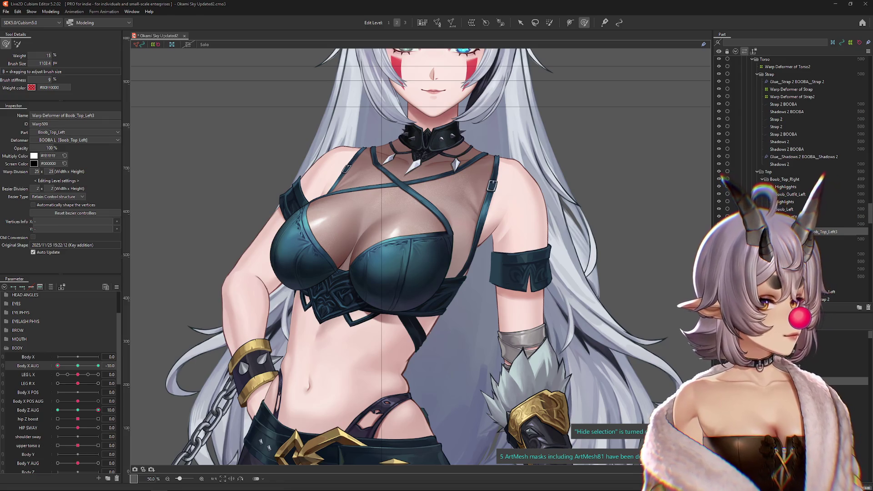
Preview the chest with Body X AUG at 10 and -3.6 combined with Body Z AUG -10
{"action": "scroll", "coordinate": [400, 273], "scroll_direction": "down", "scroll_amount": 2}
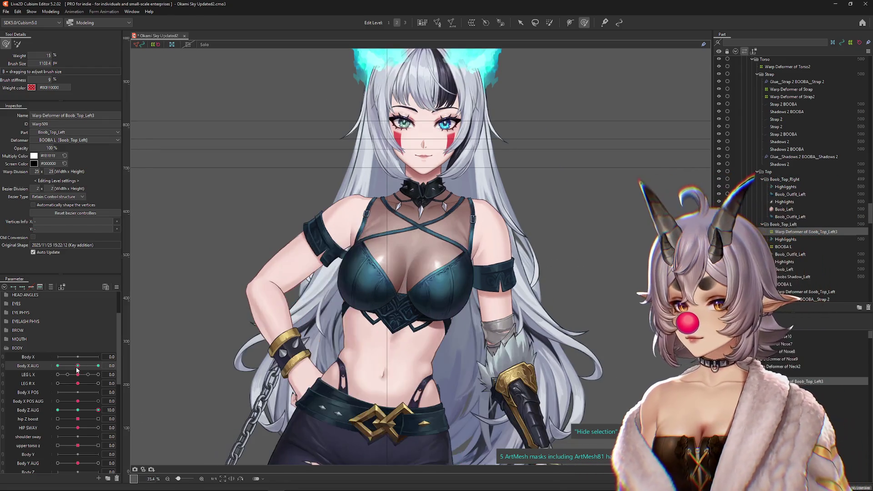
{"action": "left_click", "coordinate": [95, 367]}
{"action": "left_click_drag", "start_coordinate": [95, 370], "coordinate": [108, 366]}
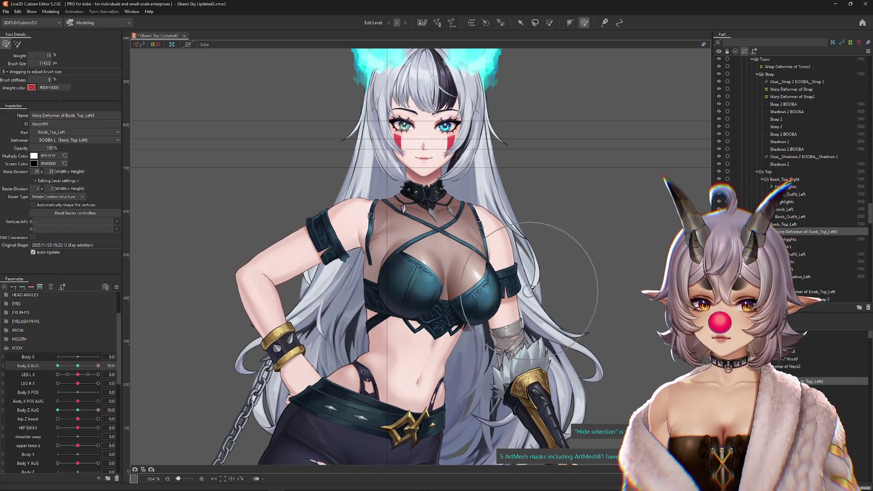
{"action": "left_click", "coordinate": [58, 410]}
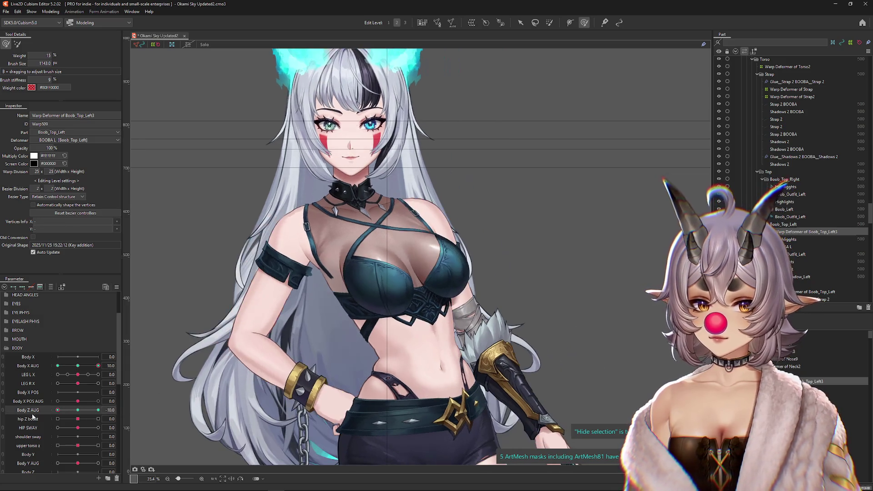
{"action": "left_click_drag", "start_coordinate": [93, 366], "coordinate": [54, 368]}
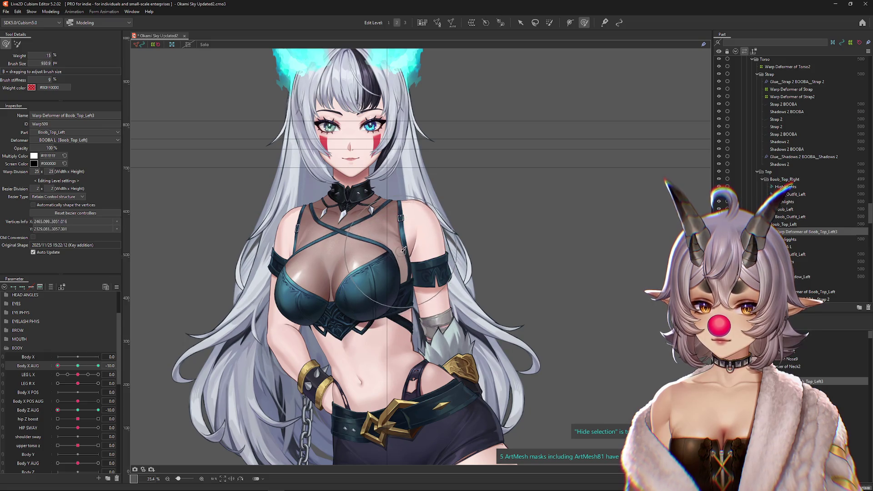
{"action": "mouse_move", "coordinate": [58, 410]}
{"action": "left_mouse_down"}
{"action": "mouse_move", "coordinate": [78, 410]}
{"action": "mouse_move", "coordinate": [44, 411]}
{"action": "mouse_move", "coordinate": [78, 410]}
{"action": "mouse_move", "coordinate": [68, 420]}
{"action": "mouse_move", "coordinate": [93, 428]}
{"action": "mouse_move", "coordinate": [64, 428]}
{"action": "mouse_move", "coordinate": [120, 448]}
{"action": "mouse_move", "coordinate": [39, 446]}
{"action": "mouse_move", "coordinate": [78, 446]}
{"action": "left_mouse_up"}
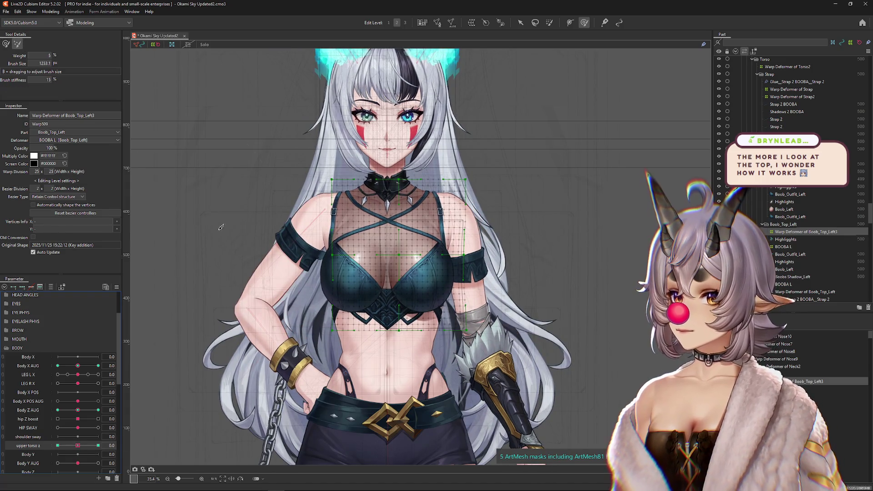
With the grid hidden, set upper torso z to 1.0 and shift the left chest warp down-left
{"action": "left_click_drag", "start_coordinate": [79, 445], "coordinate": [428, 326]}
{"action": "left_click_drag", "start_coordinate": [441, 295], "coordinate": [396, 266]}
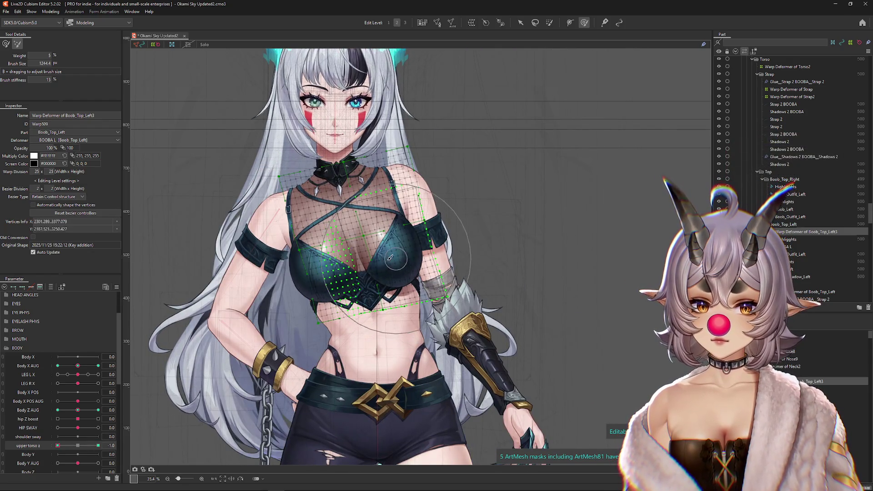
{"action": "key", "text": "ctrl+shift+h"}
{"action": "scroll", "coordinate": [393, 249], "scroll_direction": "up", "scroll_amount": 2}
{"action": "left_click_drag", "start_coordinate": [425, 257], "coordinate": [448, 276]}
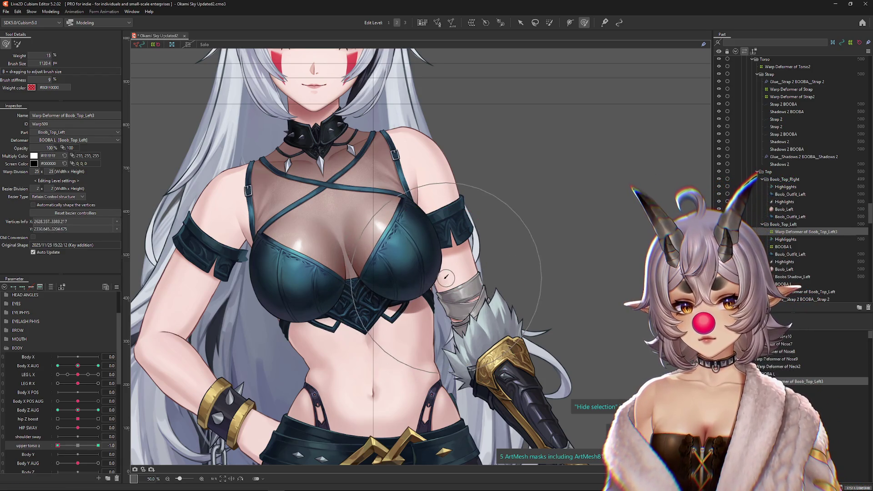
{"action": "mouse_move", "coordinate": [58, 446]}
{"action": "left_mouse_down"}
{"action": "mouse_move", "coordinate": [72, 447]}
{"action": "mouse_move", "coordinate": [58, 446]}
{"action": "left_mouse_up"}
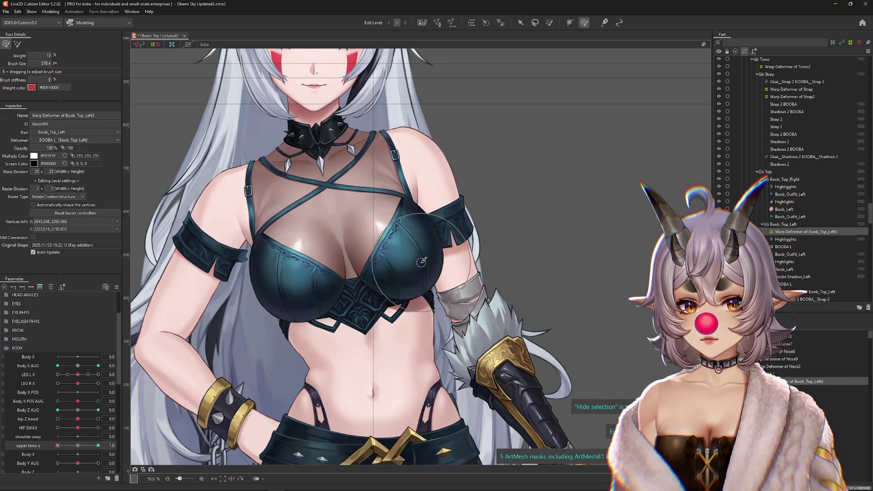
{"action": "left_click_drag", "start_coordinate": [58, 446], "coordinate": [162, 427]}
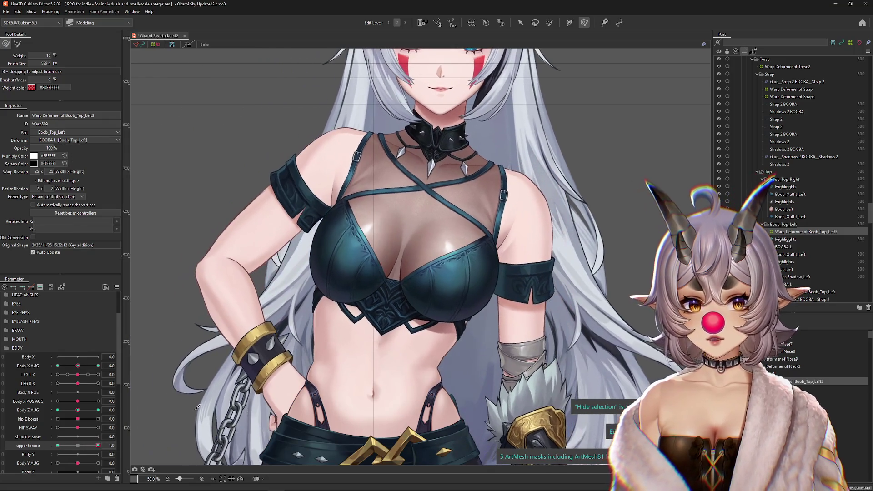
{"action": "left_click_drag", "start_coordinate": [513, 324], "coordinate": [497, 340]}
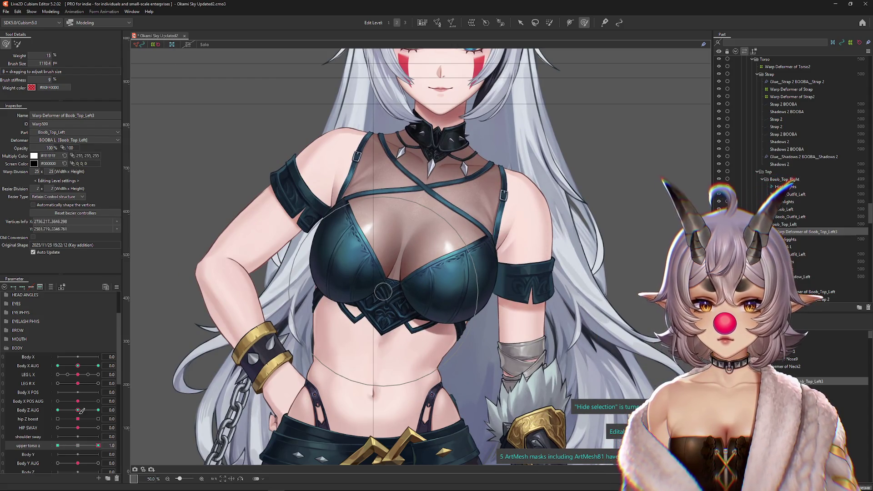
{"action": "left_click", "coordinate": [131, 457]}
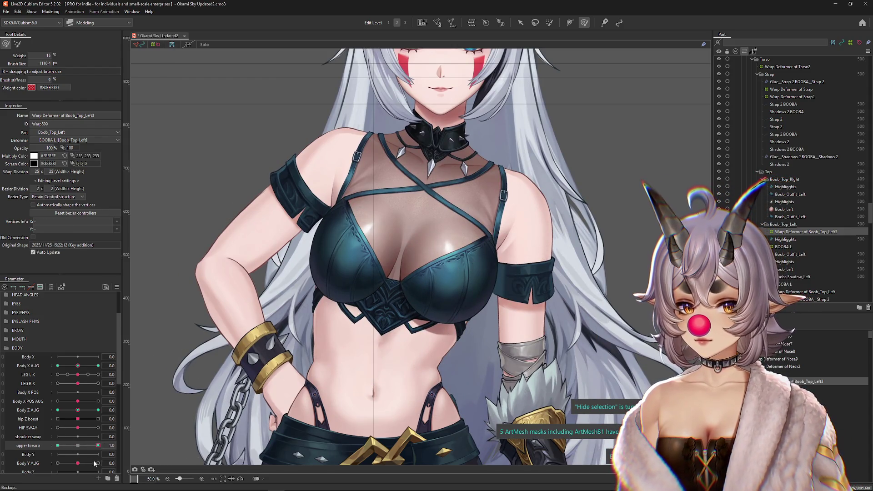
Set upper torso z to -1.0 and select the left chest warp vertices
{"action": "scroll", "coordinate": [348, 351], "scroll_direction": "down", "scroll_amount": 1}
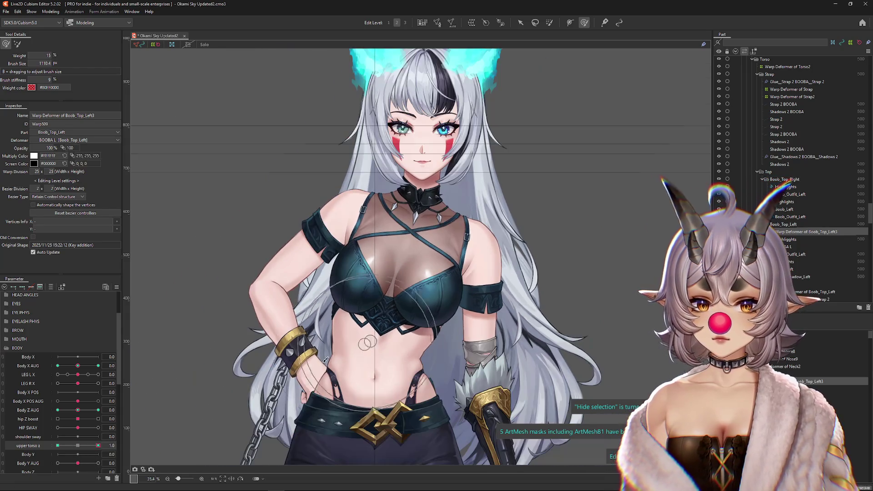
{"action": "left_click_drag", "start_coordinate": [77, 445], "coordinate": [58, 445]}
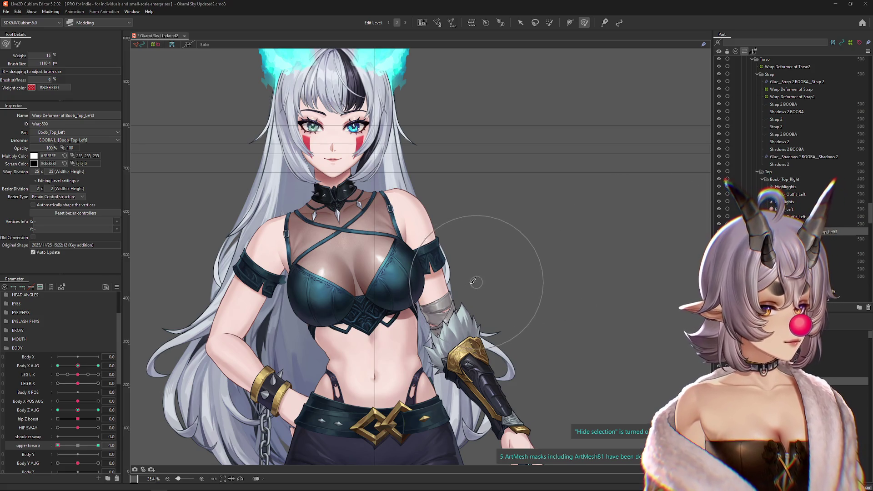
{"action": "left_click", "coordinate": [393, 299]}
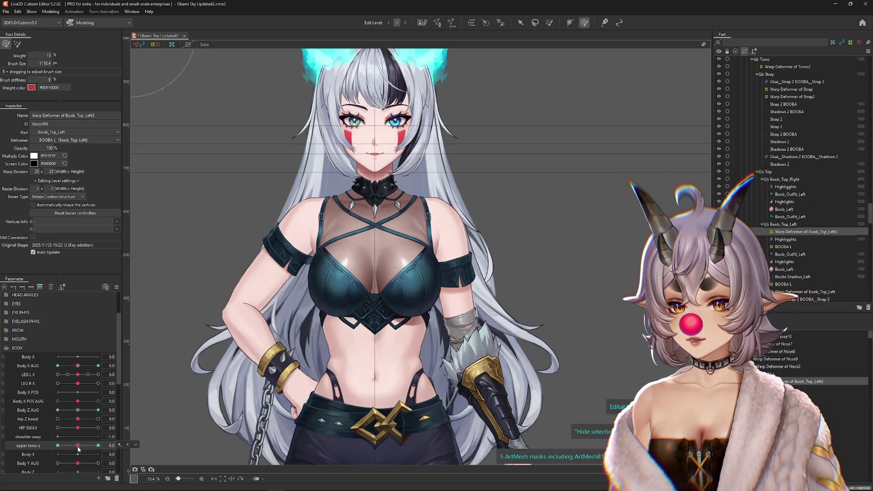
{"action": "left_click", "coordinate": [378, 261]}
{"action": "scroll", "coordinate": [377, 261], "scroll_direction": "up", "scroll_amount": 2}
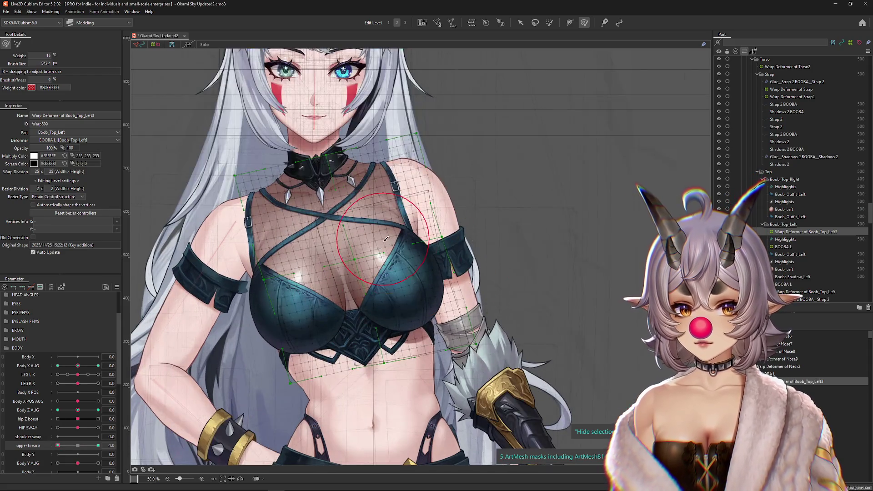
{"action": "key", "text": "ctrl+h"}
{"action": "mouse_move", "coordinate": [404, 283]}
{"action": "left_mouse_down"}
{"action": "mouse_move", "coordinate": [414, 290]}
{"action": "mouse_move", "coordinate": [408, 283]}
{"action": "left_mouse_up"}
{"action": "key", "text": "ctrl+h"}
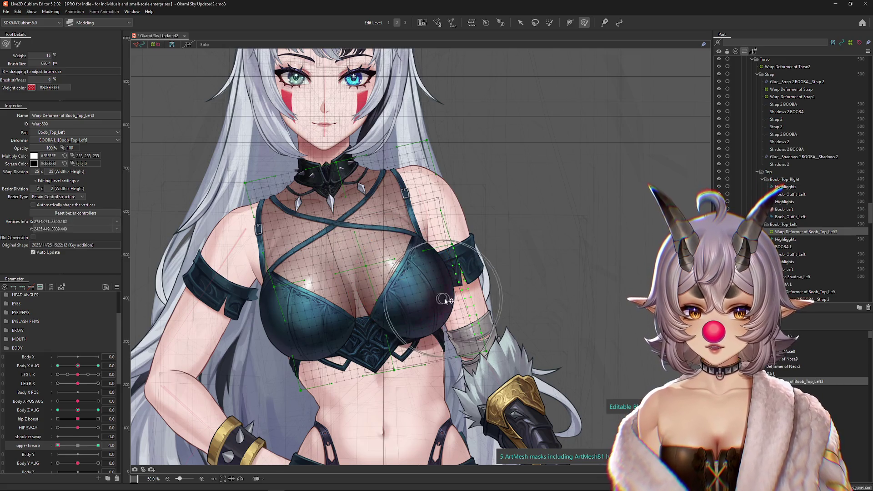
{"action": "scroll", "coordinate": [480, 313], "scroll_direction": "down", "scroll_amount": 2}
Reshape the chest warp with an enlarged deformation brush, then return upper torso z to 0.0
{"action": "key", "text": "ctrl+h"}
{"action": "mouse_move", "coordinate": [58, 445]}
{"action": "left_mouse_down"}
{"action": "mouse_move", "coordinate": [91, 446]}
{"action": "mouse_move", "coordinate": [58, 446]}
{"action": "left_mouse_up"}
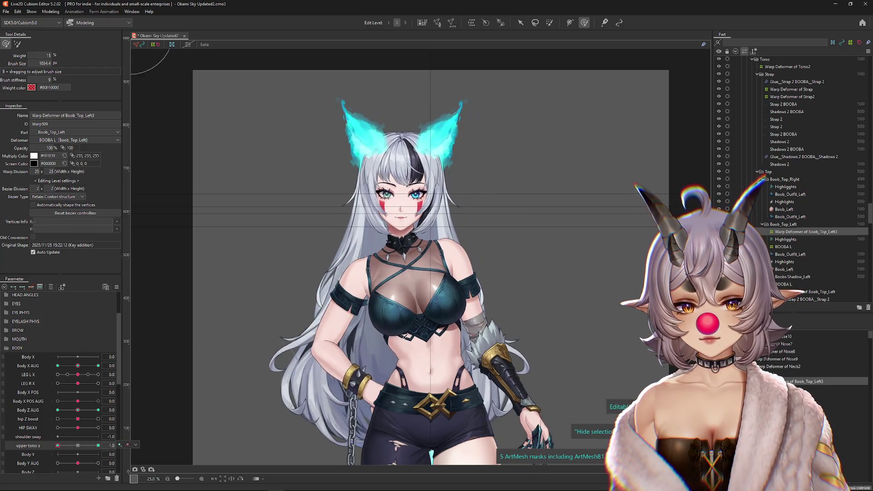
{"action": "scroll", "coordinate": [367, 347], "scroll_direction": "up", "scroll_amount": 2}
{"action": "key", "text": "ctrl+h"}
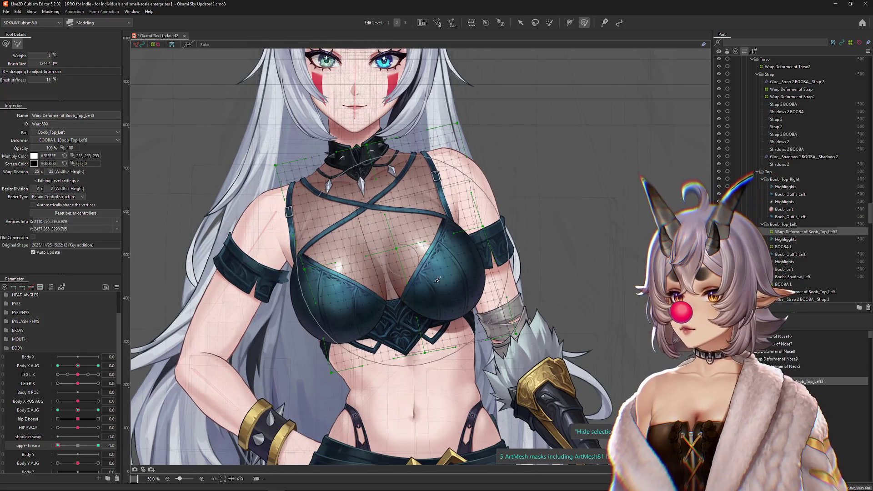
{"action": "left_click_drag", "start_coordinate": [406, 248], "coordinate": [436, 247]}
{"action": "key", "text": "ctrl+h"}
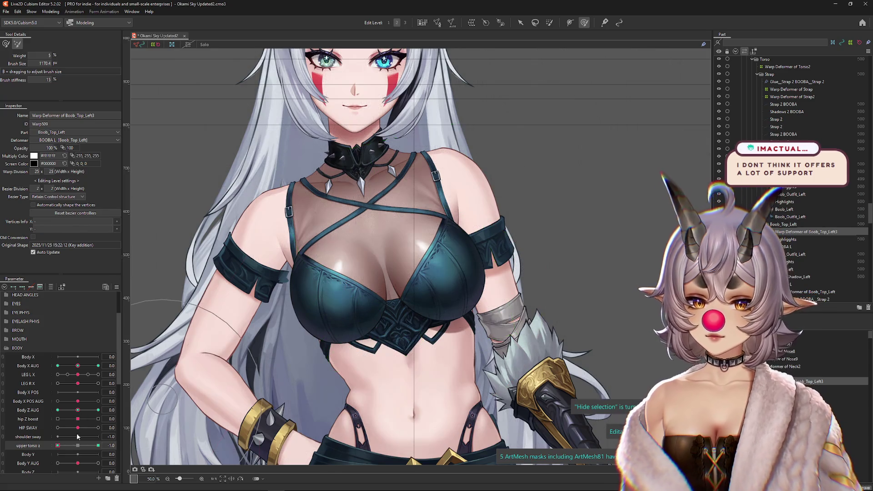
{"action": "left_click", "coordinate": [78, 446]}
{"action": "key", "text": "ctrl+h"}
{"action": "key", "text": "ctrl+h"}
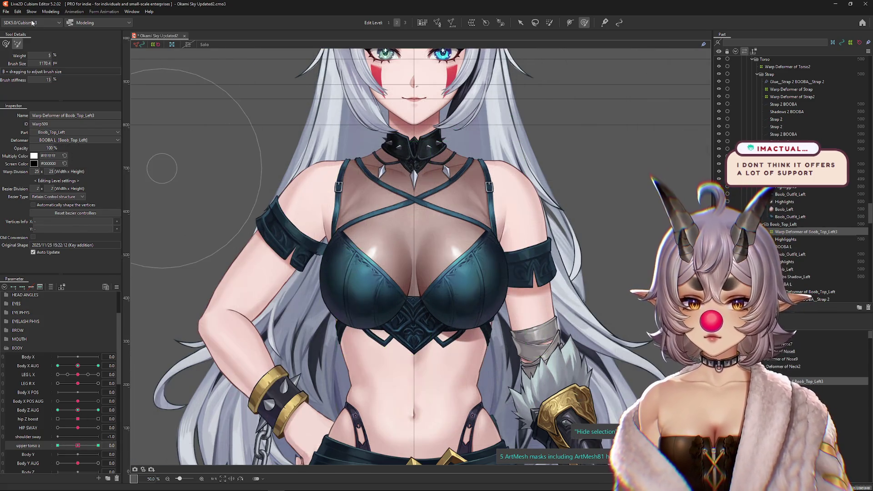
Open Modeling > Physics Settings to preview the whole character
{"action": "left_click", "coordinate": [50, 12]}
{"action": "left_click", "coordinate": [68, 166]}
{"action": "scroll", "coordinate": [629, 270], "scroll_direction": "up", "scroll_amount": 5}
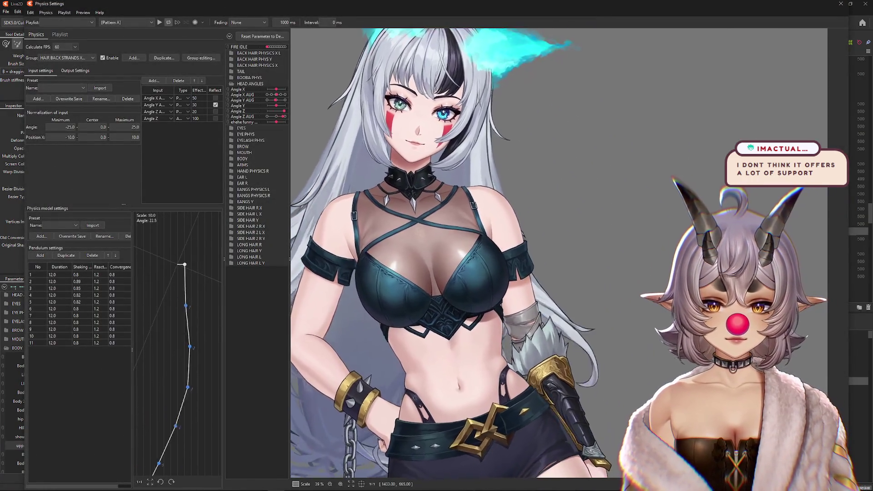
Swing the model's head sideways so the back-hair pendulum curve bends in response
{"action": "mouse_move", "coordinate": [630, 269]}
{"action": "left_mouse_down"}
{"action": "mouse_move", "coordinate": [239, 308]}
{"action": "mouse_move", "coordinate": [411, 297]}
{"action": "mouse_move", "coordinate": [348, 300]}
{"action": "left_mouse_up"}
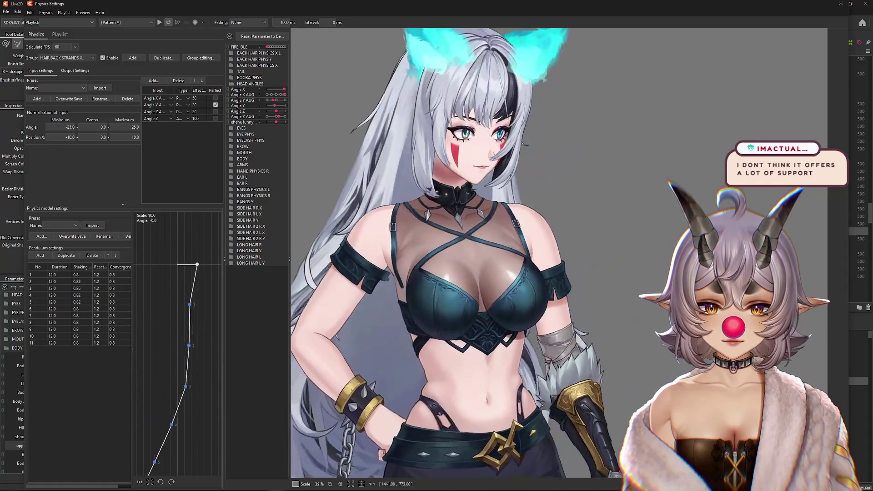
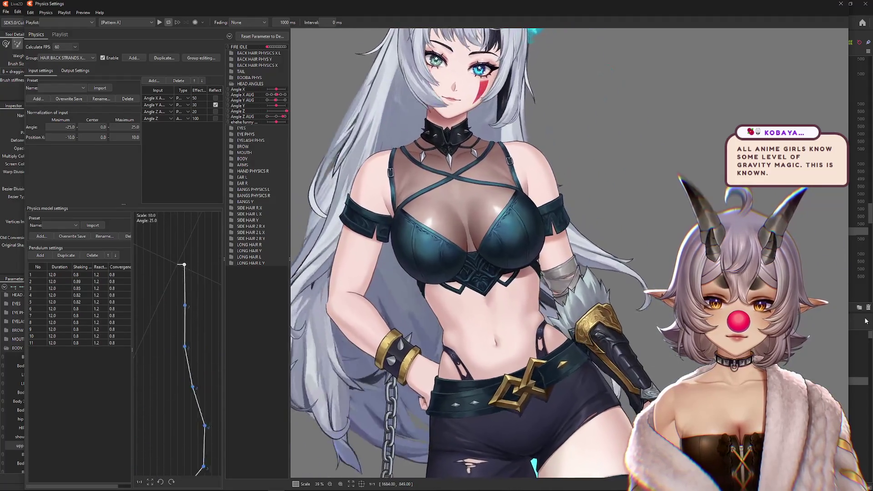
Collapse HEAD ANGLES, expand BODY in the physics parameter list, then close Physics Settings
{"action": "scroll", "coordinate": [423, 328], "scroll_direction": "down", "scroll_amount": 3}
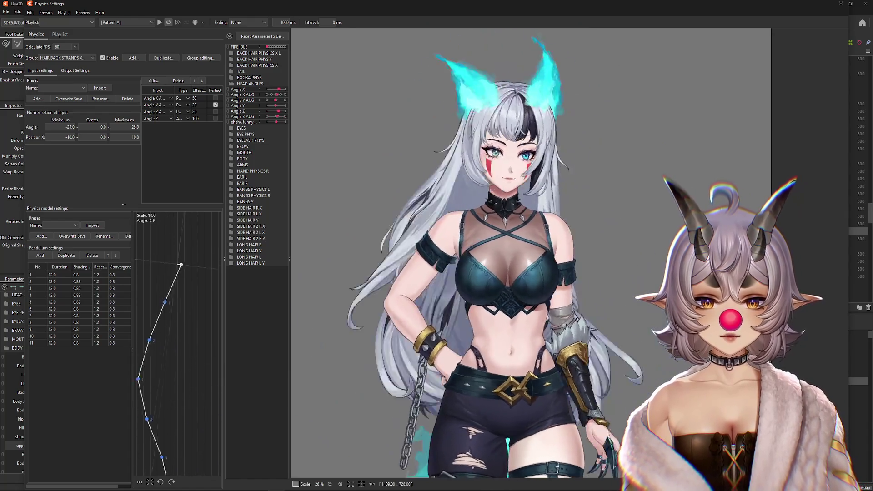
{"action": "scroll", "coordinate": [527, 264], "scroll_direction": "up", "scroll_amount": 3}
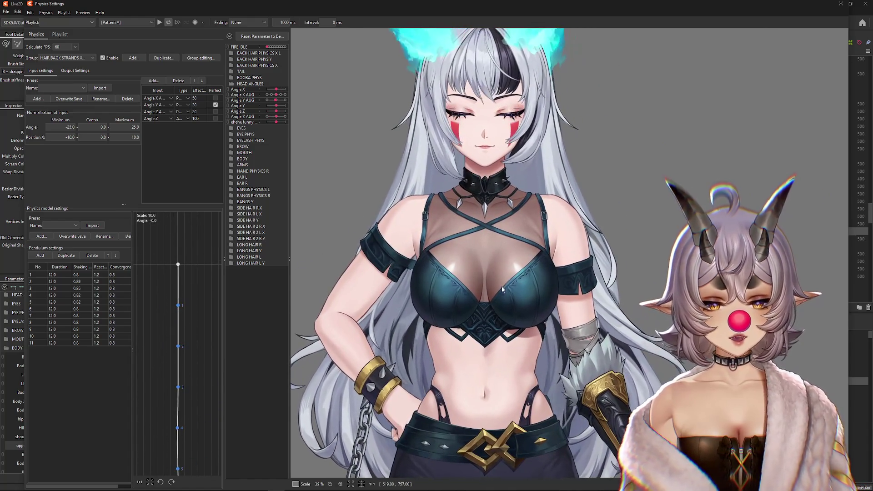
{"action": "scroll", "coordinate": [487, 296], "scroll_direction": "up", "scroll_amount": 2}
{"action": "scroll", "coordinate": [488, 296], "scroll_direction": "down", "scroll_amount": 2}
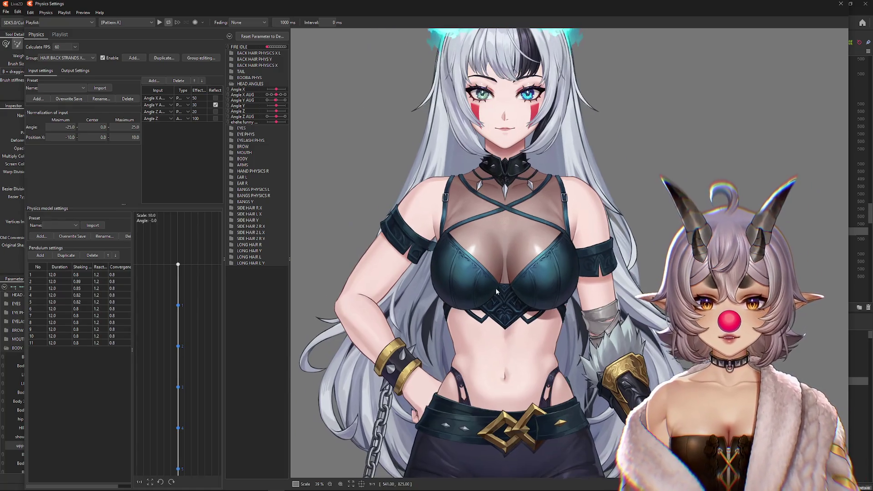
{"action": "left_click", "coordinate": [232, 85]}
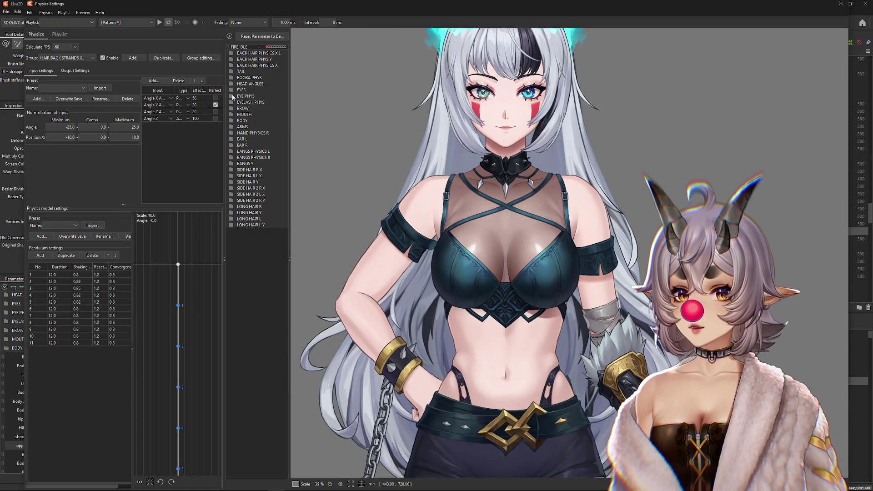
{"action": "left_click", "coordinate": [232, 121]}
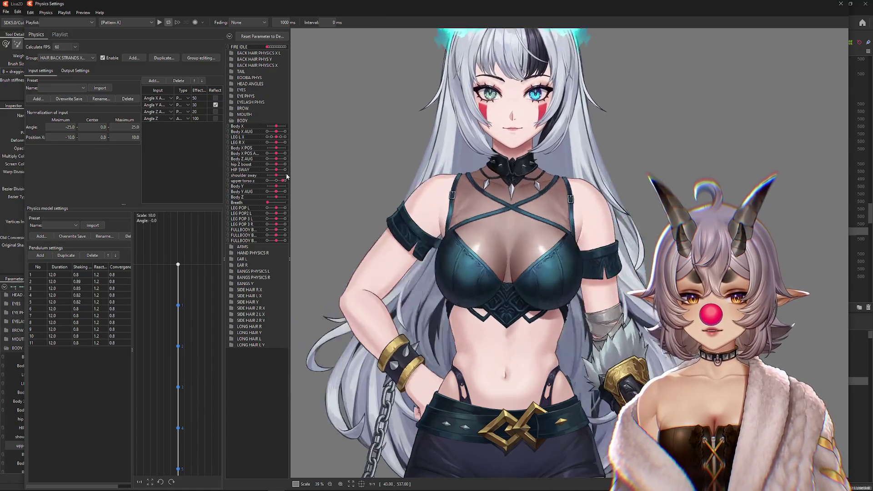
{"action": "left_click", "coordinate": [841, 4]}
Pick a left chest object from the stacked-object list and pan the view onto the chest
{"action": "left_click_drag", "start_coordinate": [78, 447], "coordinate": [98, 450]}
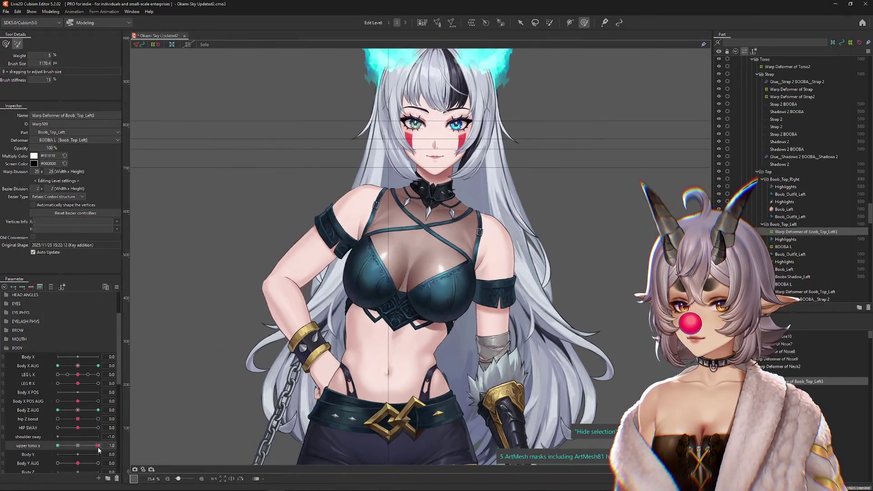
{"action": "right_click", "coordinate": [122, 291]}
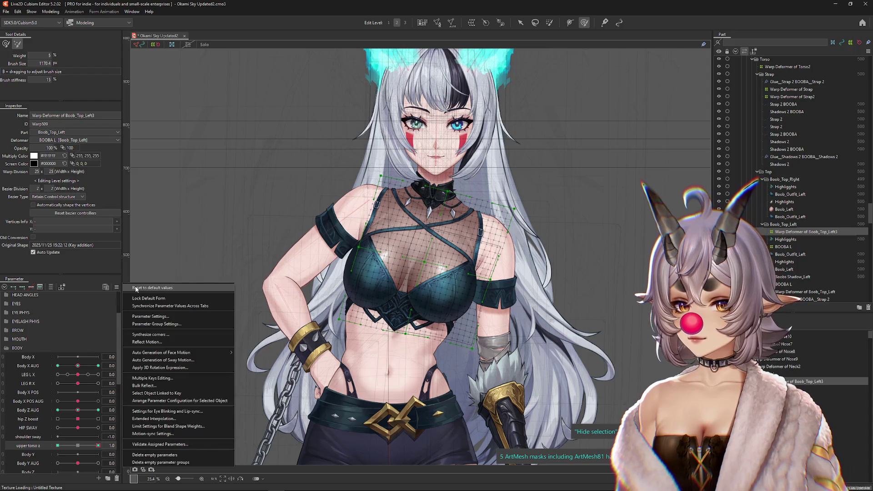
{"action": "scroll", "coordinate": [455, 282], "scroll_direction": "up", "scroll_amount": 2}
{"action": "right_click", "coordinate": [362, 291]}
{"action": "left_click", "coordinate": [388, 309]}
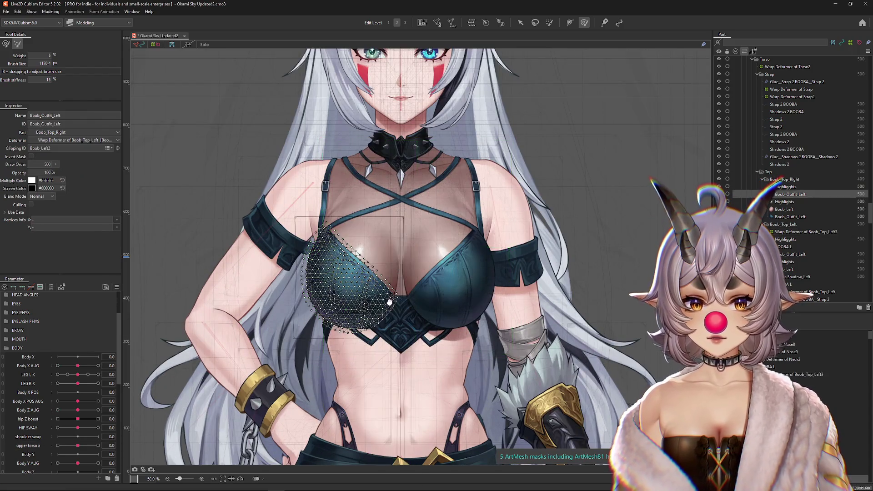
{"action": "left_click_drag", "start_coordinate": [387, 310], "coordinate": [436, 280]}
{"action": "mouse_move", "coordinate": [460, 356]}
{"action": "left_mouse_down"}
{"action": "mouse_move", "coordinate": [476, 320]}
{"action": "mouse_move", "coordinate": [472, 337]}
{"action": "left_mouse_up"}
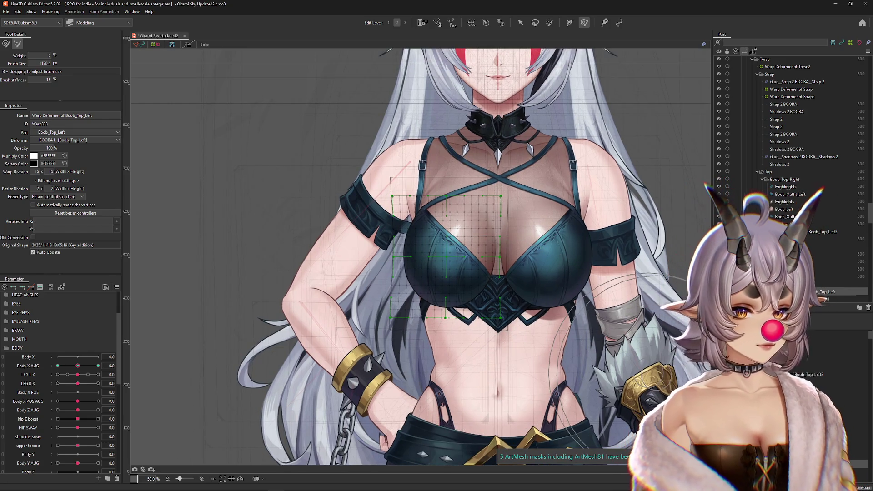
Test Body X AUG at 10 and -10, then return it to 0
{"action": "left_click", "coordinate": [101, 365]}
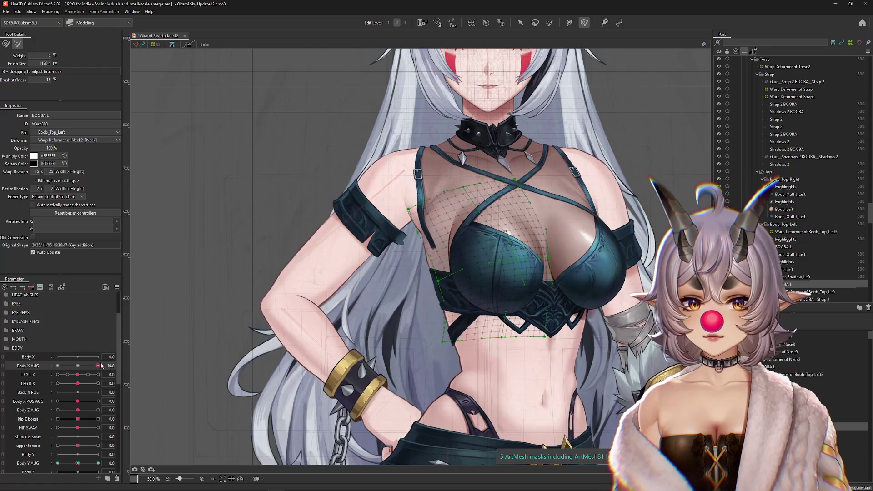
{"action": "left_click", "coordinate": [58, 366]}
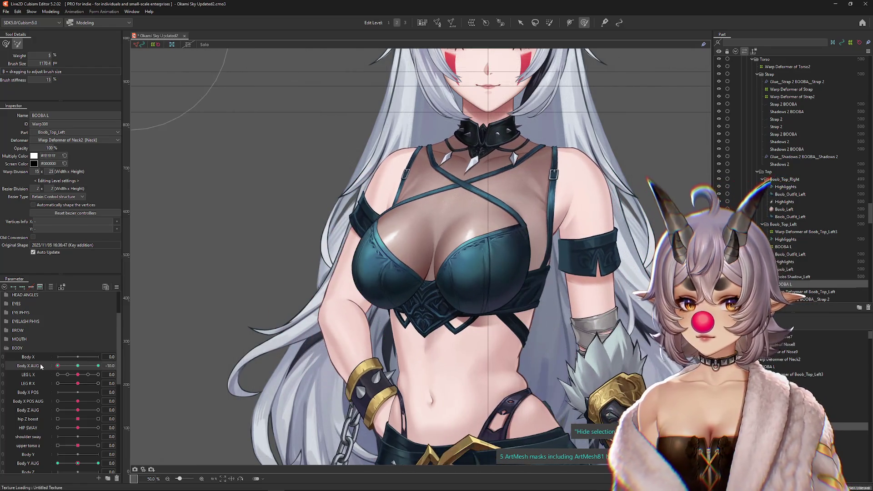
{"action": "mouse_move", "coordinate": [58, 366]}
{"action": "left_mouse_down"}
{"action": "mouse_move", "coordinate": [101, 366]}
{"action": "mouse_move", "coordinate": [78, 368]}
{"action": "left_mouse_up"}
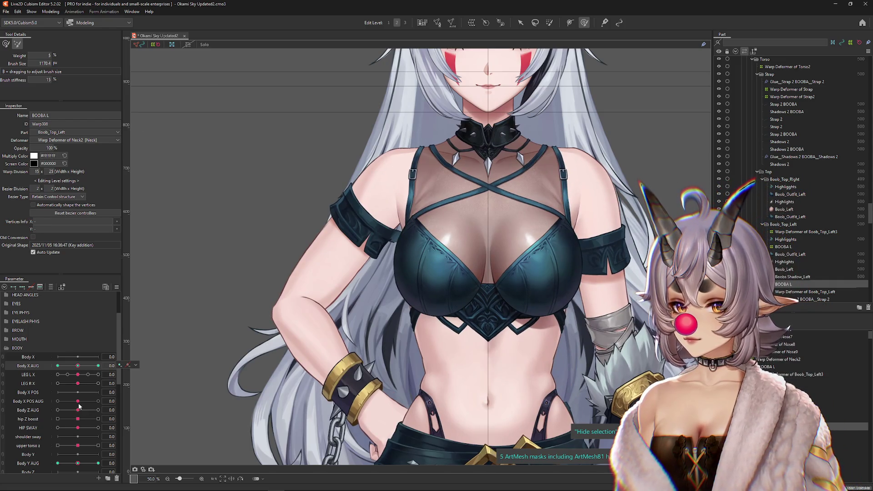
Select Highlights, Boob_Left and Boob_Outfit_Left and start a warp deformer for them
{"action": "left_click", "coordinate": [784, 202]}
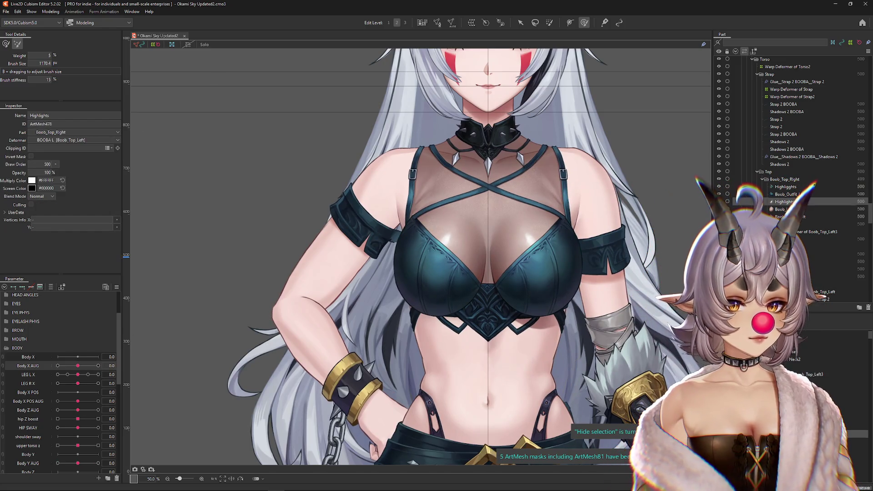
{"action": "left_click", "coordinate": [782, 217], "text": "shift"}
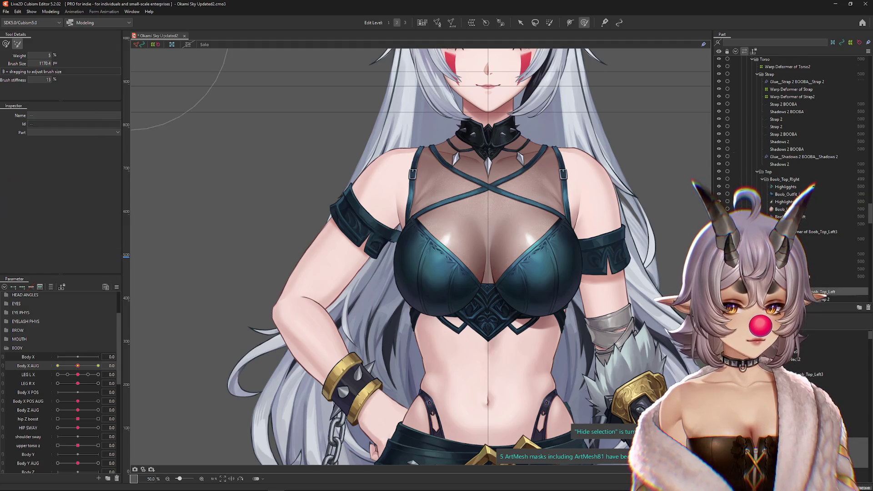
{"action": "scroll", "coordinate": [792, 182], "scroll_direction": "down", "scroll_amount": 2}
{"action": "left_click", "coordinate": [472, 22]}
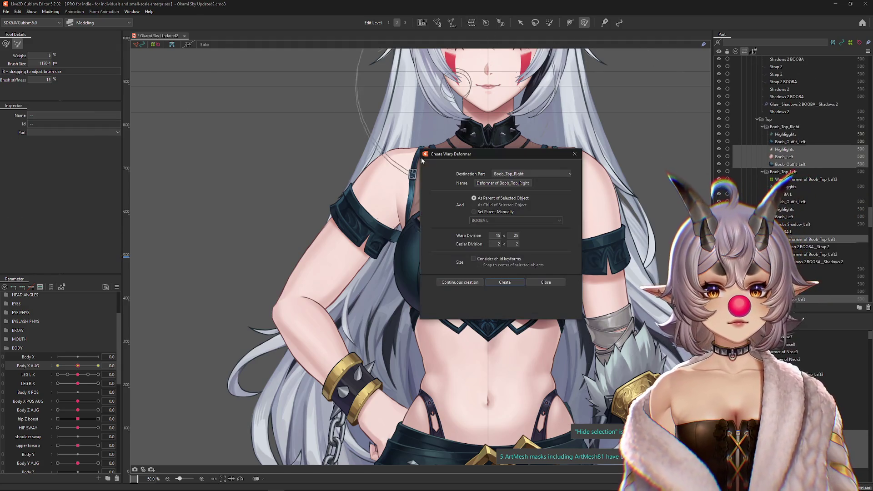
Create the 15×25 Boob_Top_Right warp deformer and set Body Z AUG to 10
{"action": "left_click", "coordinate": [509, 283]}
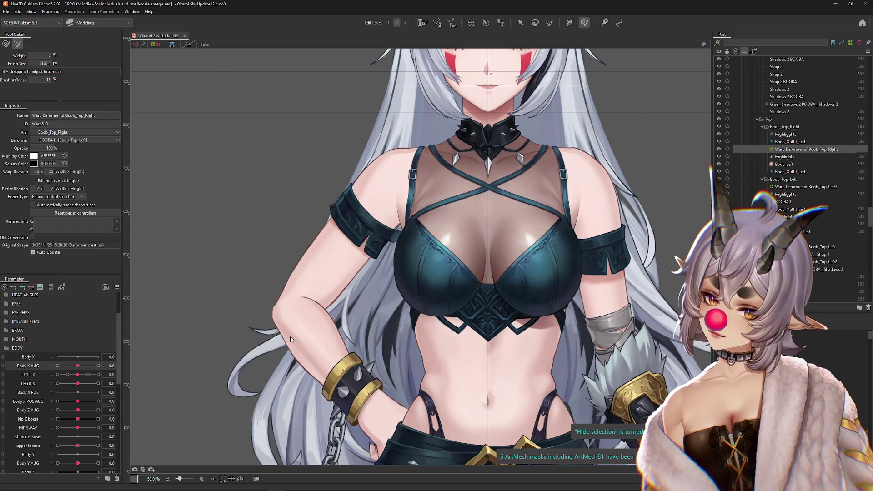
{"action": "left_click_drag", "start_coordinate": [150, 373], "coordinate": [131, 374]}
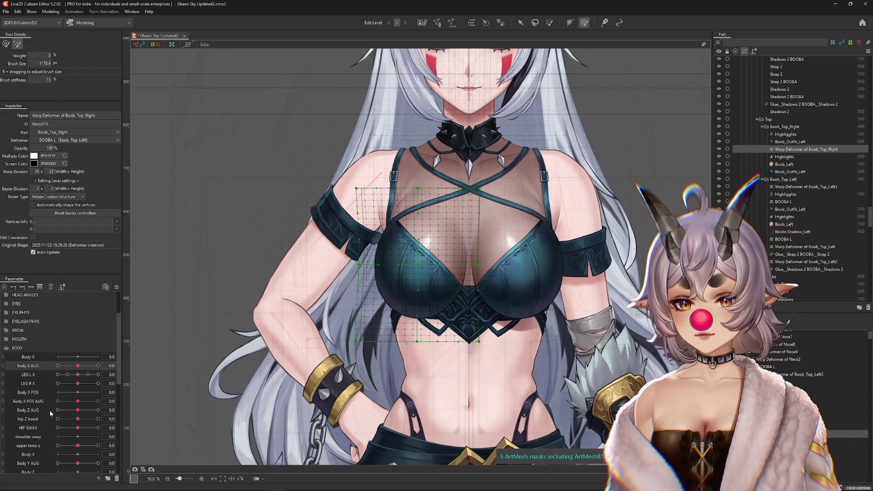
{"action": "left_click", "coordinate": [78, 410]}
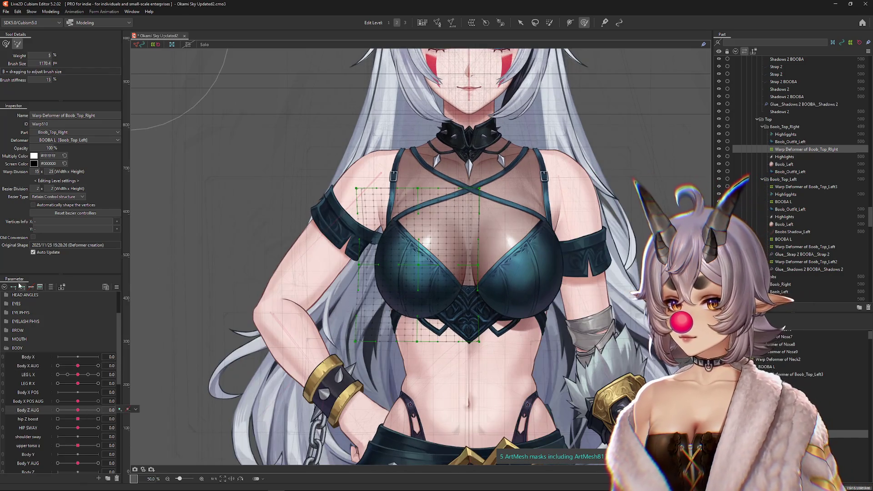
{"action": "left_click", "coordinate": [98, 410]}
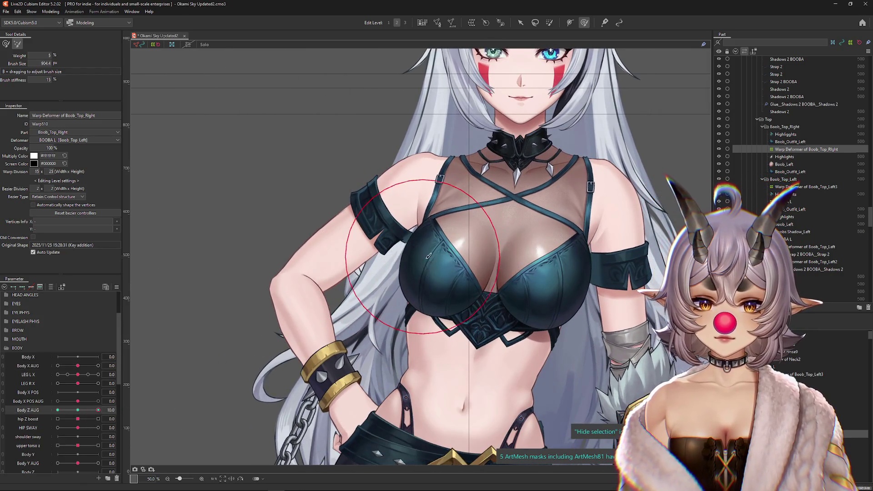
Resize the deformation brush over the torso and preview Body Z AUG at lower values
{"action": "mouse_move", "coordinate": [409, 273]}
{"action": "left_mouse_down"}
{"action": "mouse_move", "coordinate": [427, 251]}
{"action": "mouse_move", "coordinate": [413, 272]}
{"action": "left_mouse_up"}
{"action": "scroll", "coordinate": [426, 299], "scroll_direction": "down", "scroll_amount": 2}
{"action": "left_click_drag", "start_coordinate": [79, 411], "coordinate": [98, 410]}
{"action": "scroll", "coordinate": [392, 319], "scroll_direction": "up", "scroll_amount": 2}
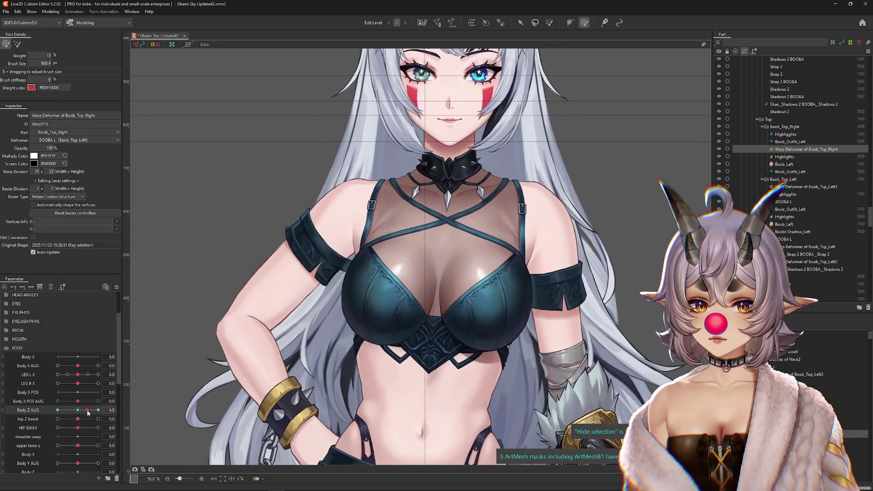
{"action": "left_click_drag", "start_coordinate": [336, 333], "coordinate": [369, 361]}
{"action": "left_click_drag", "start_coordinate": [384, 319], "coordinate": [398, 328]}
{"action": "left_click_drag", "start_coordinate": [399, 272], "coordinate": [404, 373]}
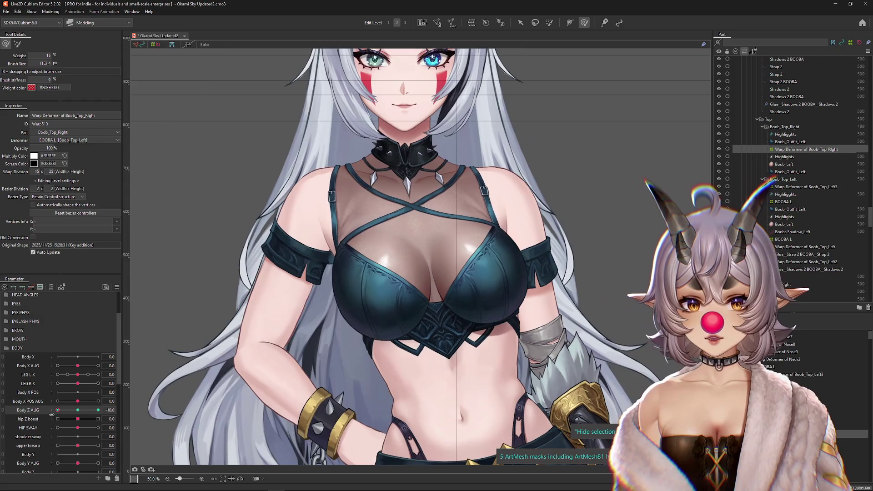
{"action": "scroll", "coordinate": [348, 350], "scroll_direction": "down", "scroll_amount": 2}
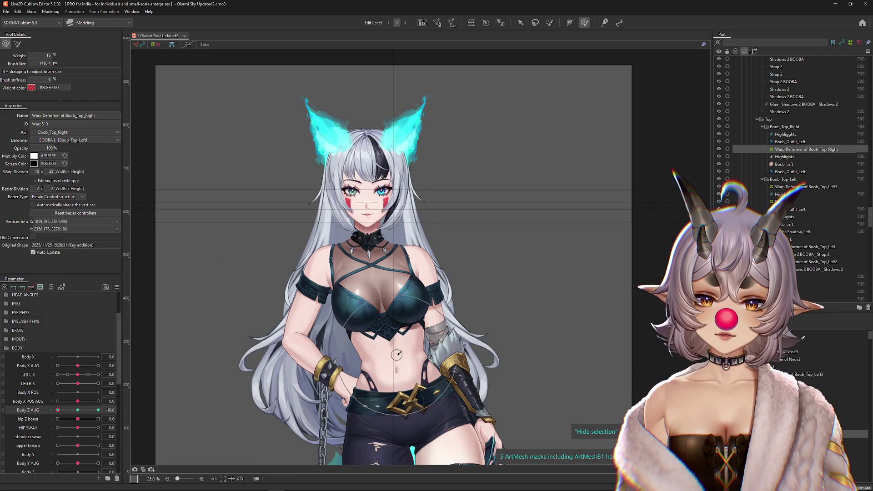
Swing Body Z AUG between -10 and 10 to compare, then reset it to 0
{"action": "mouse_move", "coordinate": [58, 410]}
{"action": "left_mouse_down"}
{"action": "mouse_move", "coordinate": [105, 411]}
{"action": "mouse_move", "coordinate": [57, 410]}
{"action": "left_mouse_up"}
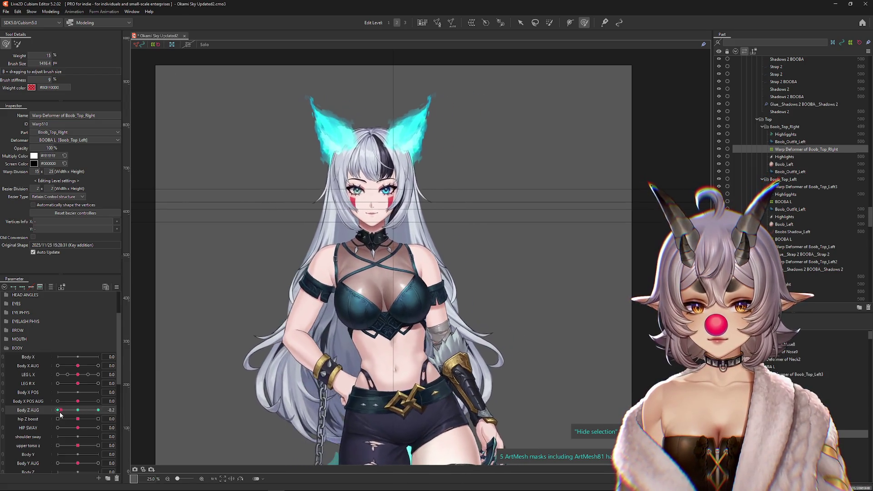
{"action": "scroll", "coordinate": [337, 282], "scroll_direction": "up", "scroll_amount": 2}
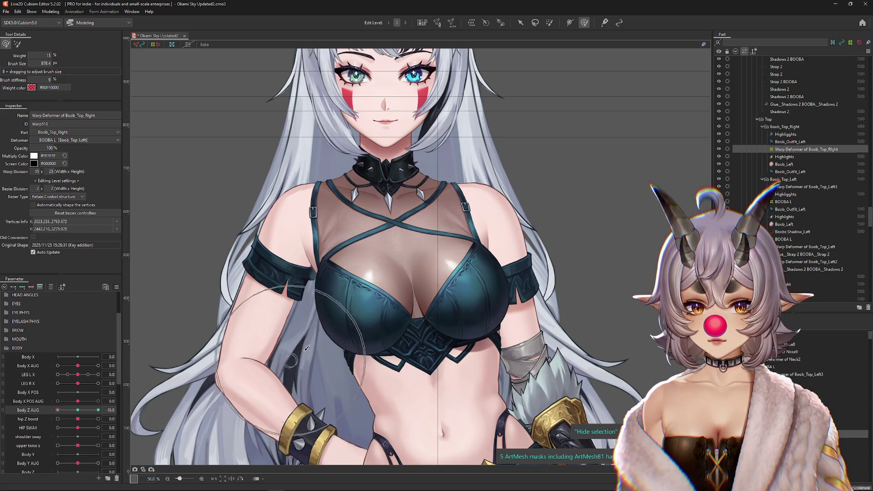
{"action": "left_click", "coordinate": [98, 410]}
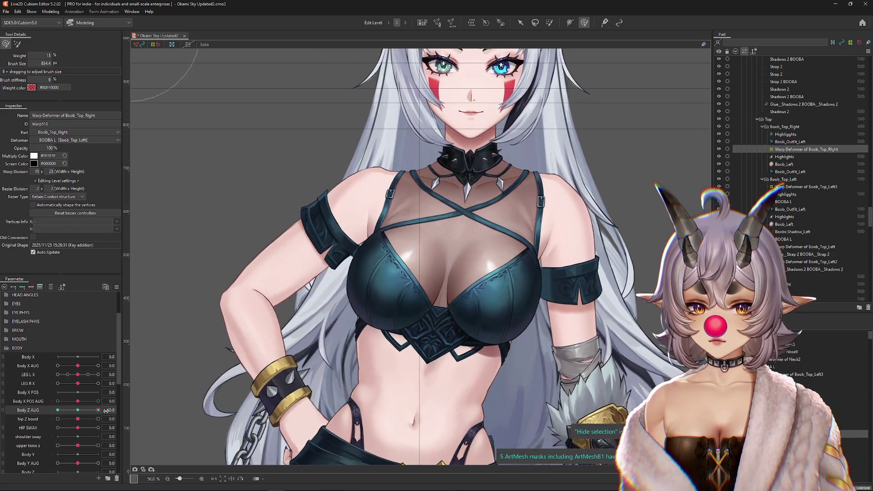
{"action": "left_click", "coordinate": [65, 410]}
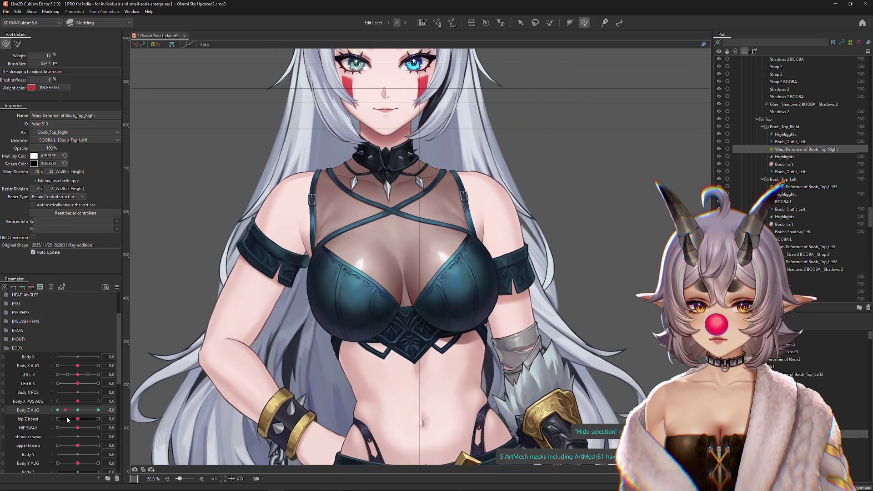
{"action": "left_click", "coordinate": [58, 410]}
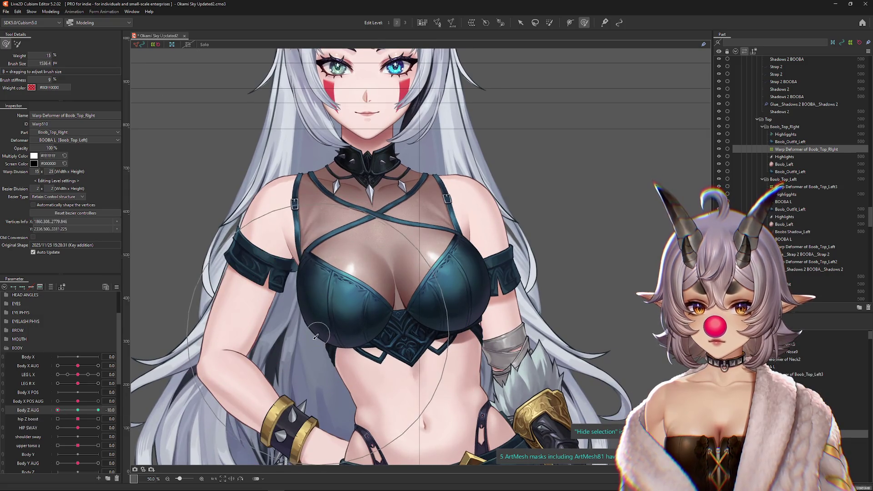
{"action": "left_click", "coordinate": [60, 411]}
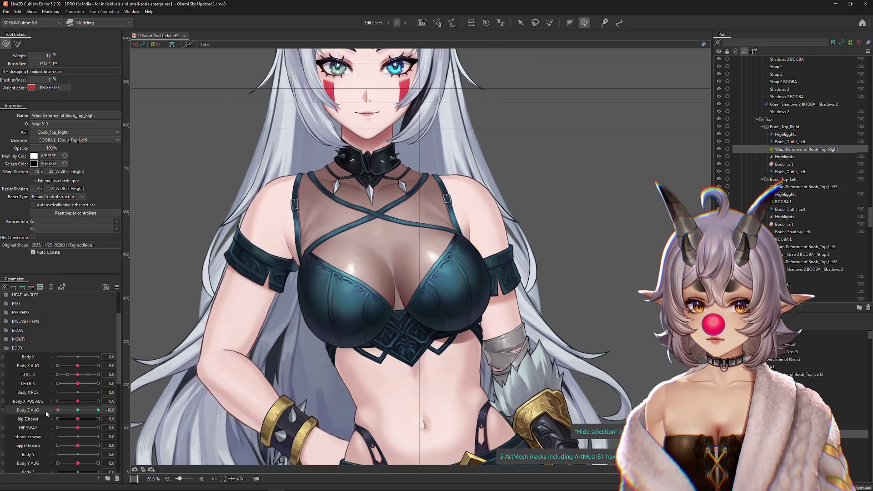
{"action": "left_click", "coordinate": [58, 410]}
{"action": "scroll", "coordinate": [171, 398], "scroll_direction": "down", "scroll_amount": 1}
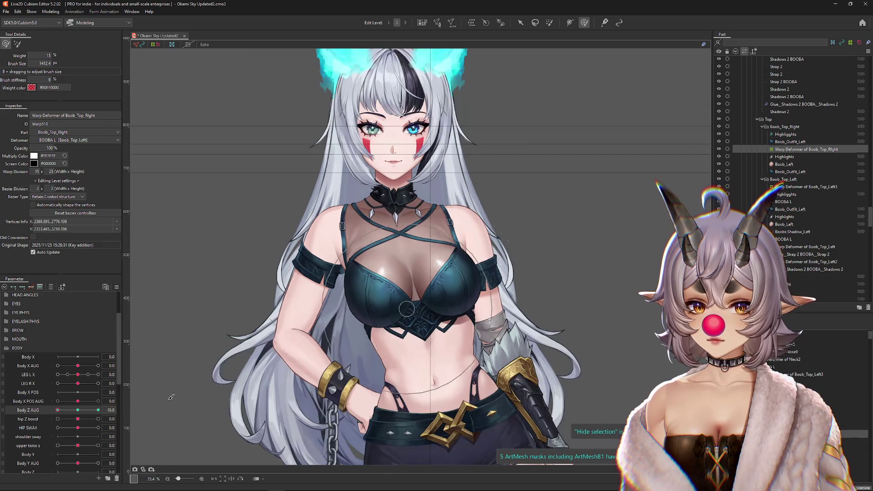
{"action": "left_click", "coordinate": [98, 410]}
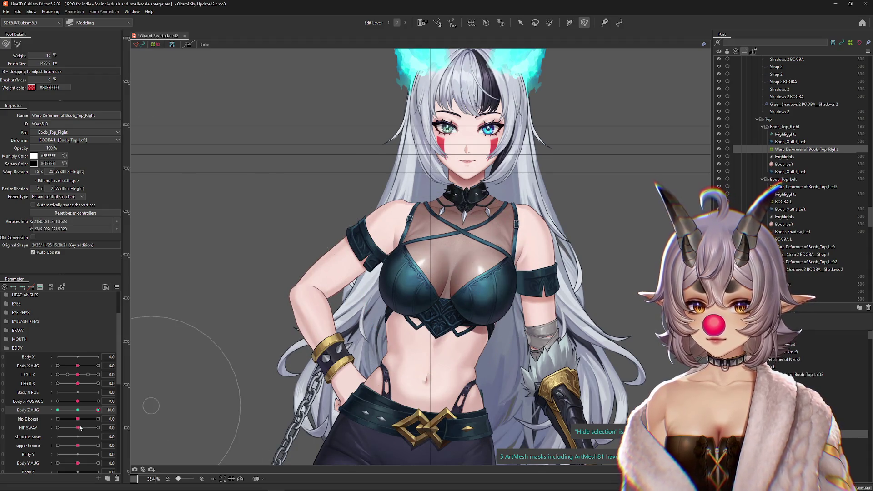
{"action": "left_click", "coordinate": [58, 410]}
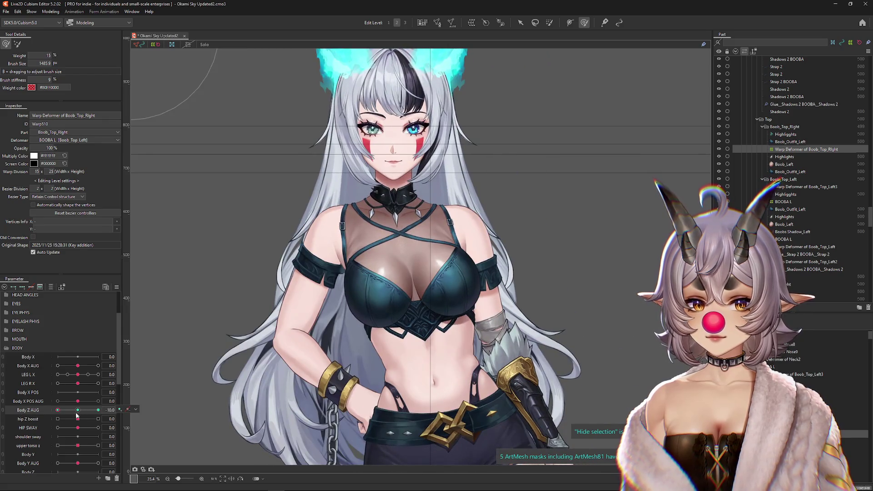
{"action": "left_click", "coordinate": [76, 414]}
Test HIP SWAY, return it to 0, and turn upper torso z to 1.0
{"action": "left_click", "coordinate": [83, 428]}
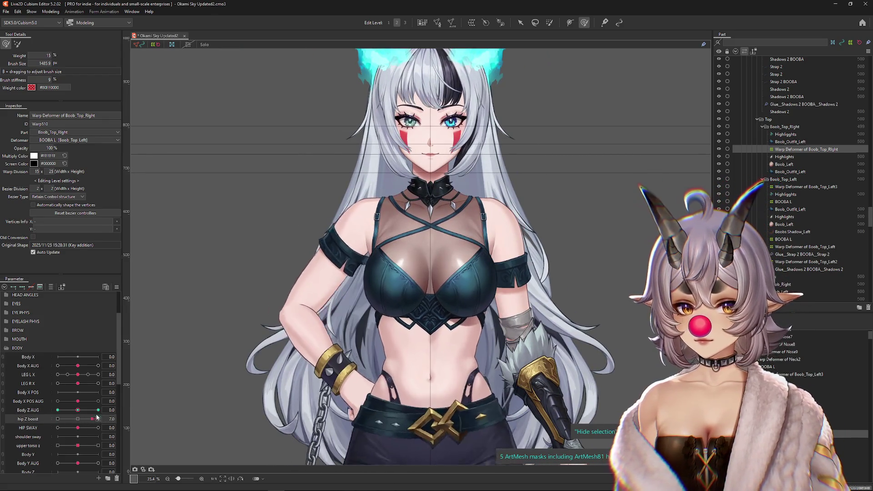
{"action": "left_click", "coordinate": [78, 428]}
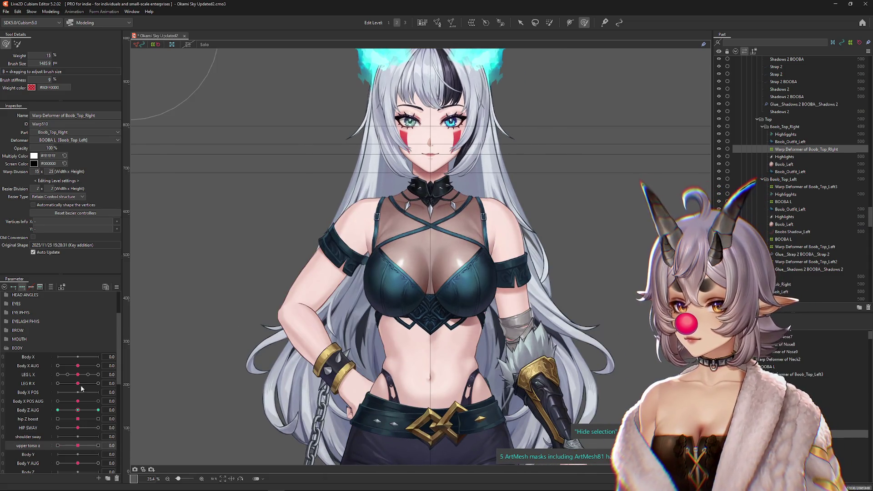
{"action": "left_click_drag", "start_coordinate": [77, 448], "coordinate": [202, 418]}
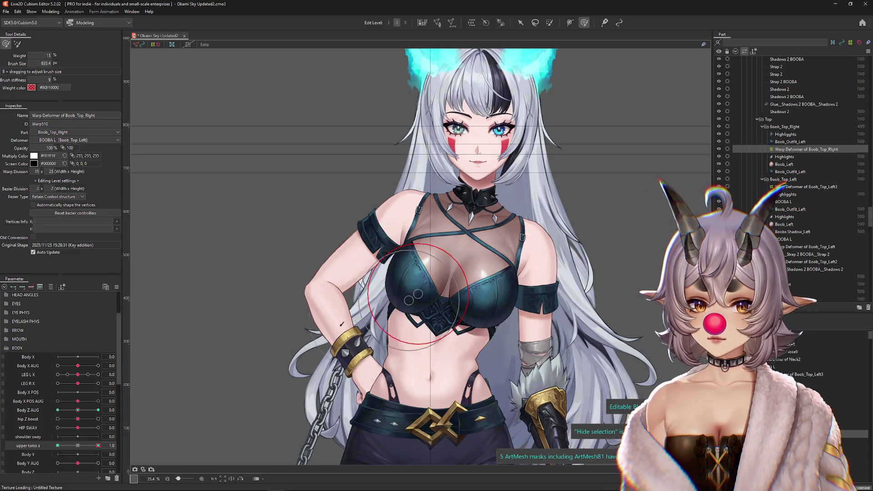
Set upper torso z to its maximum and reshape the chest warp for that turn
{"action": "left_click", "coordinate": [79, 446]}
{"action": "left_click", "coordinate": [98, 446]}
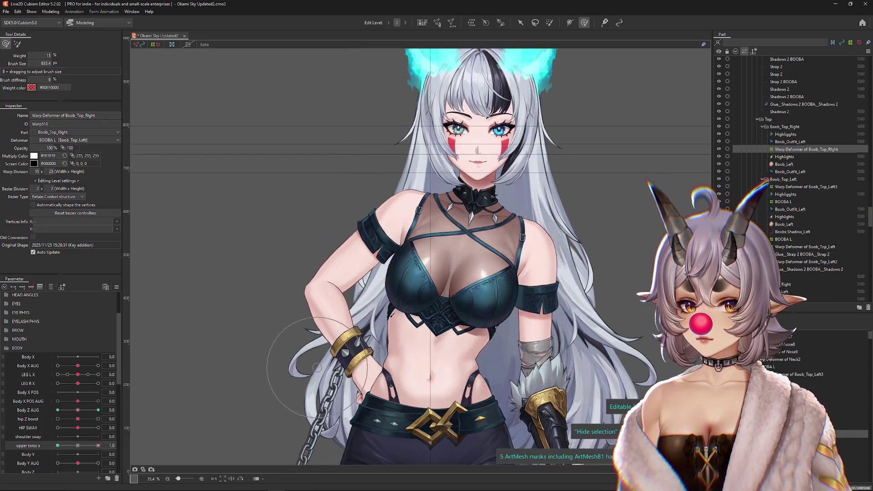
{"action": "scroll", "coordinate": [402, 262], "scroll_direction": "up", "scroll_amount": 2}
{"action": "left_click_drag", "start_coordinate": [416, 266], "coordinate": [409, 276]}
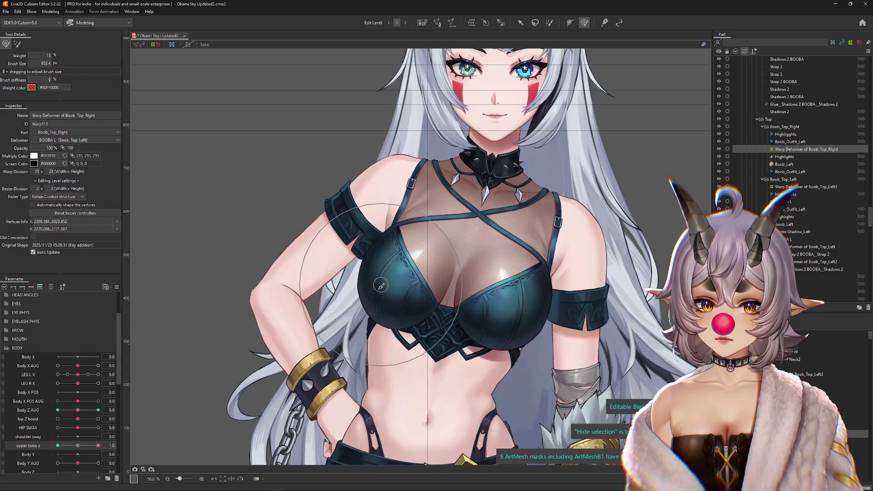
Sweep upper torso z across its range, reset it, and turn Body Z AUG to 10
{"action": "scroll", "coordinate": [327, 295], "scroll_direction": "down", "scroll_amount": 2}
{"action": "left_click_drag", "start_coordinate": [105, 447], "coordinate": [57, 446]}
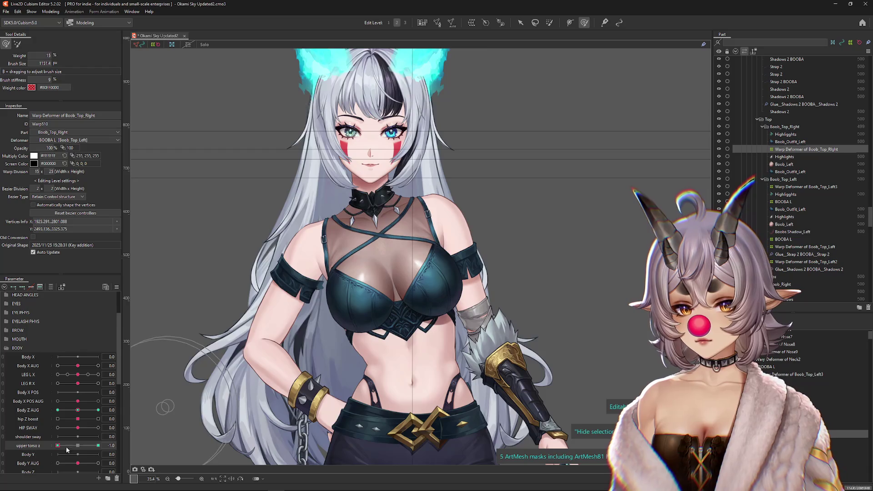
{"action": "mouse_move", "coordinate": [58, 446]}
{"action": "left_mouse_down"}
{"action": "mouse_move", "coordinate": [98, 446]}
{"action": "mouse_move", "coordinate": [58, 446]}
{"action": "left_mouse_up"}
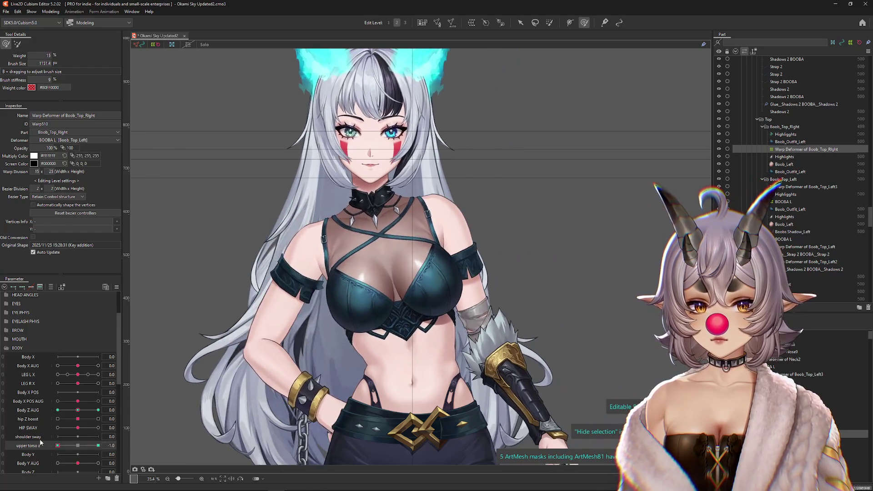
{"action": "left_click", "coordinate": [77, 445]}
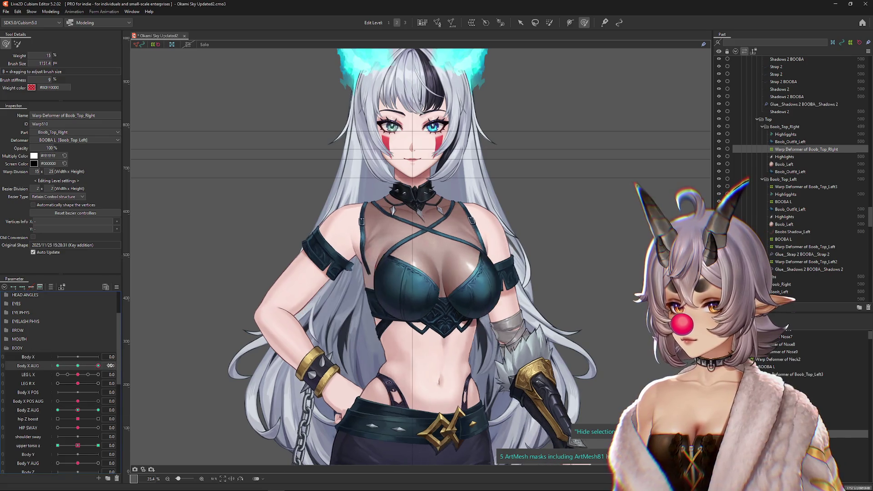
{"action": "left_click_drag", "start_coordinate": [78, 410], "coordinate": [104, 410]}
{"action": "left_click", "coordinate": [17, 44]}
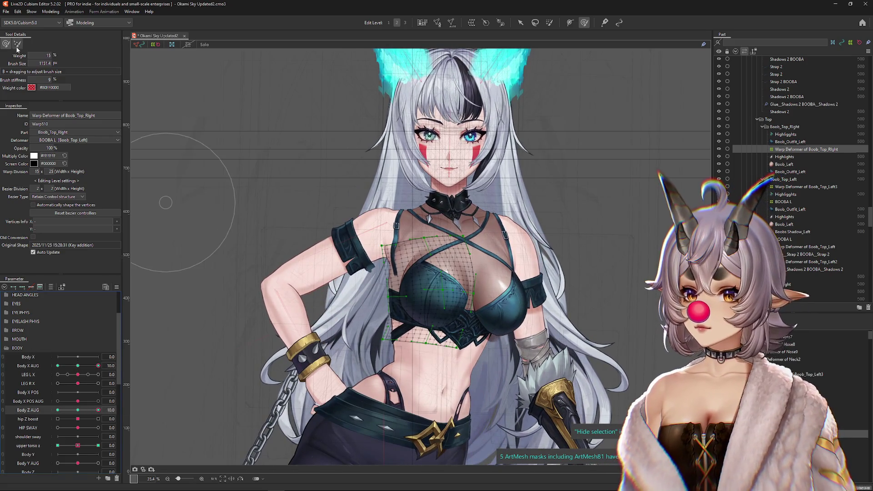
Resize the sculpting brush to the chest, preview Body Z AUG, and reset Body X AUG to 0
{"action": "scroll", "coordinate": [422, 287], "scroll_direction": "up", "scroll_amount": 2}
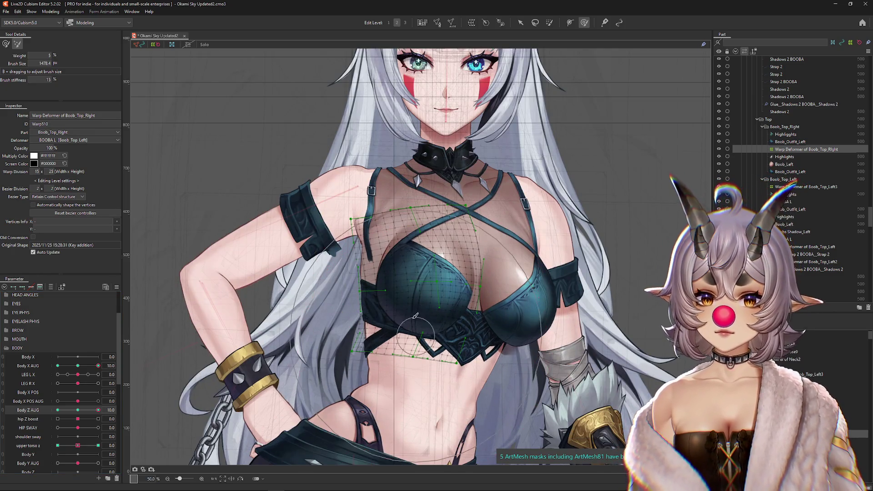
{"action": "key", "text": "b"}
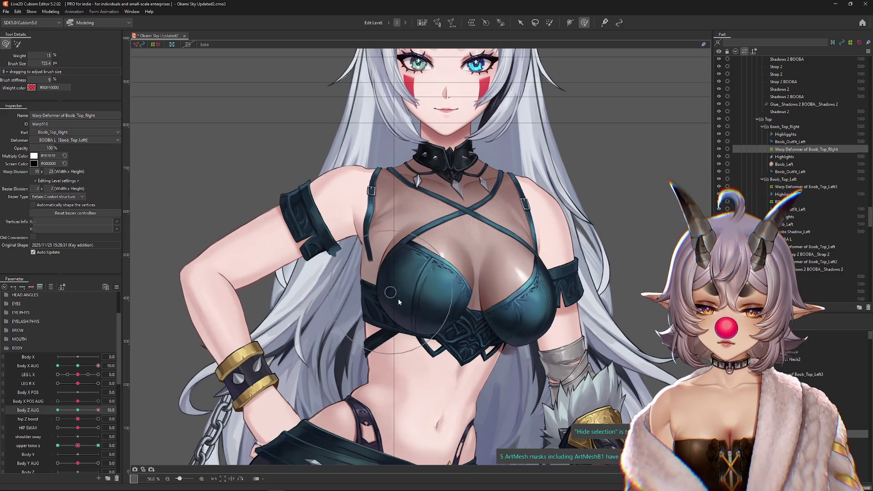
{"action": "mouse_move", "coordinate": [398, 298]}
{"action": "left_mouse_down"}
{"action": "mouse_move", "coordinate": [419, 305]}
{"action": "mouse_move", "coordinate": [417, 317]}
{"action": "left_mouse_up"}
{"action": "key", "text": "b"}
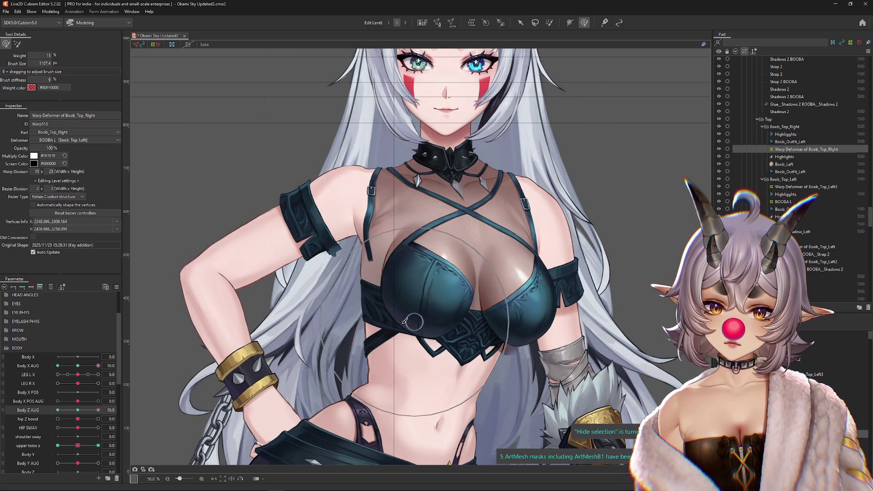
{"action": "scroll", "coordinate": [405, 321], "scroll_direction": "down", "scroll_amount": 1}
{"action": "left_click_drag", "start_coordinate": [78, 411], "coordinate": [77, 411]}
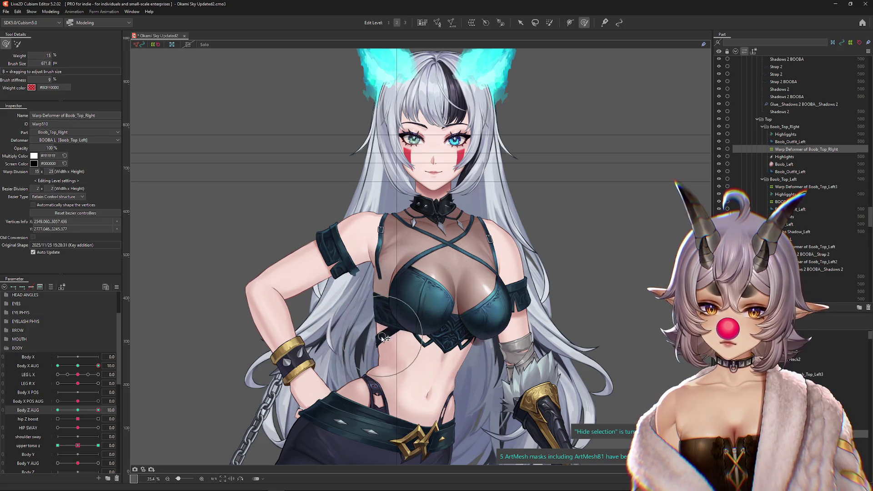
{"action": "left_click_drag", "start_coordinate": [78, 410], "coordinate": [106, 419]}
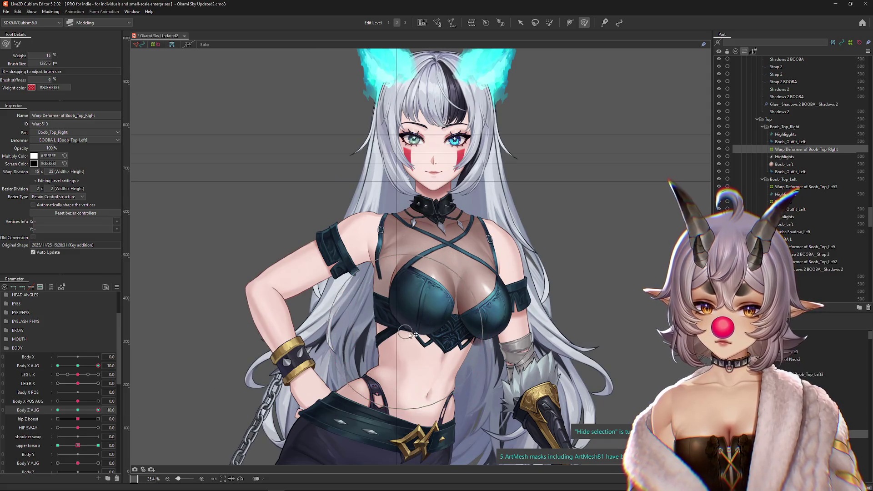
{"action": "left_click", "coordinate": [78, 365]}
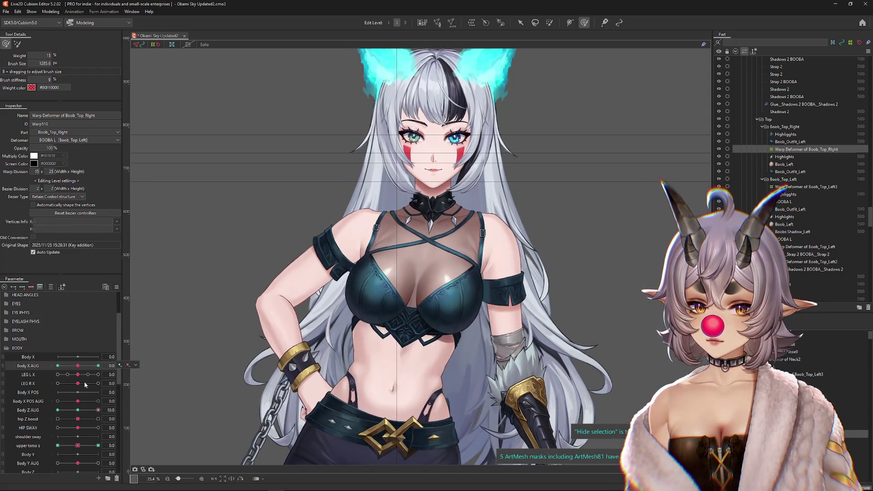
Sculpt the chest warp vertices and check the combined Body X/Z AUG turn
{"action": "left_click", "coordinate": [362, 302]}
{"action": "left_click_drag", "start_coordinate": [96, 409], "coordinate": [35, 421]}
{"action": "left_click_drag", "start_coordinate": [78, 369], "coordinate": [98, 367]}
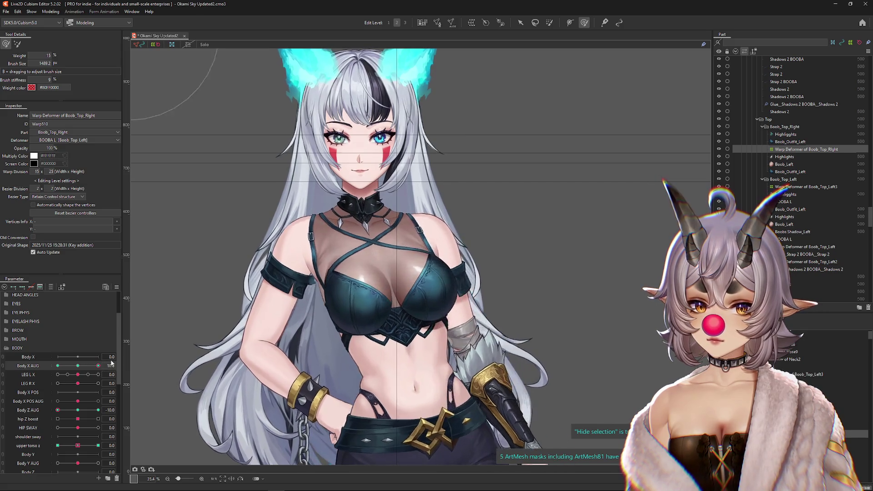
{"action": "mouse_move", "coordinate": [58, 410]}
{"action": "left_mouse_down"}
{"action": "mouse_move", "coordinate": [71, 412]}
{"action": "mouse_move", "coordinate": [57, 410]}
{"action": "left_mouse_up"}
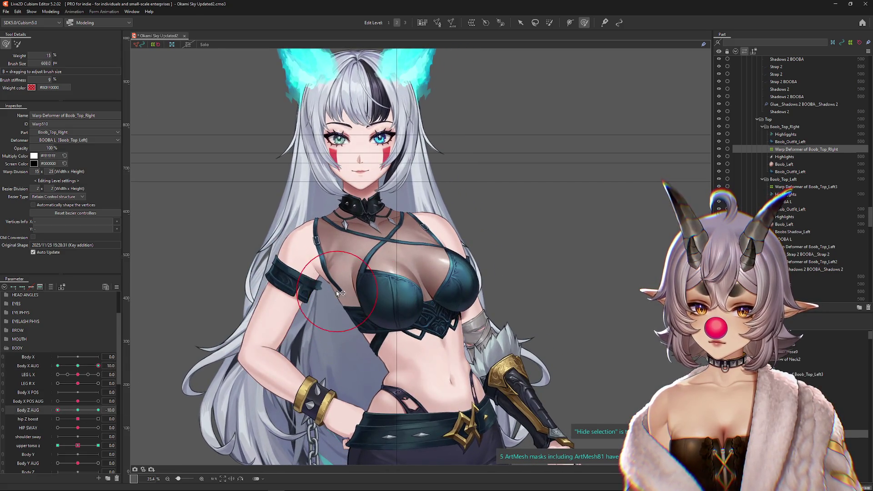
{"action": "key", "text": "b"}
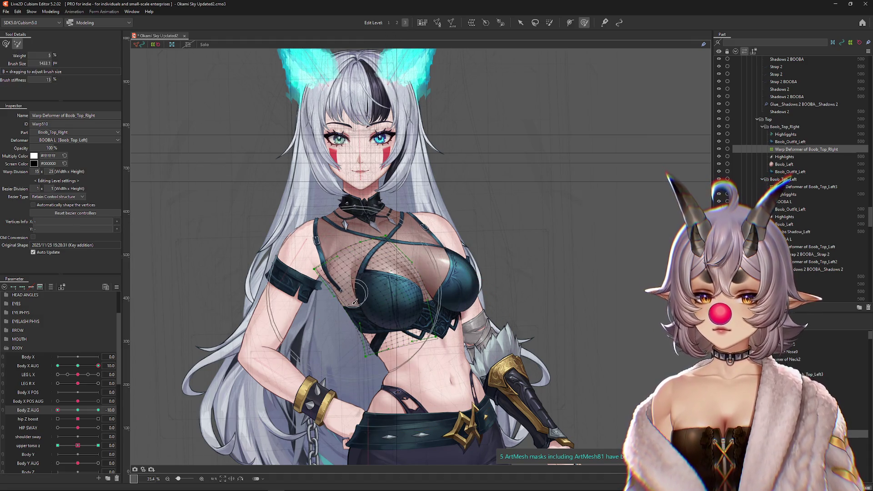
{"action": "key", "text": "b"}
{"action": "key", "text": "ctrl+h"}
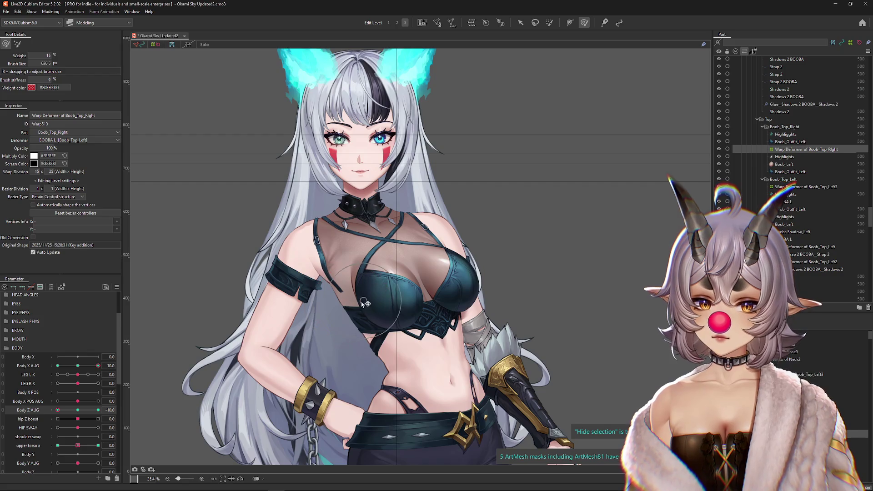
{"action": "mouse_move", "coordinate": [419, 311]}
{"action": "left_mouse_down"}
{"action": "mouse_move", "coordinate": [436, 296]}
{"action": "mouse_move", "coordinate": [432, 273]}
{"action": "mouse_move", "coordinate": [400, 318]}
{"action": "left_mouse_up"}
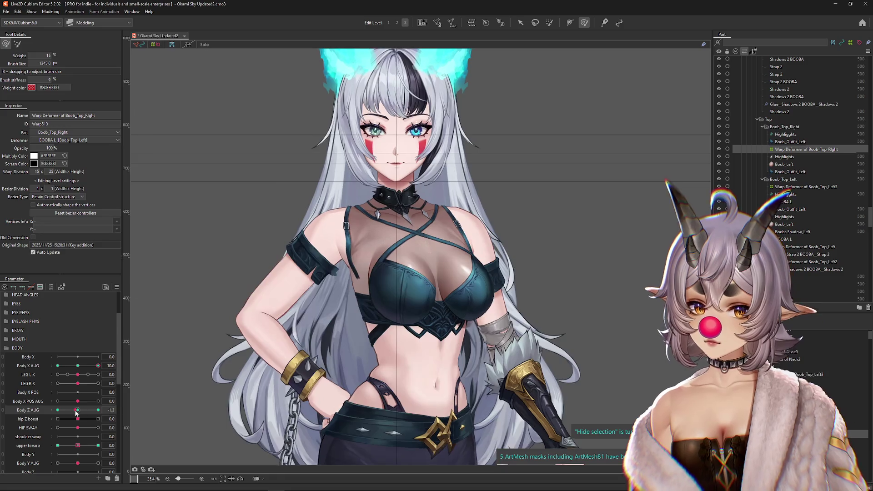
Brush-sculpt the chest warp into shape with Body Z AUG turned to -10
{"action": "left_click_drag", "start_coordinate": [410, 248], "coordinate": [386, 248]}
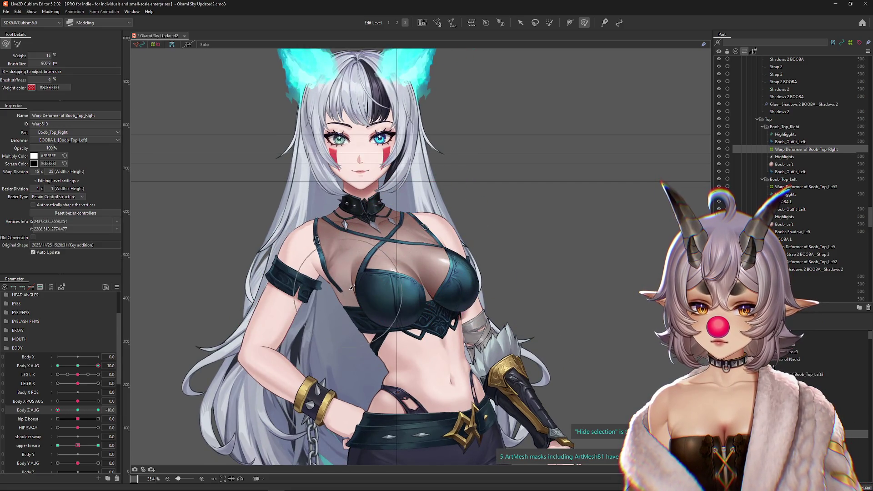
{"action": "mouse_move", "coordinate": [454, 322]}
{"action": "left_mouse_down"}
{"action": "mouse_move", "coordinate": [418, 282]}
{"action": "mouse_move", "coordinate": [392, 291]}
{"action": "mouse_move", "coordinate": [401, 286]}
{"action": "left_mouse_up"}
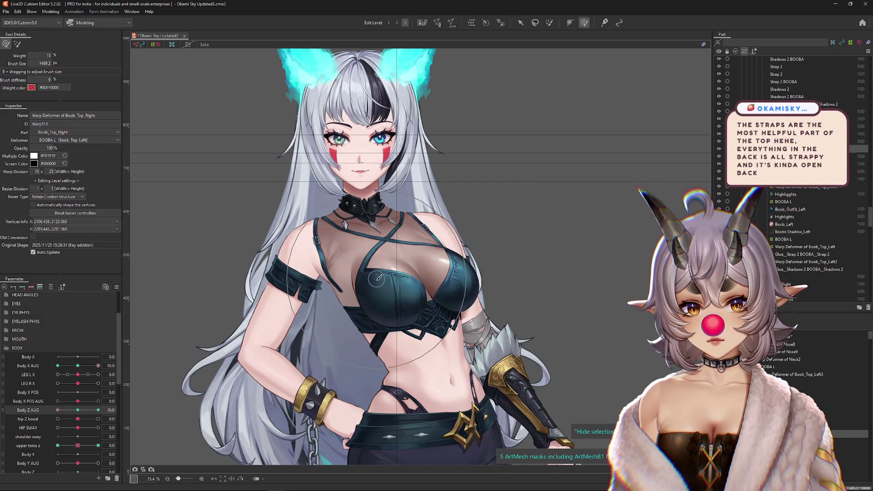
{"action": "left_click", "coordinate": [78, 410]}
{"action": "left_click_drag", "start_coordinate": [78, 413], "coordinate": [44, 414]}
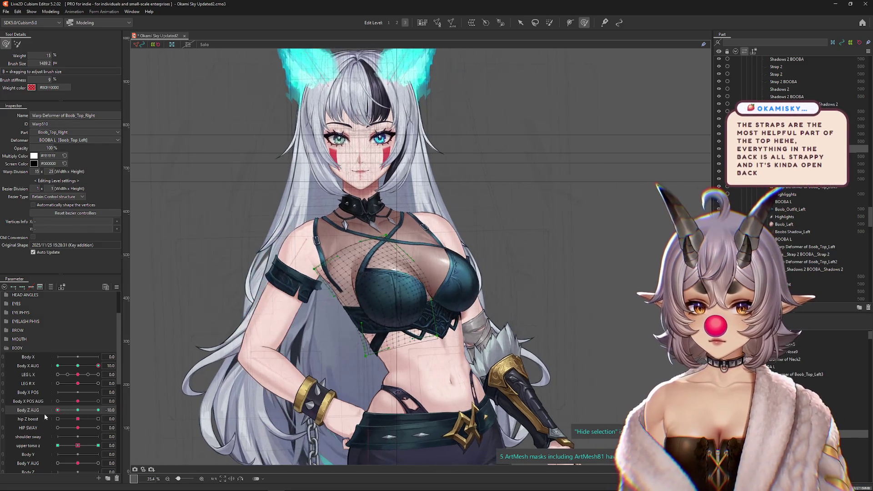
{"action": "left_click_drag", "start_coordinate": [349, 304], "coordinate": [342, 304]}
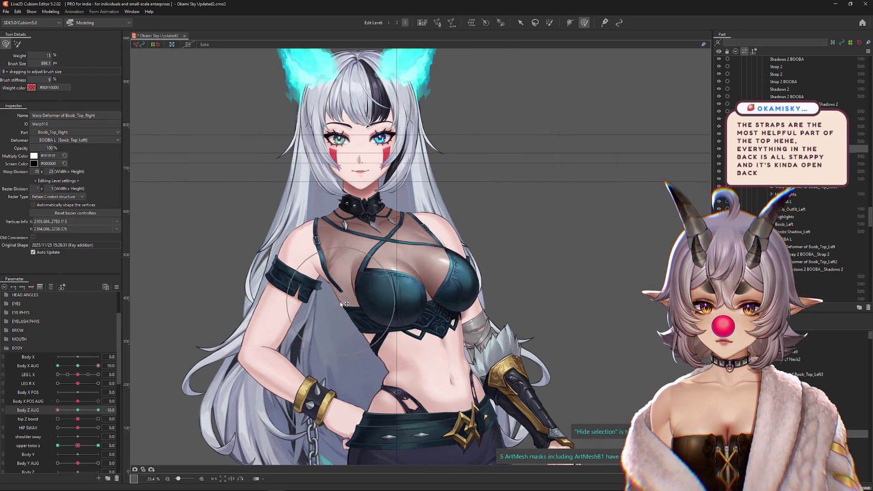
{"action": "mouse_move", "coordinate": [72, 414]}
{"action": "left_mouse_down"}
{"action": "mouse_move", "coordinate": [121, 415]}
{"action": "mouse_move", "coordinate": [55, 411]}
{"action": "left_mouse_up"}
{"action": "left_click", "coordinate": [422, 300]}
{"action": "left_click", "coordinate": [432, 323]}
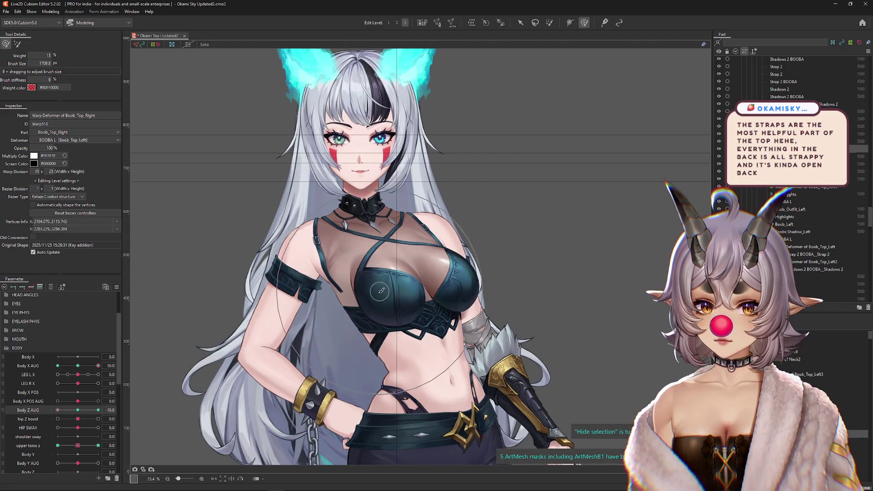
Scrub Body X AUG and Body Z AUG between extremes to preview the chest swing
{"action": "left_click_drag", "start_coordinate": [88, 365], "coordinate": [75, 367]}
{"action": "mouse_move", "coordinate": [90, 410]}
{"action": "left_mouse_down"}
{"action": "mouse_move", "coordinate": [105, 416]}
{"action": "mouse_move", "coordinate": [56, 410]}
{"action": "left_mouse_up"}
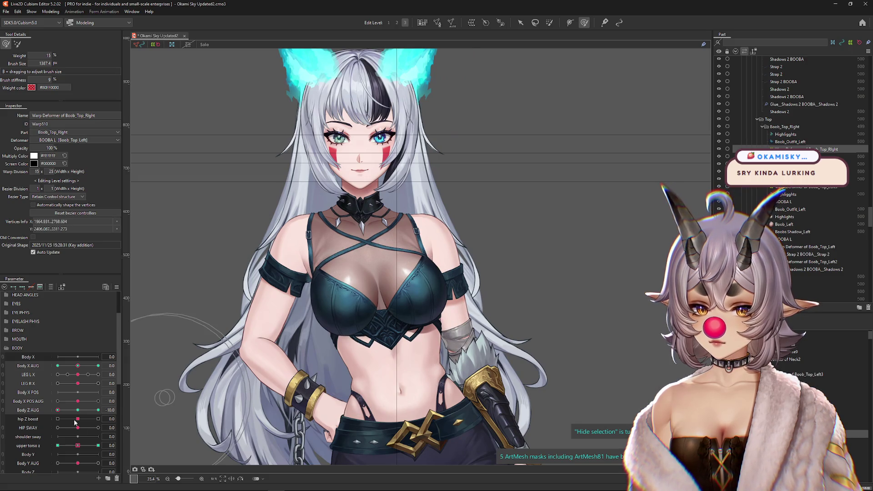
{"action": "left_click_drag", "start_coordinate": [78, 366], "coordinate": [53, 368]}
{"action": "left_click_drag", "start_coordinate": [58, 410], "coordinate": [99, 411]}
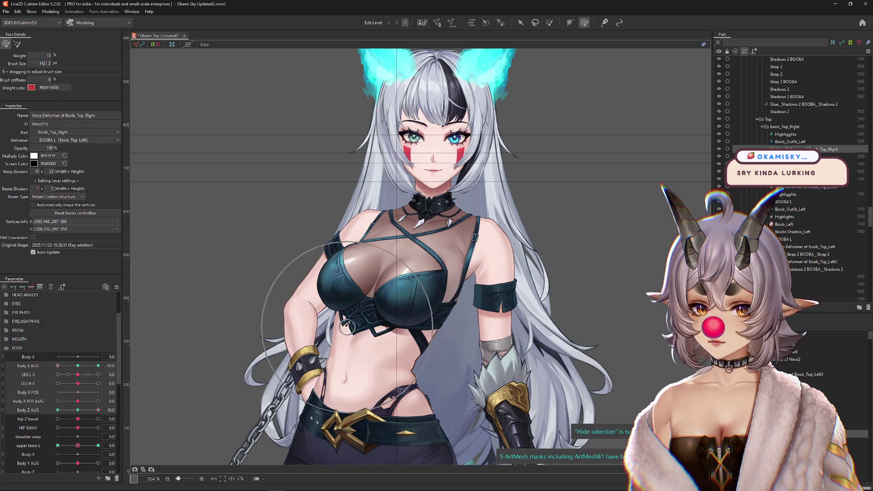
{"action": "left_click_drag", "start_coordinate": [98, 411], "coordinate": [57, 411]}
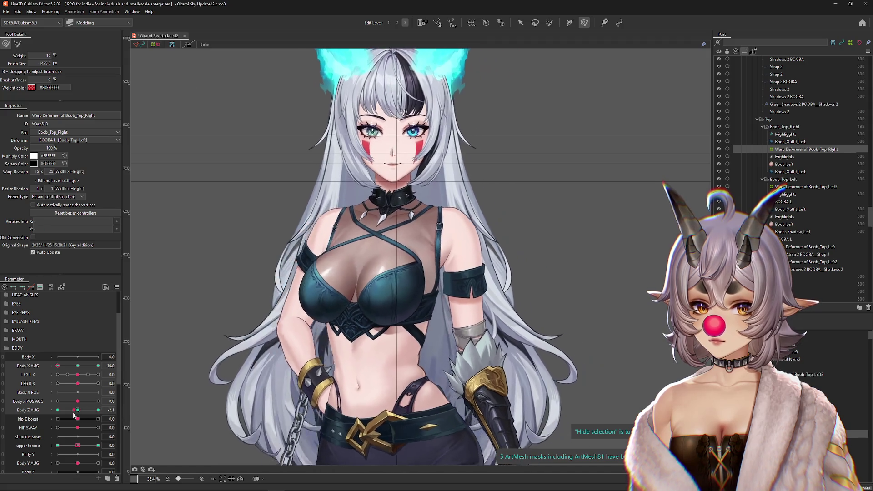
At edit level 2, select the Boob_Top_Right warp deformer and pick the weighted deformation brush
{"action": "left_click", "coordinate": [17, 43]}
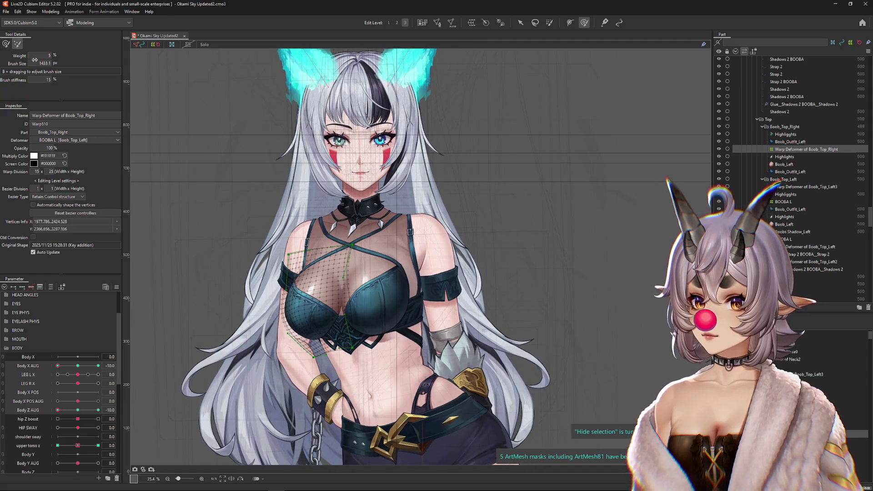
{"action": "left_click", "coordinate": [396, 23]}
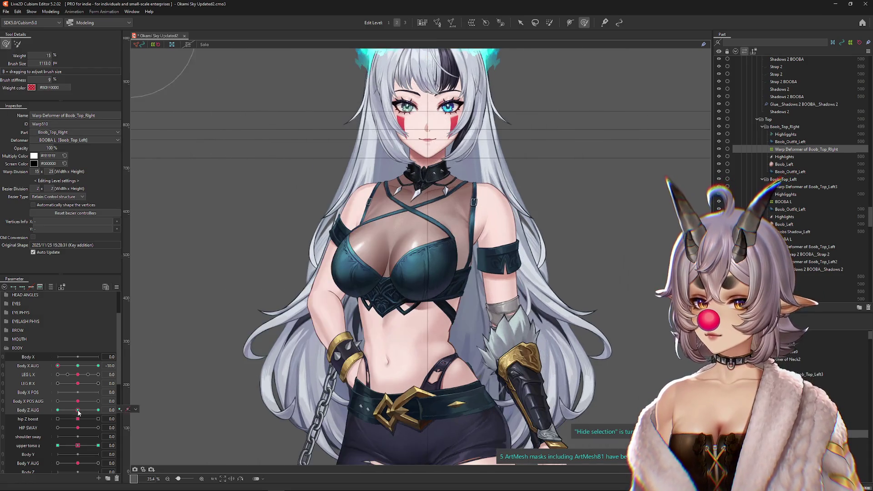
{"action": "left_click", "coordinate": [351, 281]}
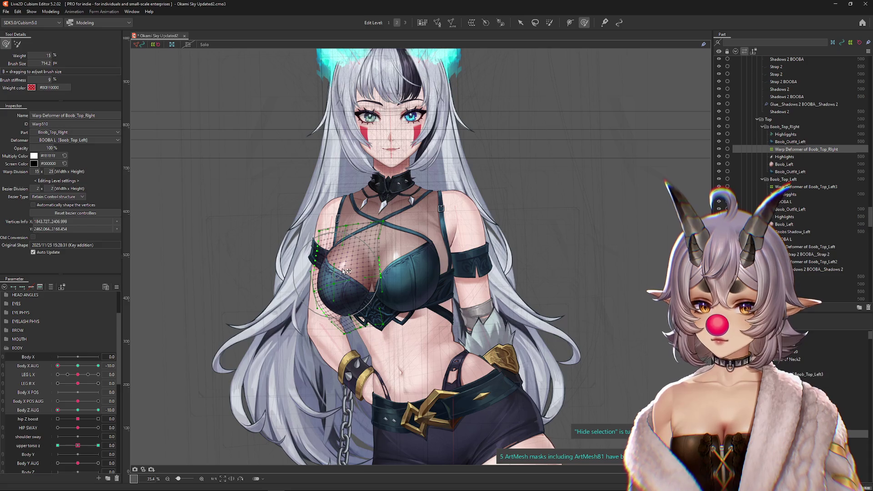
{"action": "key", "text": "b"}
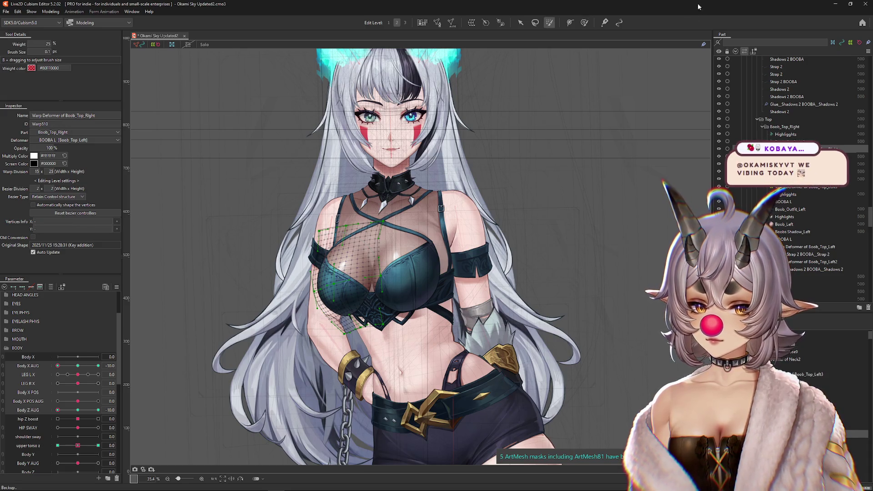
{"action": "left_click", "coordinate": [586, 23]}
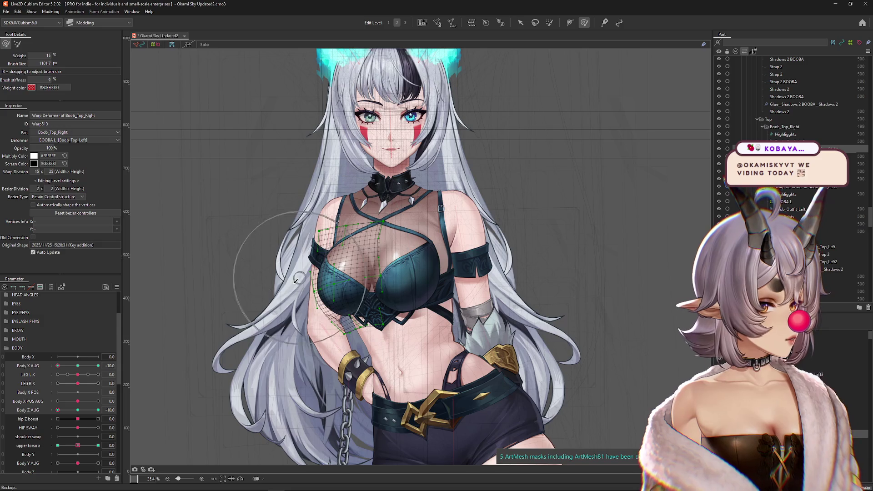
{"action": "scroll", "coordinate": [192, 318], "scroll_direction": "up", "scroll_amount": 2}
{"action": "left_click_drag", "start_coordinate": [364, 307], "coordinate": [375, 299]}
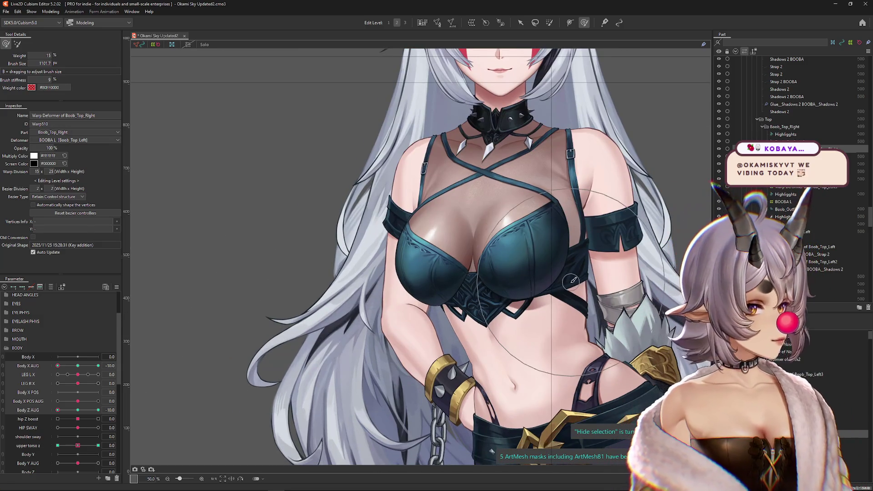
{"action": "left_click_drag", "start_coordinate": [526, 278], "coordinate": [535, 268]}
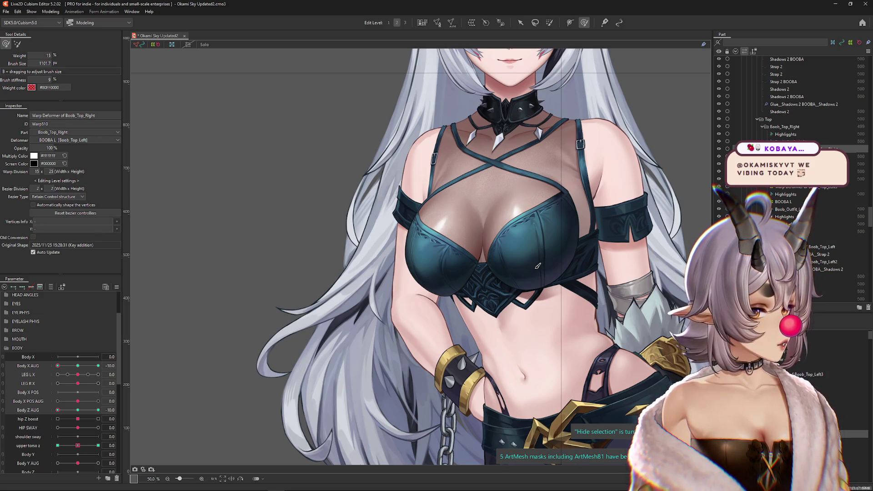
{"action": "scroll", "coordinate": [500, 301], "scroll_direction": "up", "scroll_amount": 2}
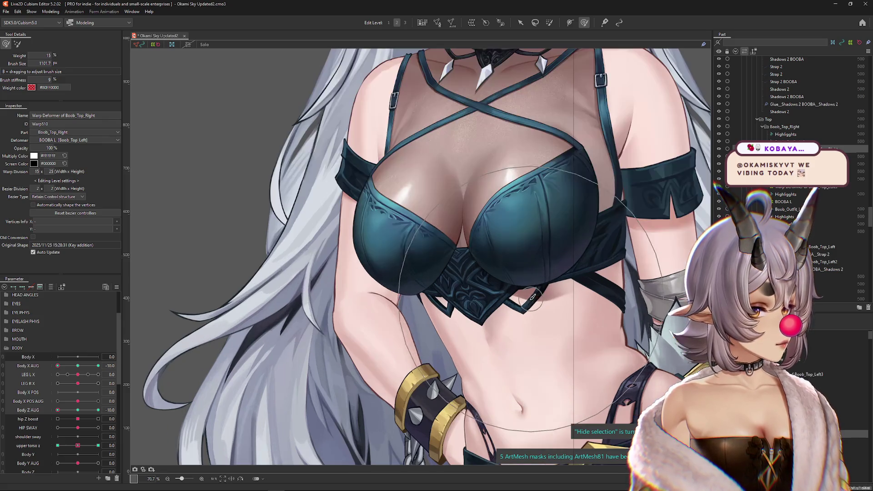
{"action": "scroll", "coordinate": [500, 301], "scroll_direction": "down", "scroll_amount": 2}
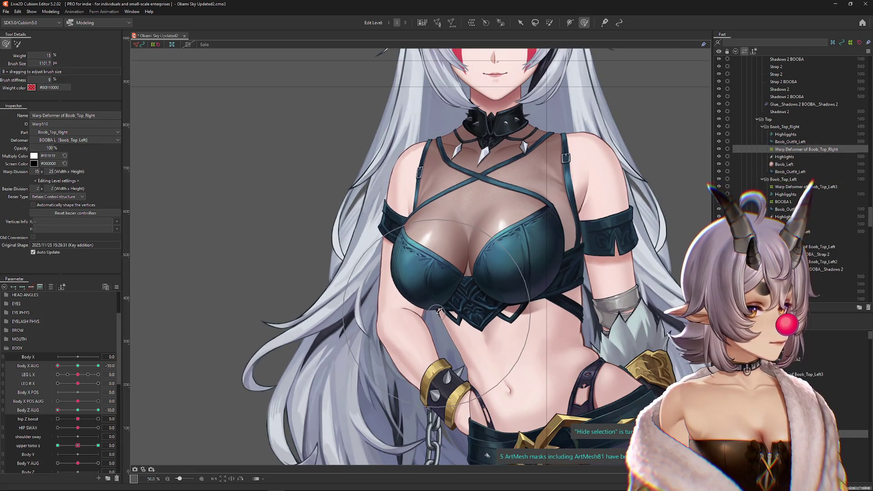
Resize the brush to roughly 580–980 px and set Body X AUG to -10
{"action": "left_click_drag", "start_coordinate": [443, 352], "coordinate": [441, 323]}
{"action": "left_click_drag", "start_coordinate": [291, 364], "coordinate": [195, 370]}
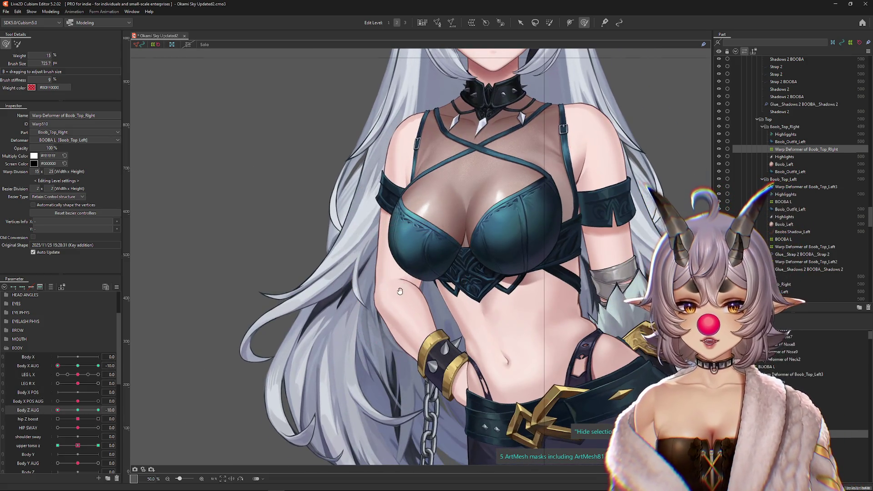
{"action": "left_click_drag", "start_coordinate": [400, 291], "coordinate": [396, 328]}
{"action": "left_click_drag", "start_coordinate": [390, 224], "coordinate": [377, 225]}
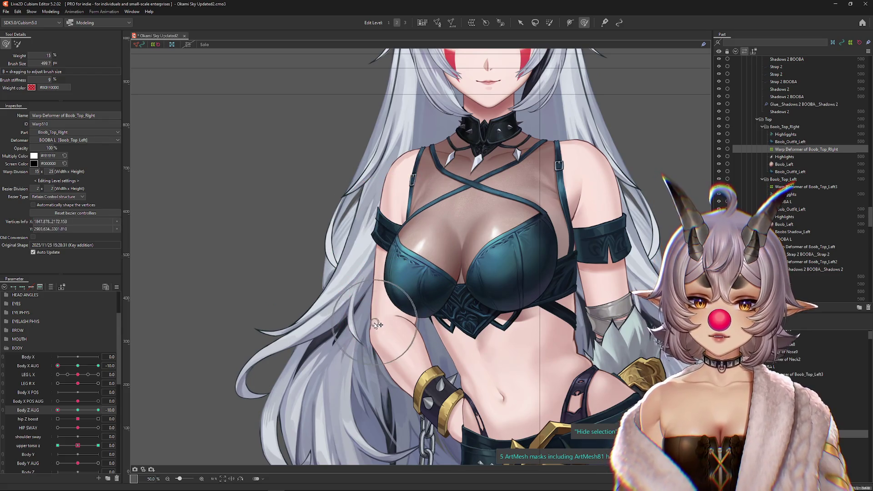
{"action": "left_click_drag", "start_coordinate": [387, 279], "coordinate": [380, 297]}
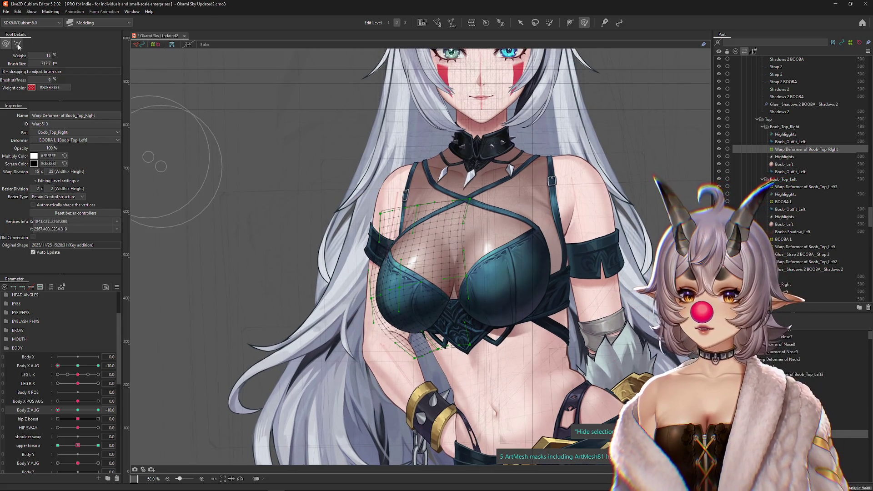
{"action": "mouse_move", "coordinate": [286, 226]}
{"action": "left_mouse_down"}
{"action": "mouse_move", "coordinate": [316, 279]}
{"action": "mouse_move", "coordinate": [300, 255]}
{"action": "left_mouse_up"}
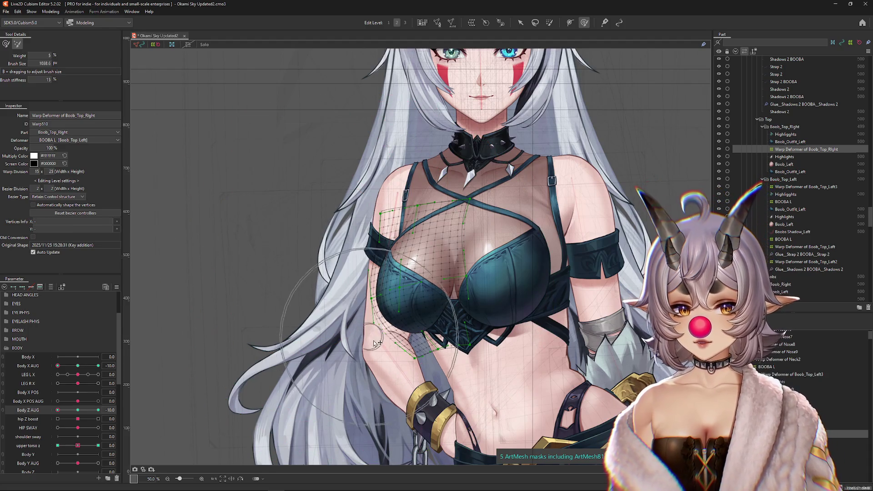
{"action": "left_click_drag", "start_coordinate": [400, 316], "coordinate": [376, 321]}
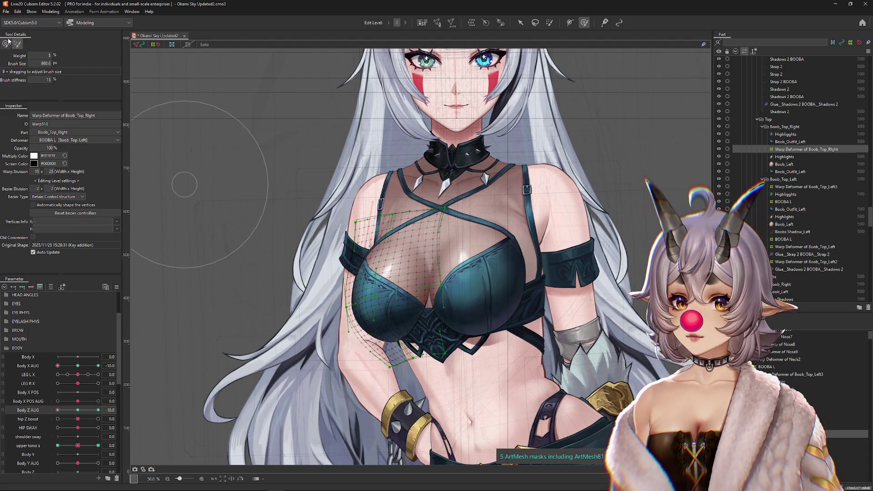
{"action": "left_click", "coordinate": [78, 366]}
{"action": "left_click", "coordinate": [58, 366]}
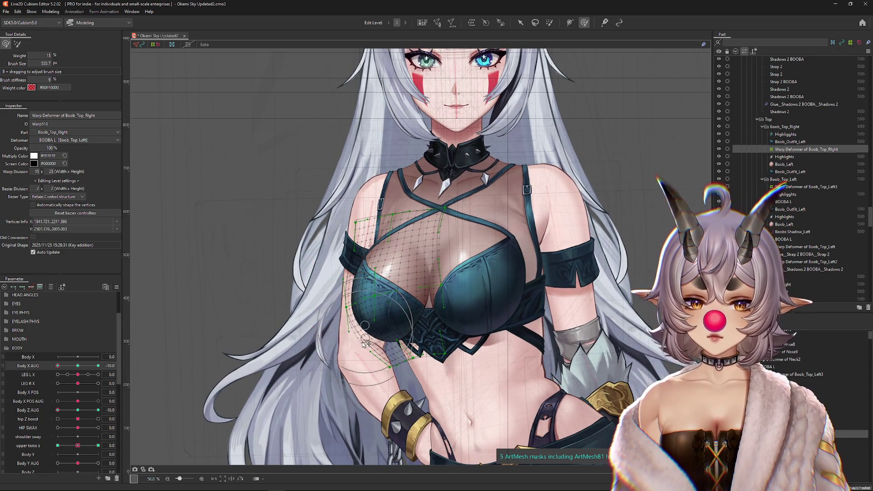
{"action": "key", "text": "ctrl+h"}
{"action": "mouse_move", "coordinate": [357, 331]}
{"action": "left_mouse_down"}
{"action": "mouse_move", "coordinate": [366, 315]}
{"action": "mouse_move", "coordinate": [72, 380]}
{"action": "left_mouse_up"}
Push the right breast's warp mesh downward for Body Z AUG, toggling the mesh to check
{"action": "left_click", "coordinate": [77, 412]}
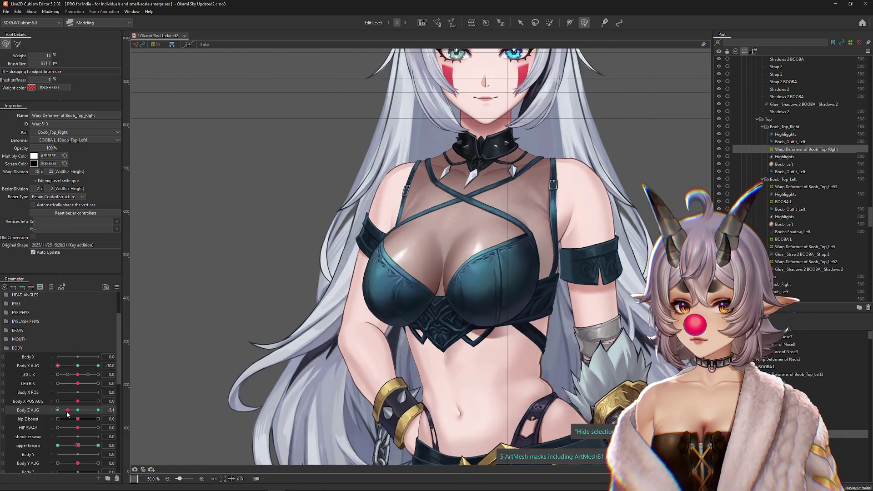
{"action": "key", "text": "ctrl+h"}
{"action": "mouse_move", "coordinate": [392, 276]}
{"action": "left_mouse_down"}
{"action": "mouse_move", "coordinate": [387, 296]}
{"action": "mouse_move", "coordinate": [361, 298]}
{"action": "mouse_move", "coordinate": [368, 324]}
{"action": "left_mouse_up"}
{"action": "key", "text": "ctrl+h"}
{"action": "key", "text": "ctrl+h"}
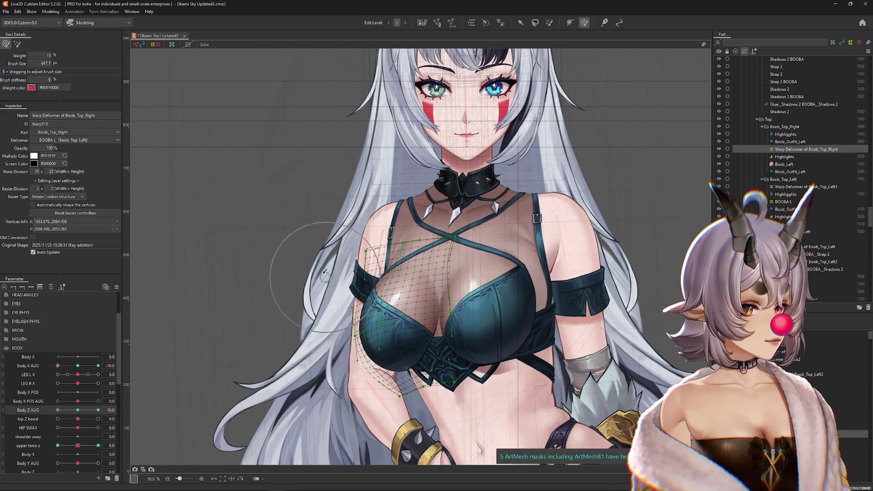
{"action": "left_click_drag", "start_coordinate": [355, 293], "coordinate": [337, 285]}
{"action": "key", "text": "ctrl+h"}
{"action": "mouse_move", "coordinate": [58, 366]}
{"action": "left_mouse_down"}
{"action": "mouse_move", "coordinate": [84, 366]}
{"action": "mouse_move", "coordinate": [51, 372]}
{"action": "left_mouse_up"}
Shrink the brush to about 590 px and set Body X AUG back to -10
{"action": "scroll", "coordinate": [51, 372], "scroll_direction": "up", "scroll_amount": 2}
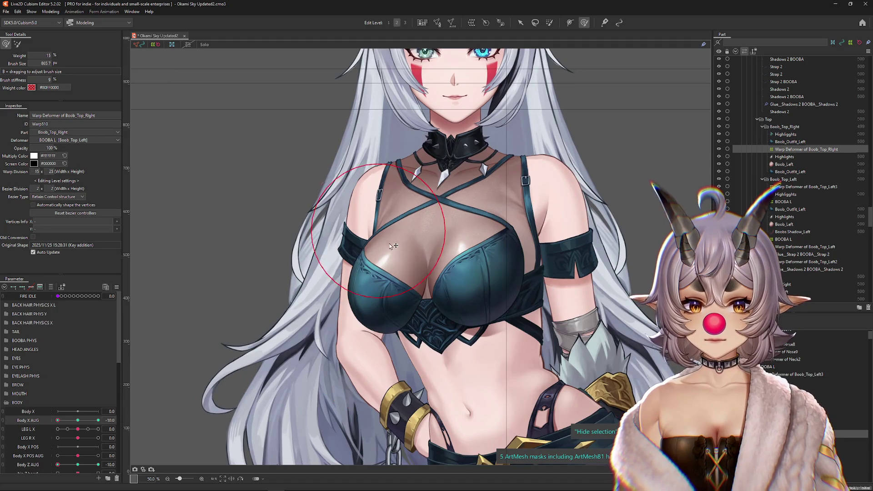
{"action": "mouse_move", "coordinate": [393, 245]}
{"action": "left_mouse_down"}
{"action": "mouse_move", "coordinate": [382, 228]}
{"action": "mouse_move", "coordinate": [400, 273]}
{"action": "mouse_move", "coordinate": [358, 321]}
{"action": "left_mouse_up"}
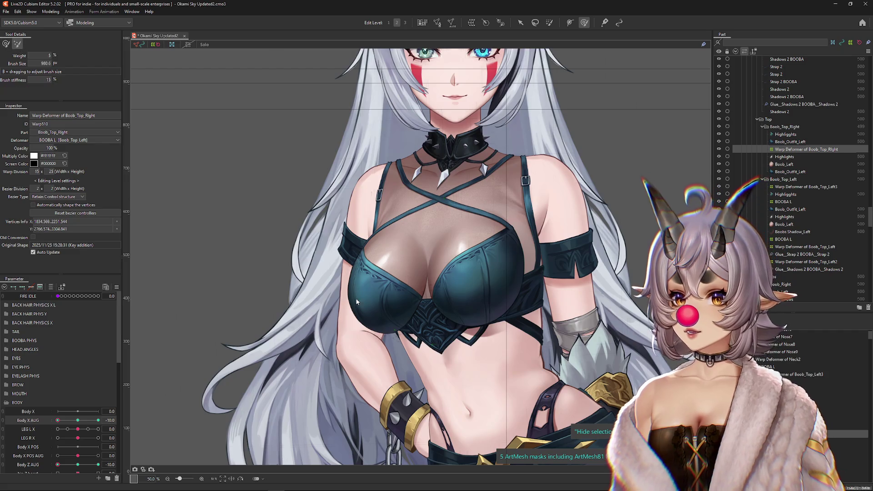
{"action": "scroll", "coordinate": [377, 275], "scroll_direction": "up", "scroll_amount": 1}
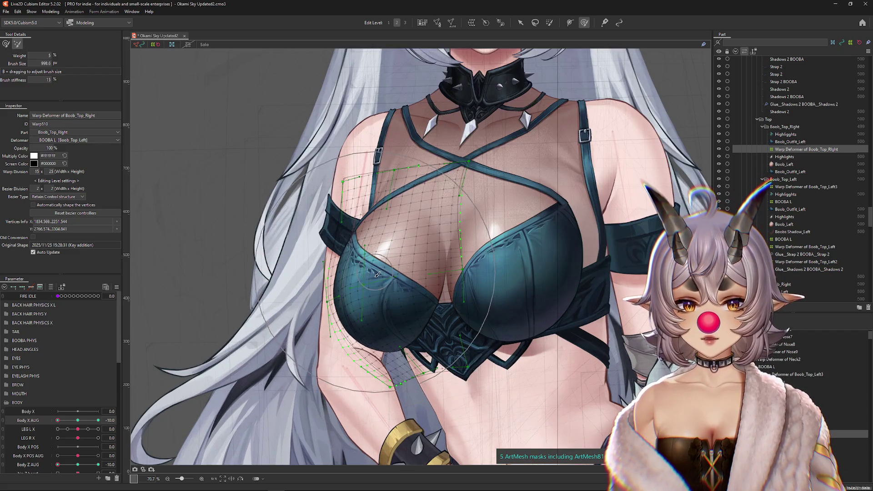
{"action": "scroll", "coordinate": [182, 201], "scroll_direction": "down", "scroll_amount": 1}
{"action": "left_click", "coordinate": [78, 420]}
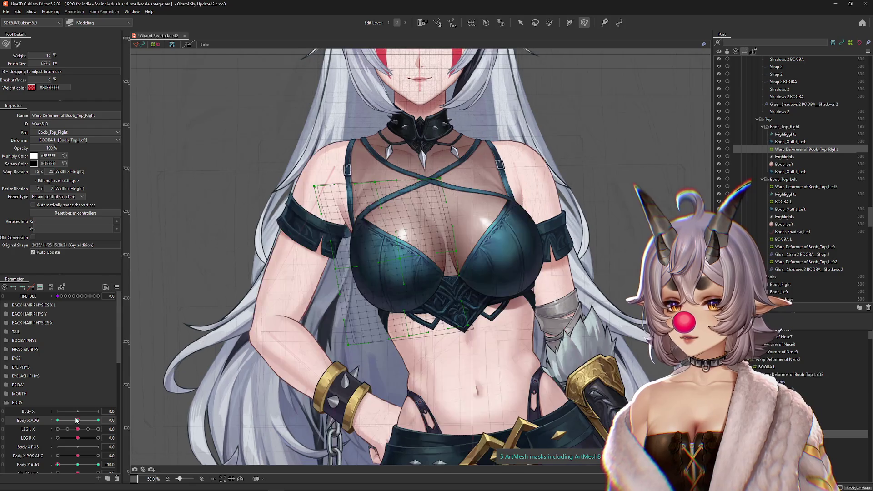
{"action": "left_click_drag", "start_coordinate": [77, 420], "coordinate": [57, 420]}
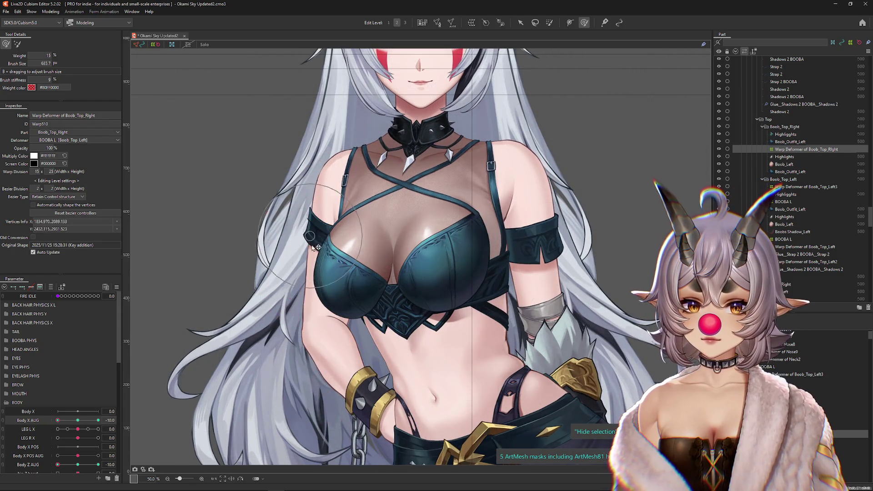
Enlarge the brush to about 725 px, clear the vertex selection, and zoom out to the whole figure
{"action": "mouse_move", "coordinate": [317, 247]}
{"action": "left_mouse_down"}
{"action": "mouse_move", "coordinate": [339, 319]}
{"action": "mouse_move", "coordinate": [314, 315]}
{"action": "left_mouse_up"}
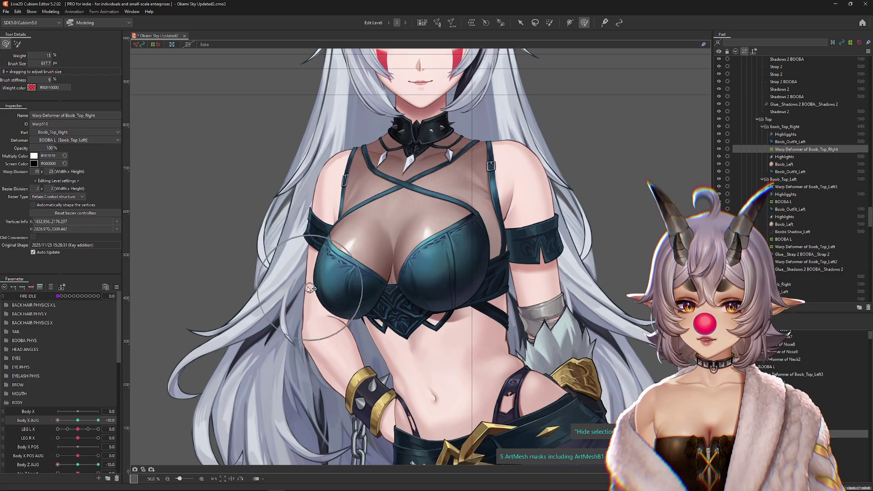
{"action": "left_click_drag", "start_coordinate": [233, 310], "coordinate": [254, 360]}
{"action": "key", "text": "Escape"}
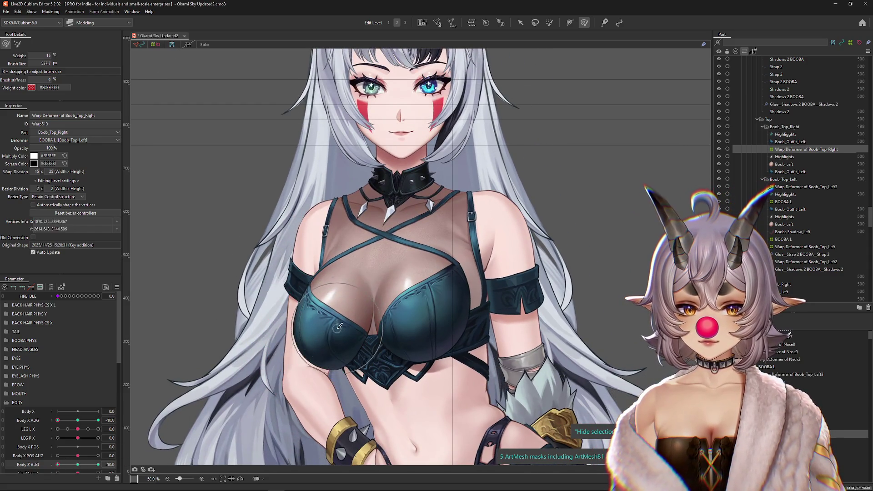
{"action": "scroll", "coordinate": [329, 323], "scroll_direction": "down", "scroll_amount": 2}
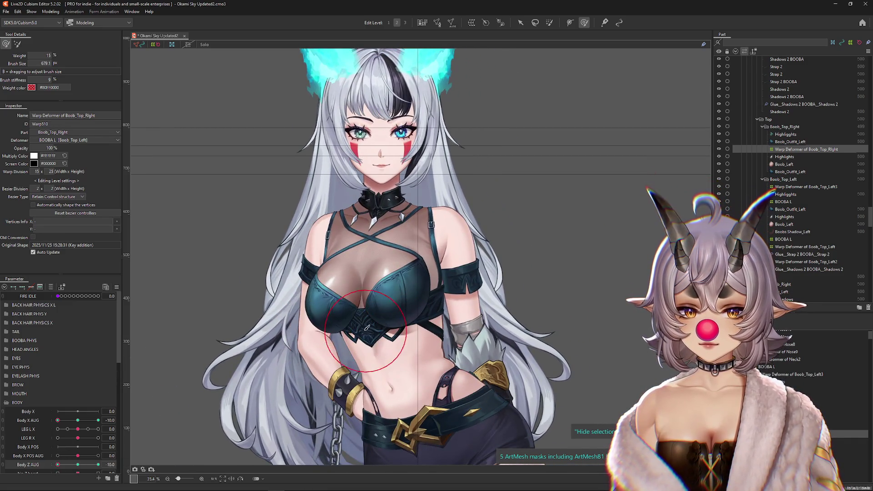
Resize the brush, swing Body Z AUG between -10 and 10, and set Body X AUG near -3.3
{"action": "left_click_drag", "start_coordinate": [343, 277], "coordinate": [333, 316]}
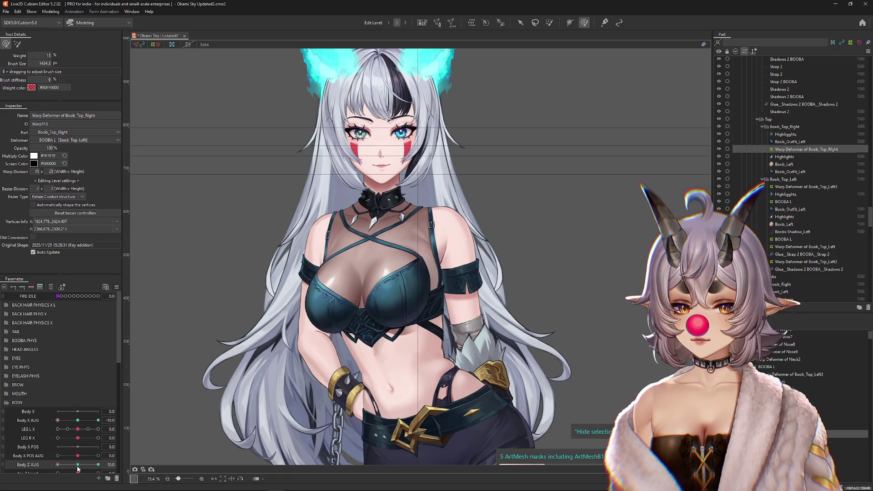
{"action": "left_click_drag", "start_coordinate": [78, 469], "coordinate": [98, 465]}
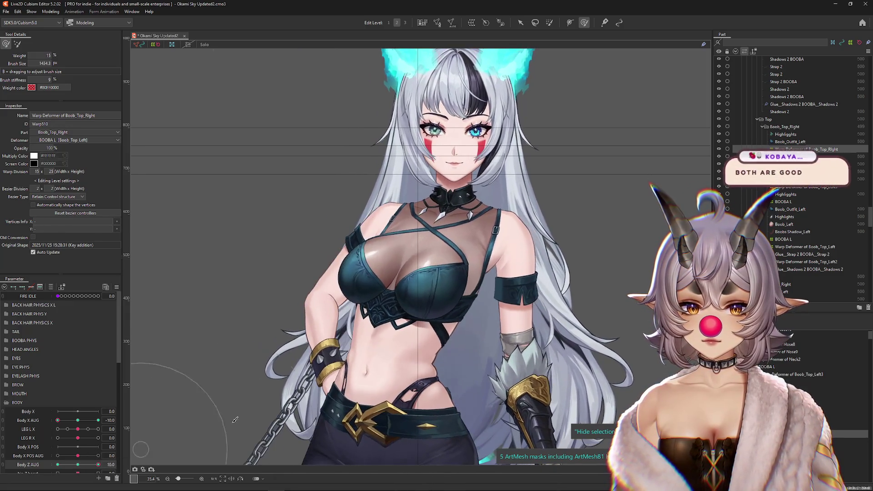
{"action": "mouse_move", "coordinate": [236, 419]}
{"action": "left_mouse_down"}
{"action": "mouse_move", "coordinate": [360, 242]}
{"action": "mouse_move", "coordinate": [339, 273]}
{"action": "left_mouse_up"}
{"action": "left_click", "coordinate": [18, 44]}
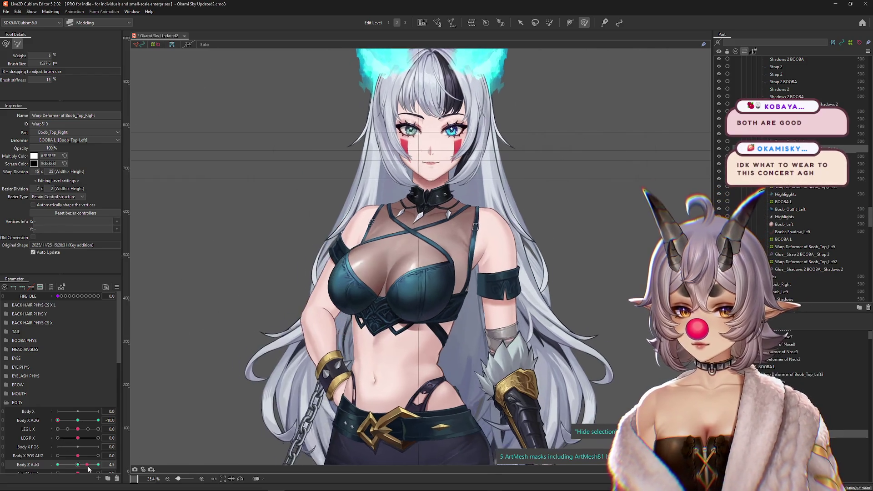
{"action": "scroll", "coordinate": [400, 317], "scroll_direction": "up", "scroll_amount": 2}
{"action": "left_click_drag", "start_coordinate": [77, 465], "coordinate": [58, 464]}
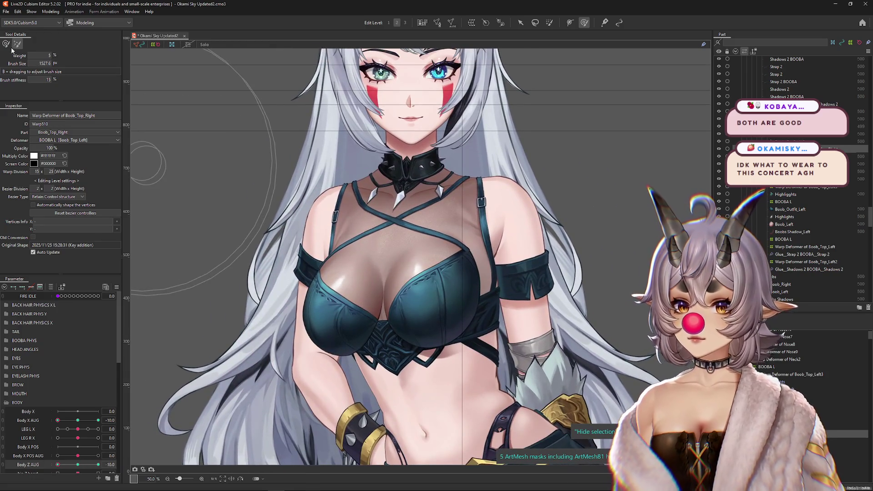
{"action": "mouse_move", "coordinate": [58, 420]}
{"action": "left_mouse_down"}
{"action": "mouse_move", "coordinate": [70, 423]}
{"action": "mouse_move", "coordinate": [43, 415]}
{"action": "left_mouse_up"}
Sweep Body X AUG to 10 and push the right chest warp mesh into shape
{"action": "mouse_move", "coordinate": [300, 273]}
{"action": "left_mouse_down"}
{"action": "mouse_move", "coordinate": [291, 276]}
{"action": "mouse_move", "coordinate": [298, 283]}
{"action": "mouse_move", "coordinate": [309, 278]}
{"action": "left_mouse_up"}
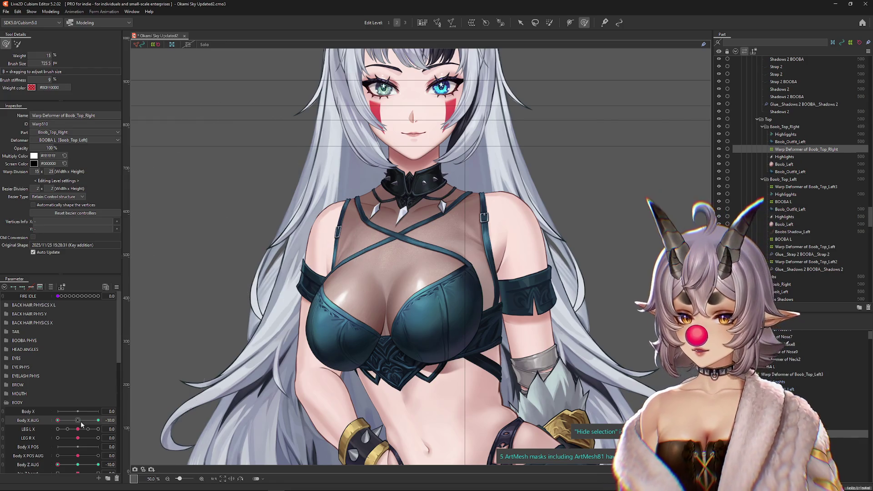
{"action": "mouse_move", "coordinate": [81, 423]}
{"action": "left_mouse_down"}
{"action": "mouse_move", "coordinate": [91, 423]}
{"action": "mouse_move", "coordinate": [73, 423]}
{"action": "mouse_move", "coordinate": [98, 423]}
{"action": "left_mouse_up"}
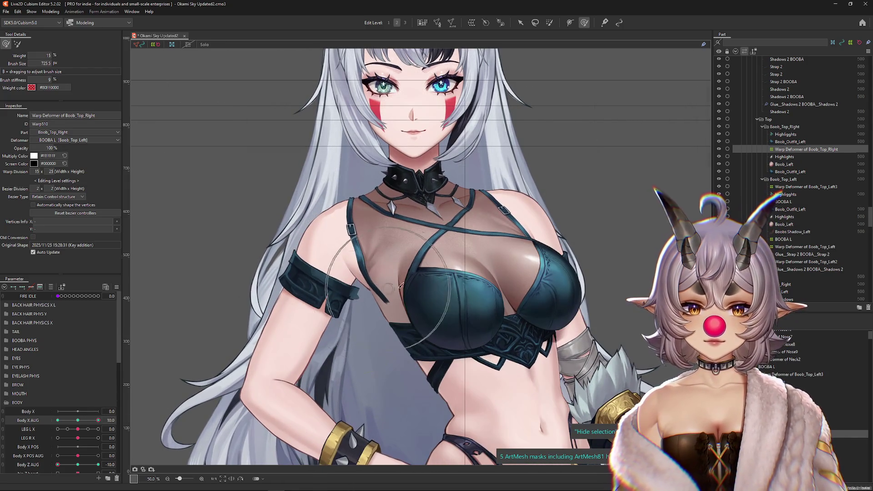
{"action": "scroll", "coordinate": [400, 286], "scroll_direction": "down", "scroll_amount": 1}
{"action": "left_click", "coordinate": [17, 44]}
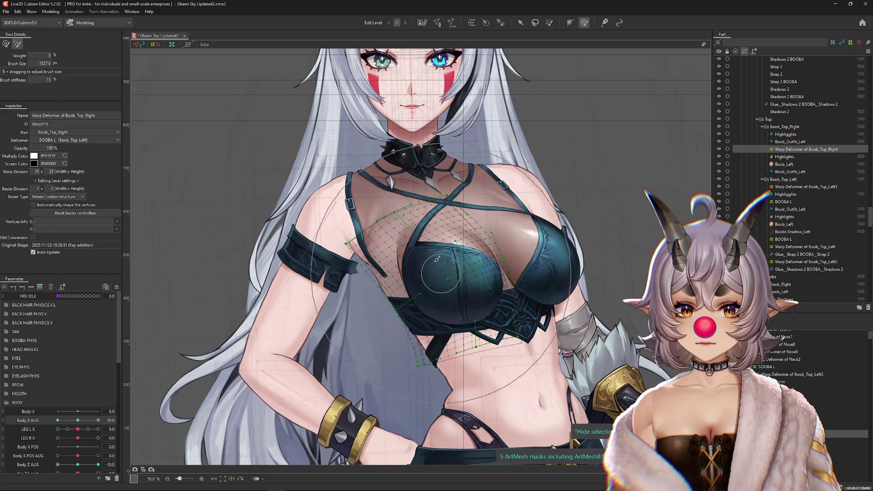
{"action": "left_click_drag", "start_coordinate": [30, 65], "coordinate": [33, 65]}
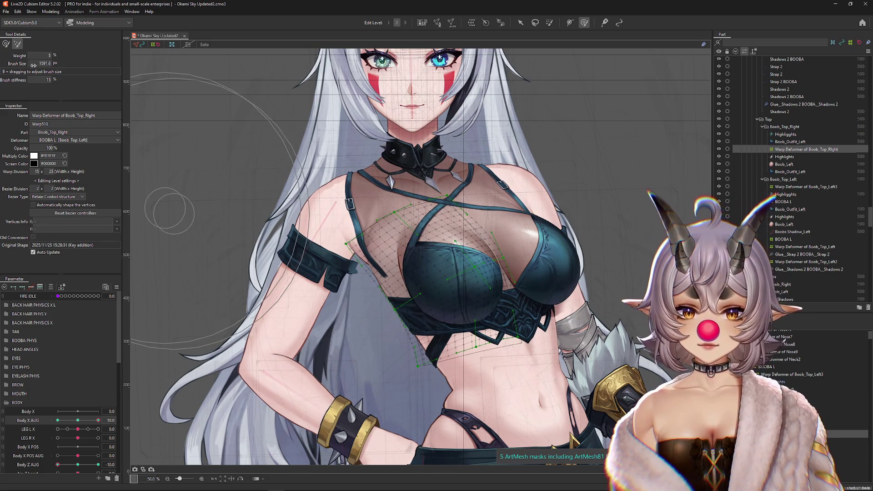
{"action": "left_click", "coordinate": [6, 44]}
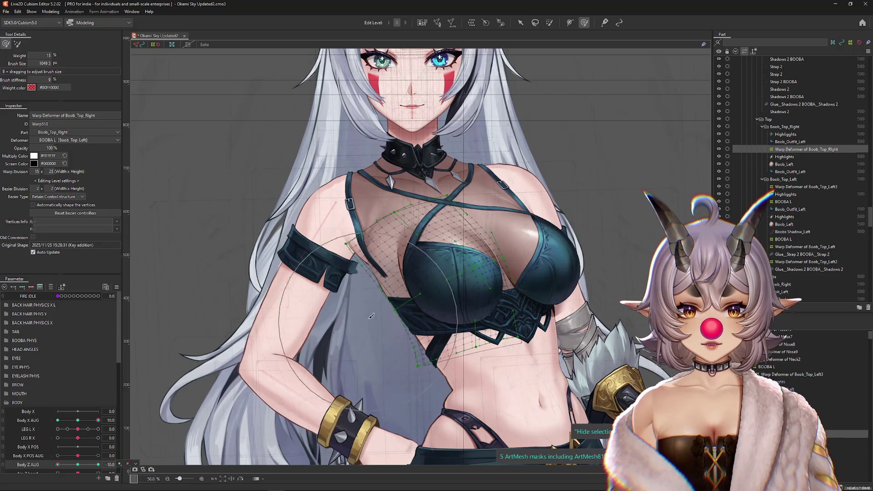
{"action": "scroll", "coordinate": [372, 316], "scroll_direction": "up", "scroll_amount": 2}
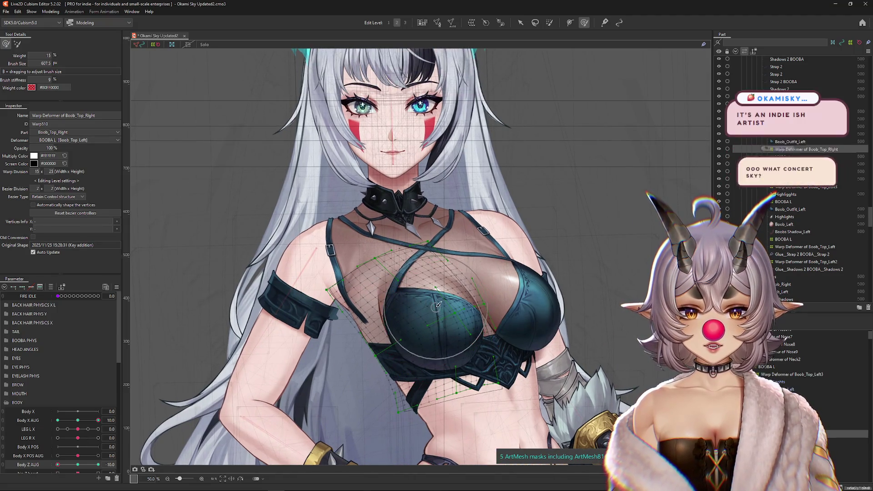
{"action": "left_click_drag", "start_coordinate": [438, 304], "coordinate": [435, 299]}
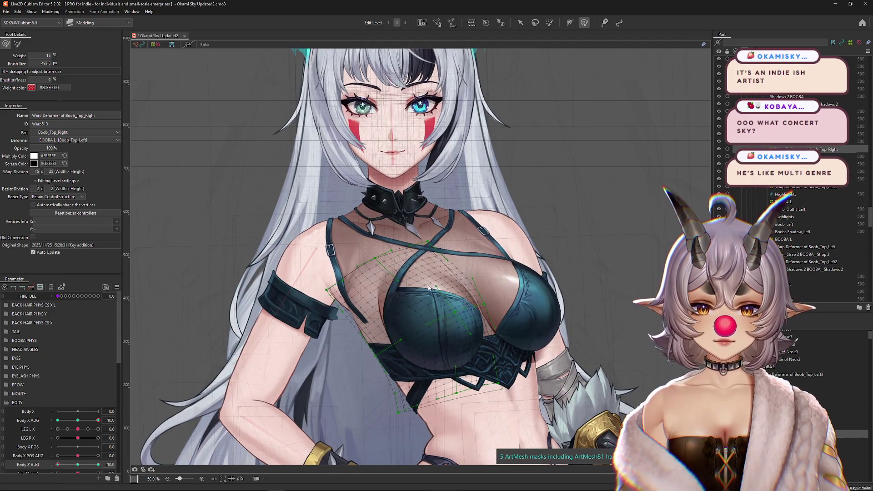
Hide the mesh overlay, reselect the Boob_Top_Right warp deformer, and preview the chest shape
{"action": "key", "text": "ctrl+h"}
{"action": "left_click_drag", "start_coordinate": [428, 288], "coordinate": [457, 338]}
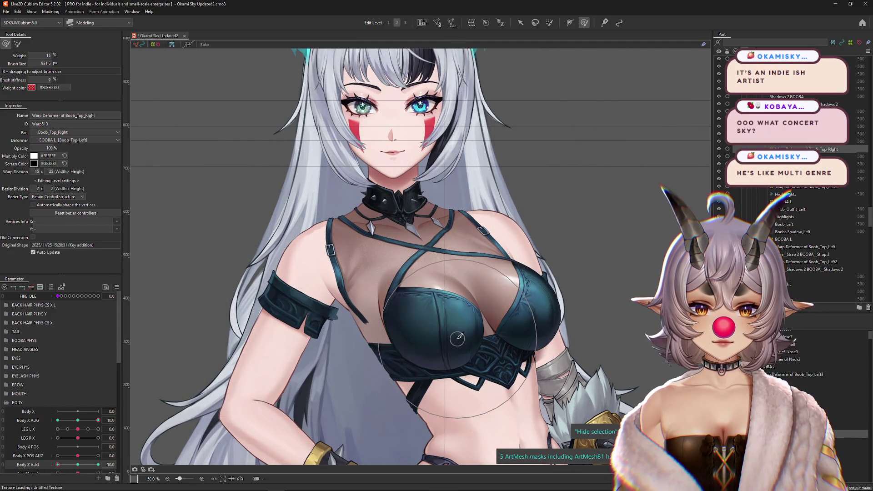
{"action": "right_click", "coordinate": [458, 337]}
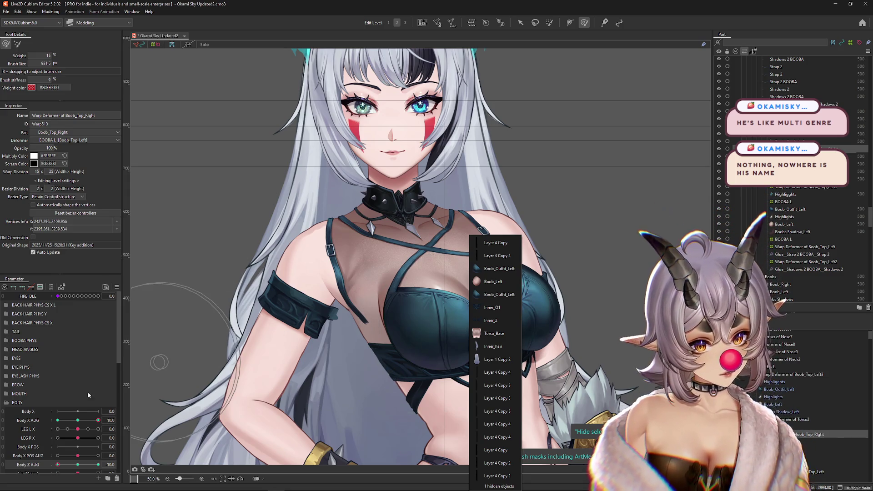
{"action": "left_click", "coordinate": [103, 439]}
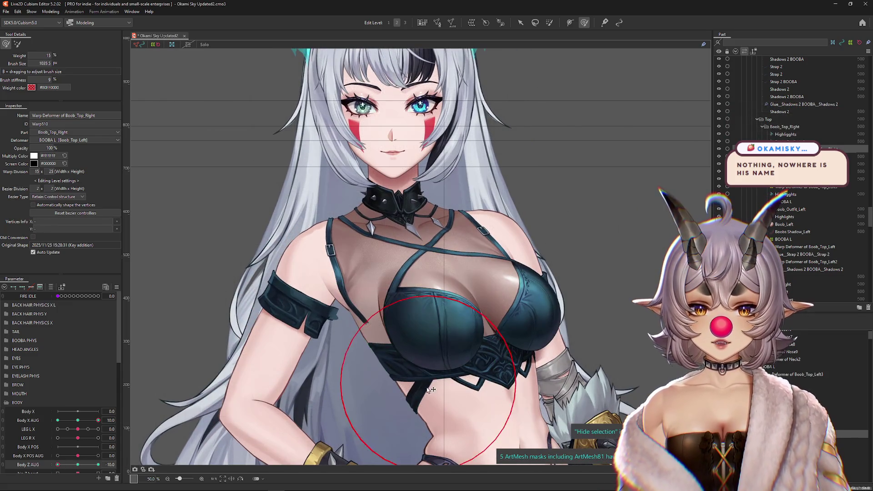
{"action": "key", "text": "ctrl+h"}
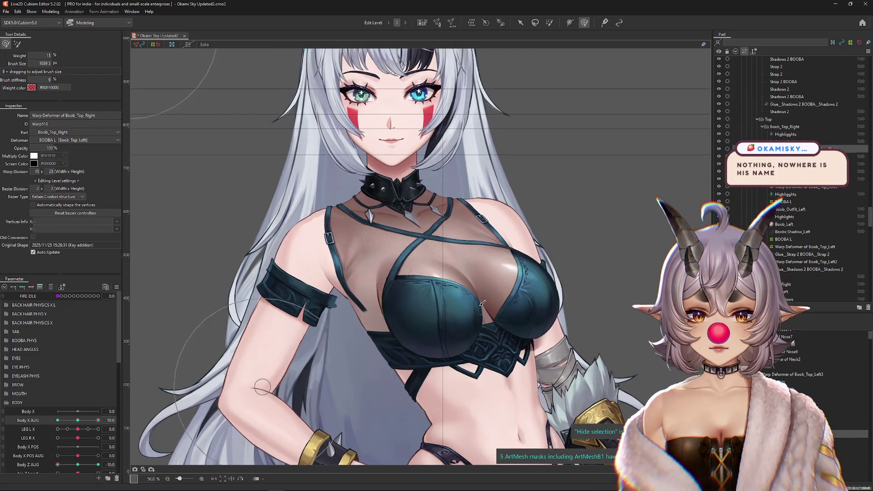
Scrub Body X AUG from 0 to 10 and down to about 4.1 to test the sway
{"action": "left_click", "coordinate": [79, 421]}
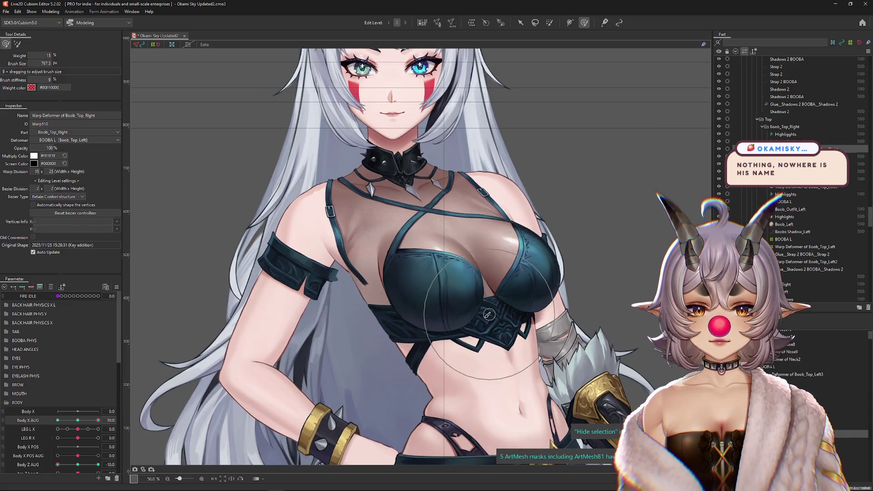
{"action": "left_click_drag", "start_coordinate": [78, 421], "coordinate": [98, 422]}
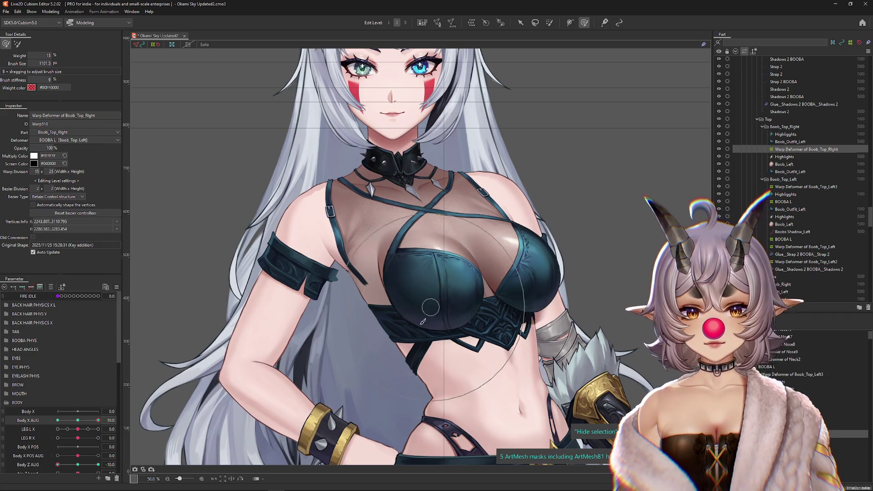
{"action": "scroll", "coordinate": [432, 335], "scroll_direction": "down", "scroll_amount": 2}
{"action": "left_click", "coordinate": [87, 422]}
Sculpt the chest warp mesh at Body X AUG 10, checking the sway at about 5.3
{"action": "left_click_drag", "start_coordinate": [88, 422], "coordinate": [98, 421]}
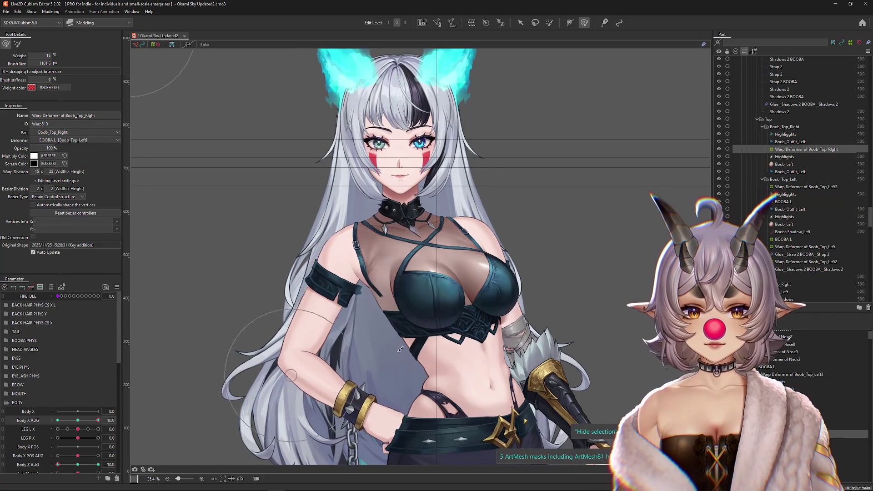
{"action": "scroll", "coordinate": [435, 297], "scroll_direction": "up", "scroll_amount": 2}
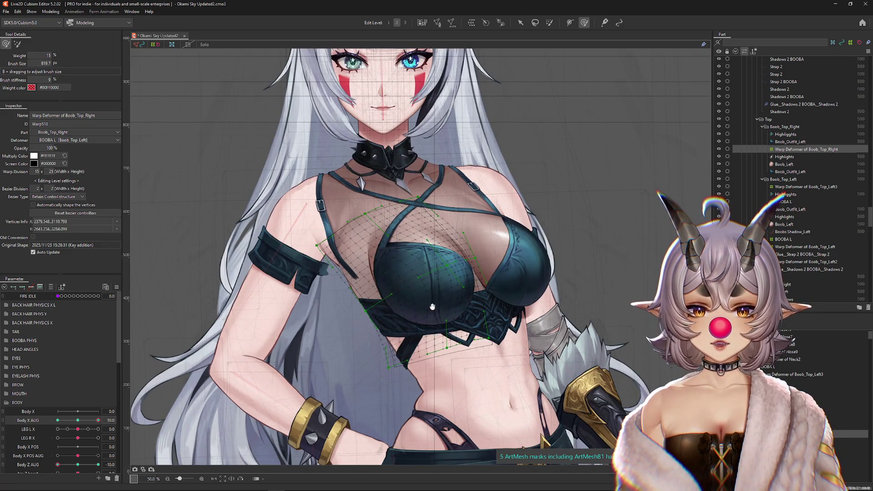
{"action": "left_click_drag", "start_coordinate": [437, 300], "coordinate": [433, 307]}
{"action": "key", "text": "b"}
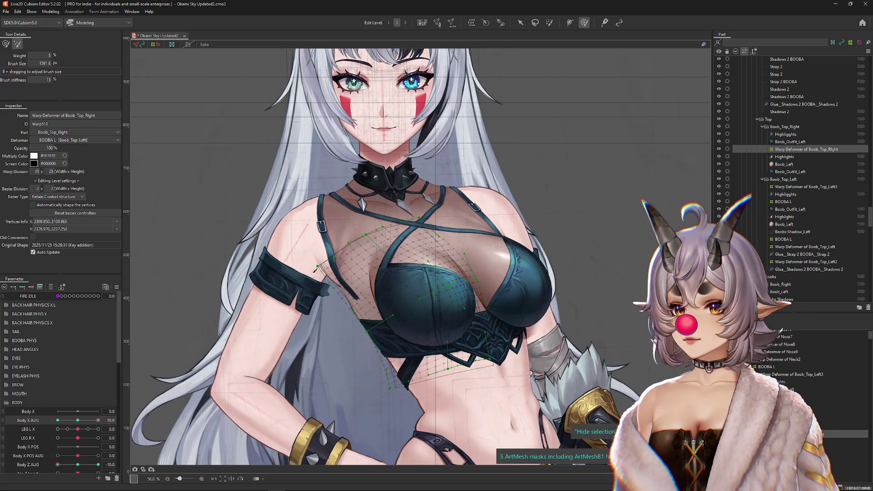
{"action": "mouse_move", "coordinate": [422, 300]}
{"action": "left_mouse_down"}
{"action": "mouse_move", "coordinate": [413, 338]}
{"action": "mouse_move", "coordinate": [407, 300]}
{"action": "left_mouse_up"}
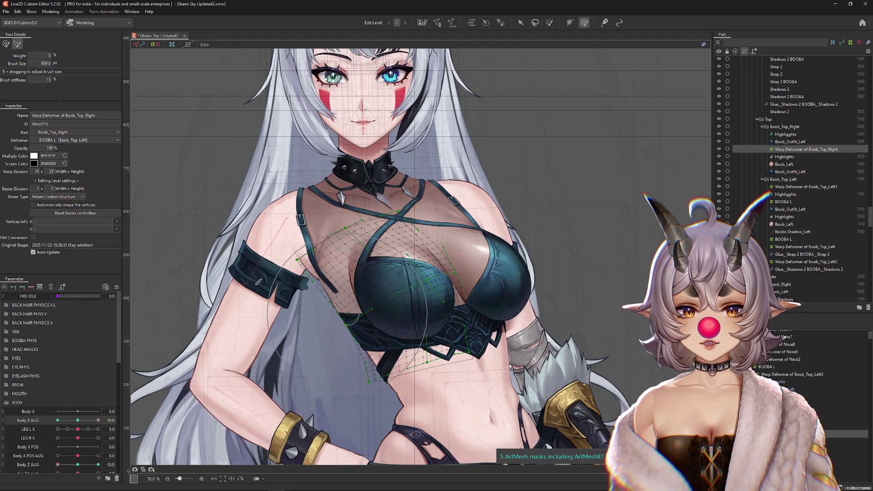
{"action": "left_click", "coordinate": [6, 45]}
{"action": "mouse_move", "coordinate": [98, 420]}
{"action": "left_mouse_down"}
{"action": "mouse_move", "coordinate": [69, 421]}
{"action": "mouse_move", "coordinate": [98, 420]}
{"action": "left_mouse_up"}
{"action": "mouse_move", "coordinate": [372, 253]}
{"action": "left_mouse_down"}
{"action": "mouse_move", "coordinate": [372, 240]}
{"action": "mouse_move", "coordinate": [384, 255]}
{"action": "left_mouse_up"}
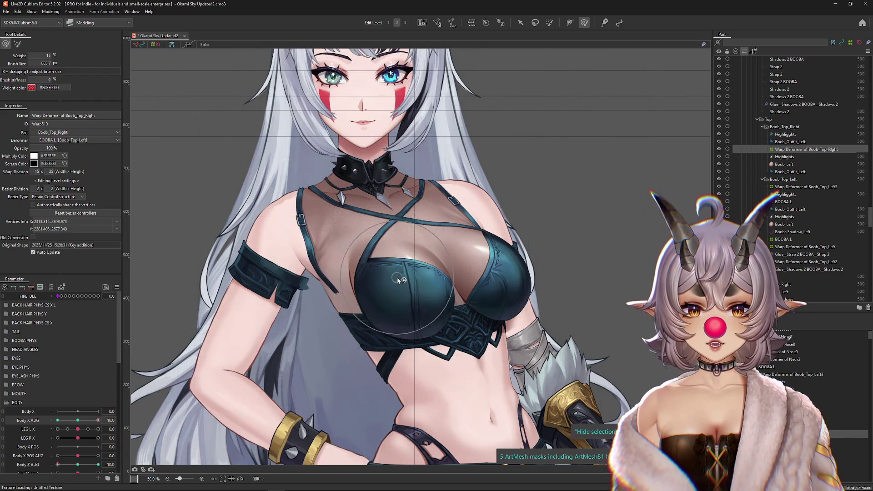
{"action": "mouse_move", "coordinate": [65, 437]}
{"action": "left_mouse_down"}
{"action": "mouse_move", "coordinate": [86, 438]}
{"action": "mouse_move", "coordinate": [57, 437]}
{"action": "left_mouse_up"}
{"action": "mouse_move", "coordinate": [496, 291]}
{"action": "left_mouse_down"}
{"action": "mouse_move", "coordinate": [480, 294]}
{"action": "mouse_move", "coordinate": [487, 318]}
{"action": "left_mouse_up"}
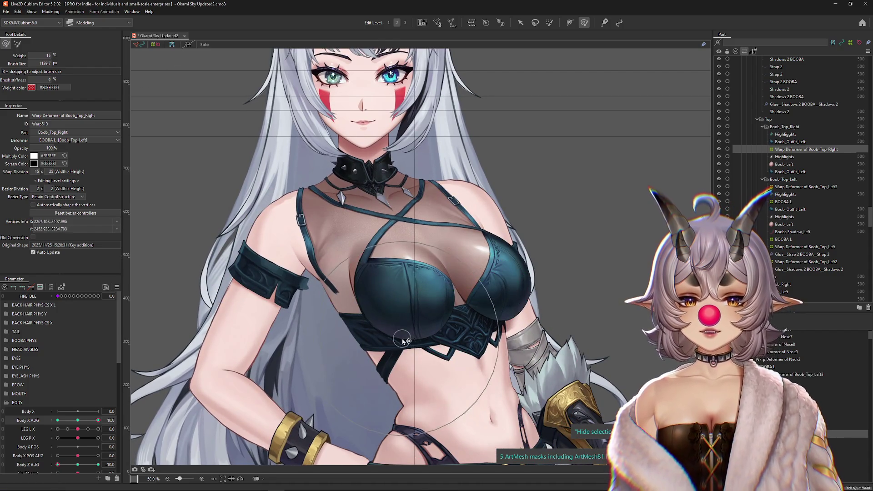
Turn Body Z AUG to -10, sculpt the chest warp vertices, and hide the overlay to inspect
{"action": "left_click", "coordinate": [79, 465]}
{"action": "left_click_drag", "start_coordinate": [79, 465], "coordinate": [57, 465]}
{"action": "left_click", "coordinate": [411, 371]}
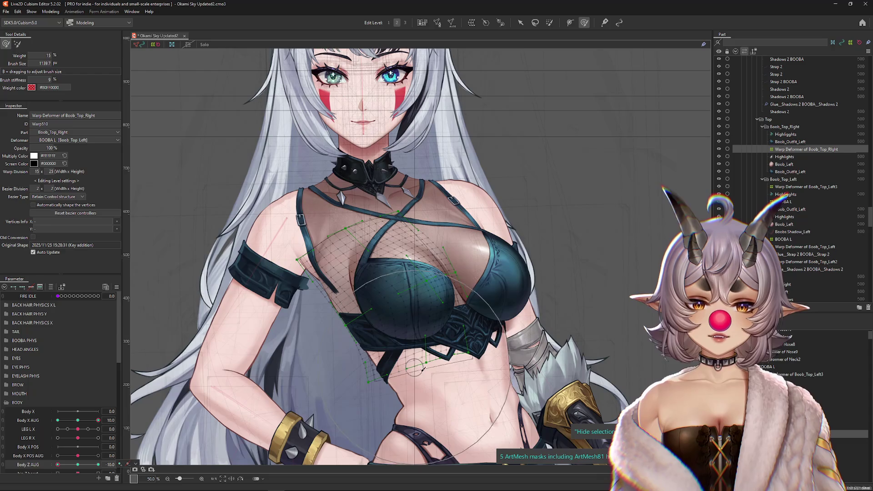
{"action": "left_click", "coordinate": [78, 465]}
{"action": "left_click_drag", "start_coordinate": [78, 465], "coordinate": [52, 465]}
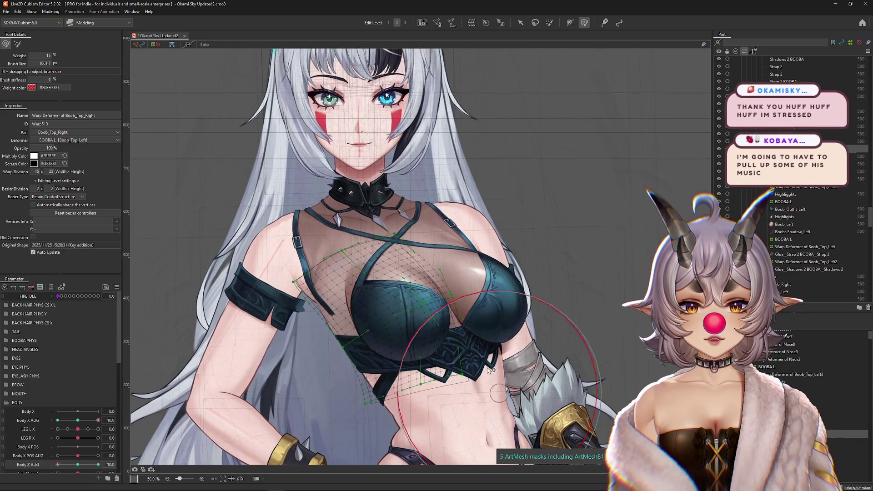
{"action": "left_click_drag", "start_coordinate": [510, 364], "coordinate": [482, 351]}
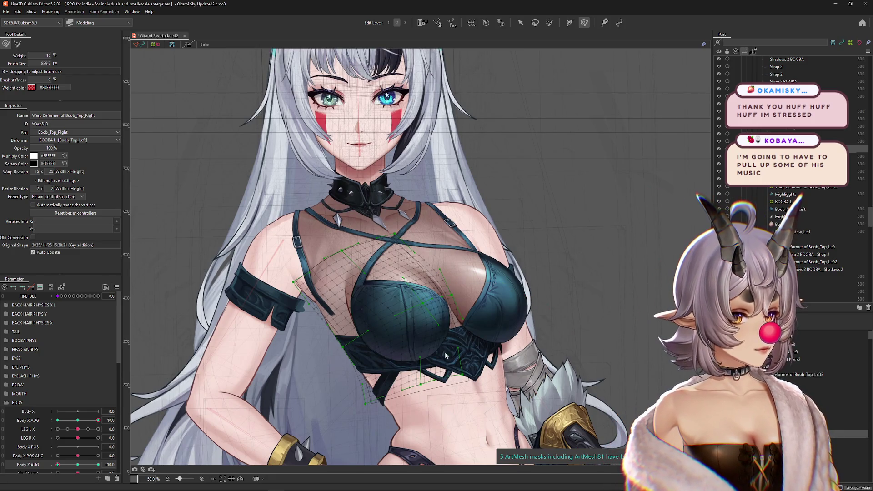
{"action": "key", "text": "ctrl+h"}
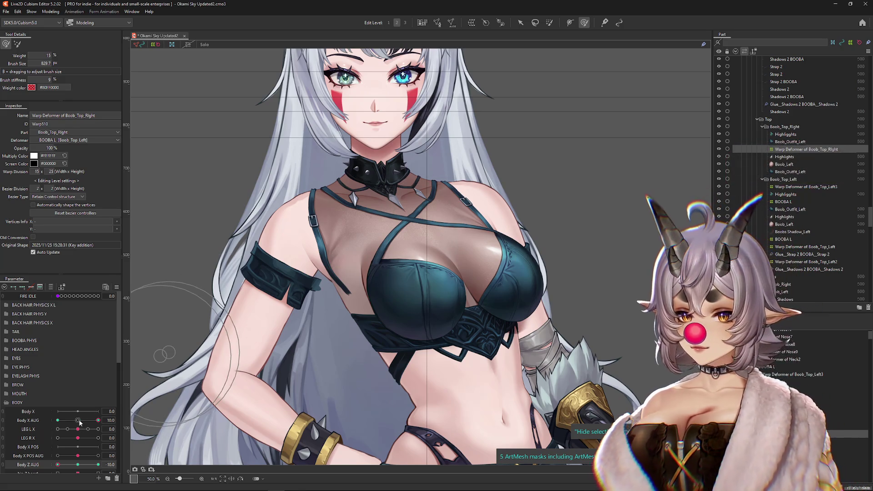
Refine the chest mesh at Body X AUG with a brush of about 540, checking Body Z AUG at -5
{"action": "left_click", "coordinate": [98, 420]}
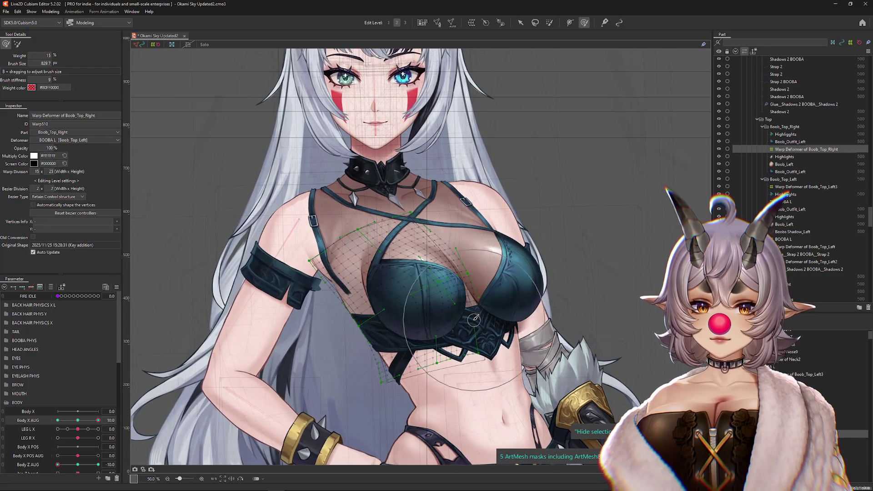
{"action": "left_click_drag", "start_coordinate": [455, 292], "coordinate": [419, 292]}
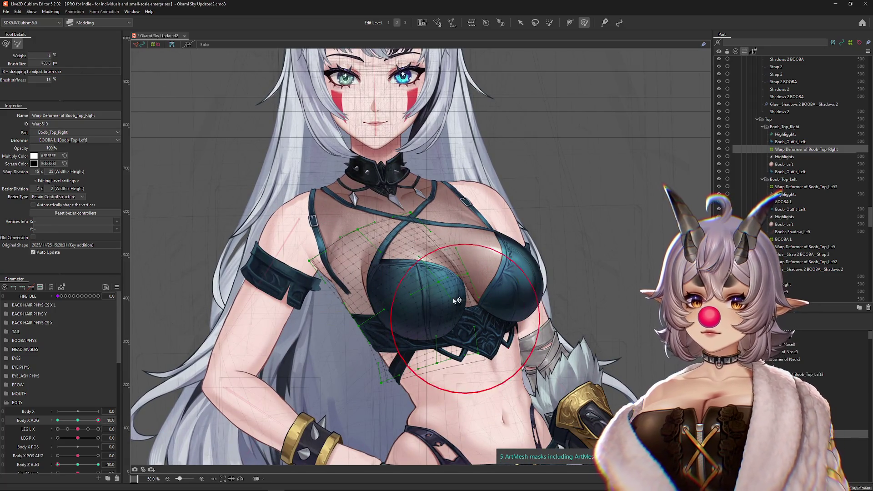
{"action": "key", "text": "shift"}
{"action": "left_click_drag", "start_coordinate": [282, 185], "coordinate": [433, 275]}
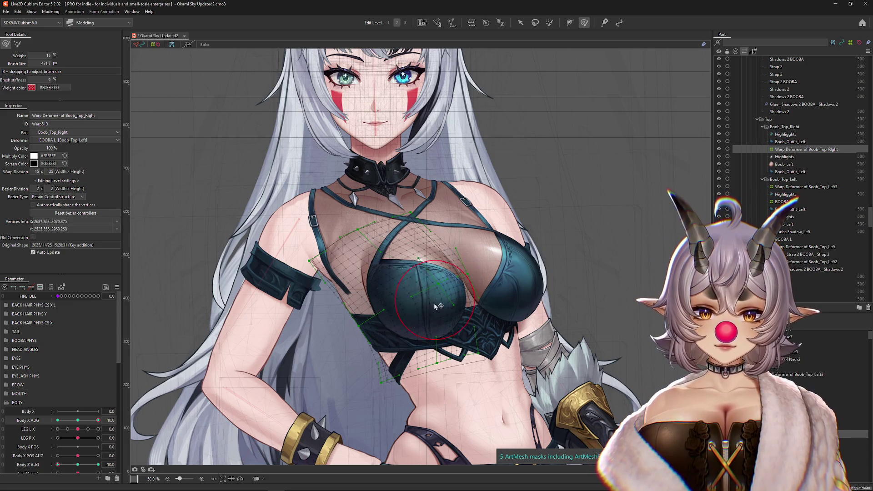
{"action": "mouse_move", "coordinate": [58, 465]}
{"action": "left_mouse_down"}
{"action": "mouse_move", "coordinate": [87, 465]}
{"action": "mouse_move", "coordinate": [57, 465]}
{"action": "left_mouse_up"}
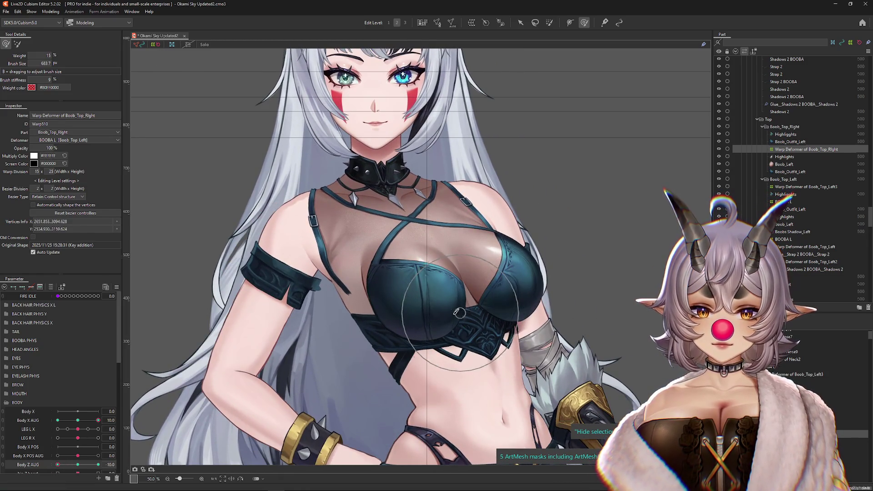
Sweep Body X and Z AUG to preview the sway, face the character forward, and open Physics Settings
{"action": "scroll", "coordinate": [459, 313], "scroll_direction": "down", "scroll_amount": 2}
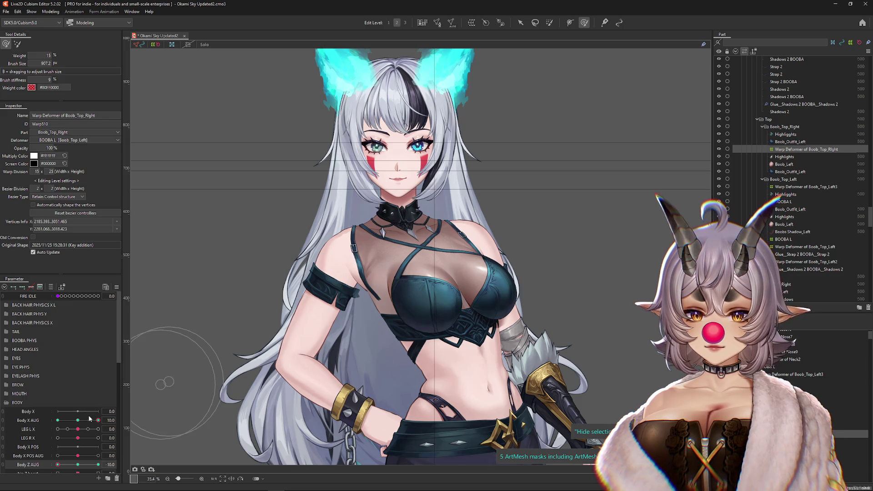
{"action": "mouse_move", "coordinate": [99, 420]}
{"action": "left_mouse_down"}
{"action": "mouse_move", "coordinate": [68, 420]}
{"action": "mouse_move", "coordinate": [98, 420]}
{"action": "left_mouse_up"}
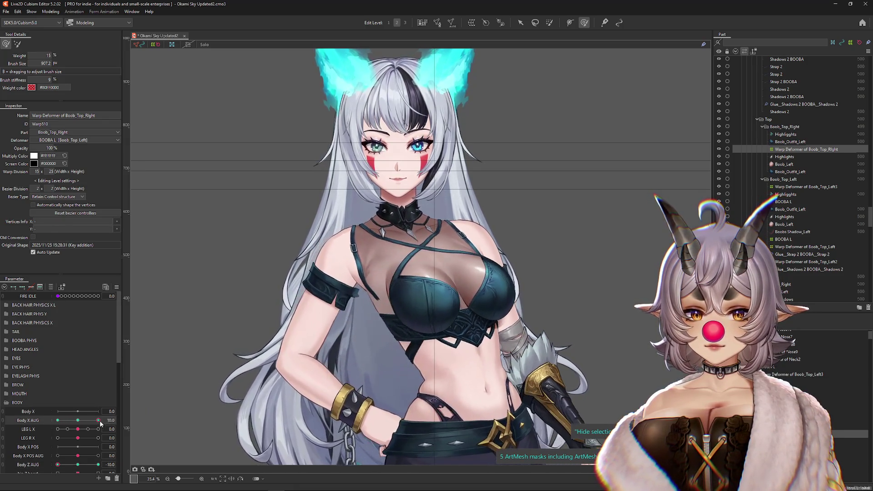
{"action": "left_click_drag", "start_coordinate": [58, 465], "coordinate": [91, 462]}
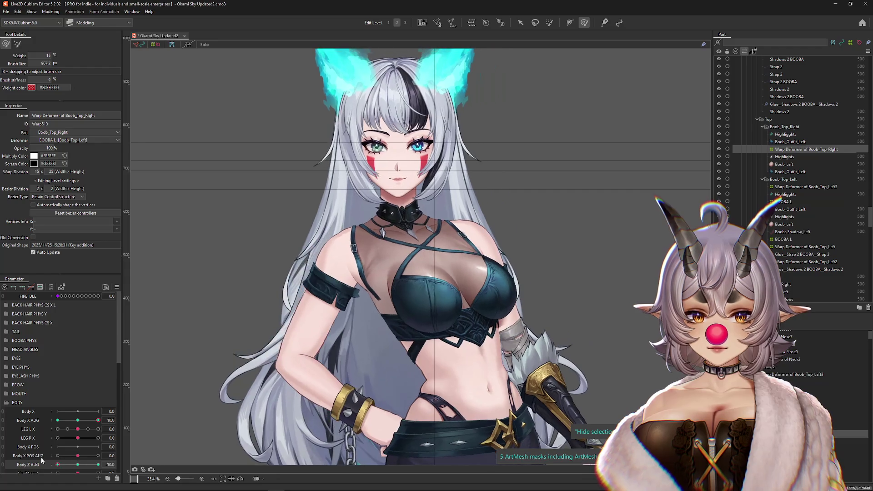
{"action": "left_click_drag", "start_coordinate": [98, 420], "coordinate": [78, 420]}
{"action": "left_click_drag", "start_coordinate": [91, 465], "coordinate": [58, 465]}
{"action": "scroll", "coordinate": [405, 336], "scroll_direction": "down", "scroll_amount": 3}
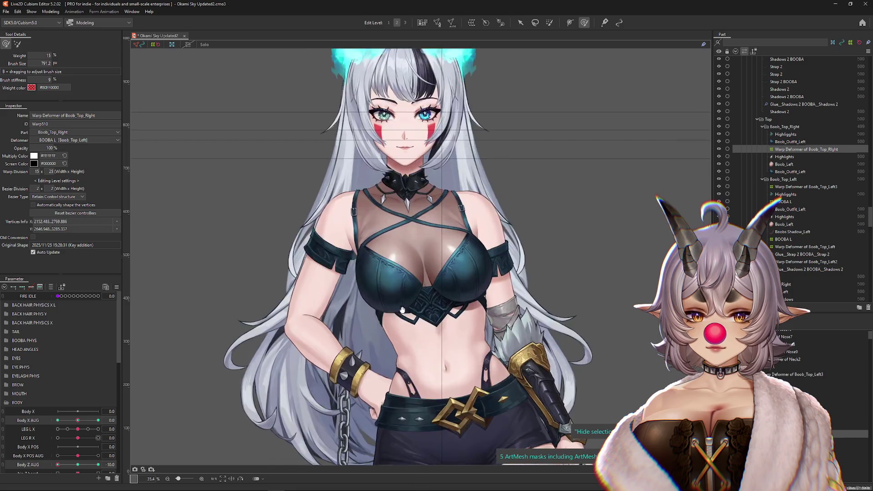
{"action": "left_click", "coordinate": [51, 11]}
{"action": "left_click", "coordinate": [69, 163]}
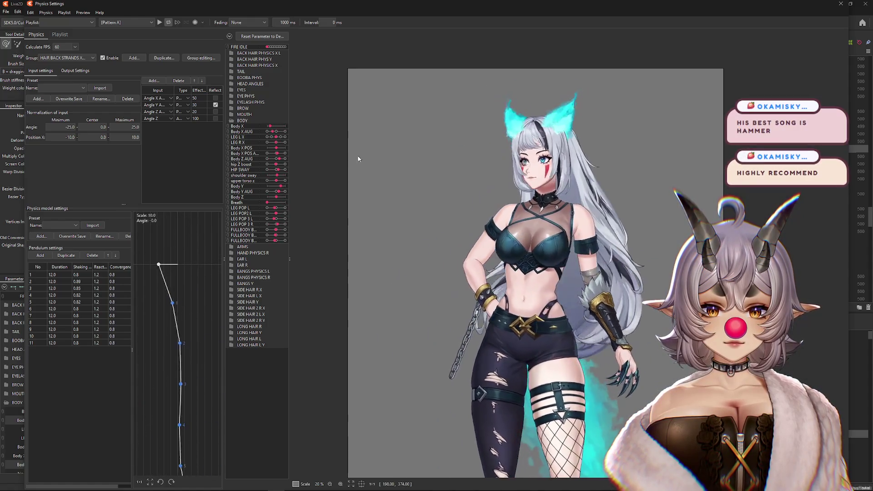
Select the boob l-x group, reflect its Body Z input, and lower the Body X weight from 70 to 50
{"action": "scroll", "coordinate": [460, 201], "scroll_direction": "up", "scroll_amount": 2}
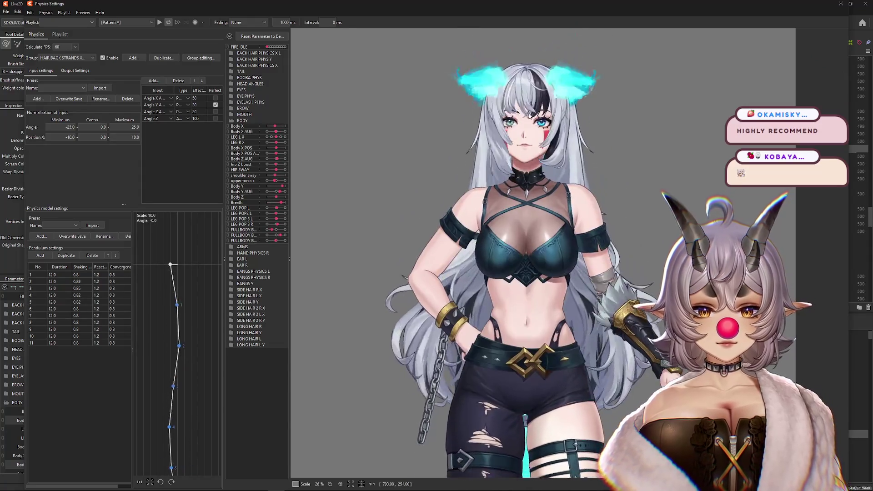
{"action": "left_click", "coordinate": [66, 57]}
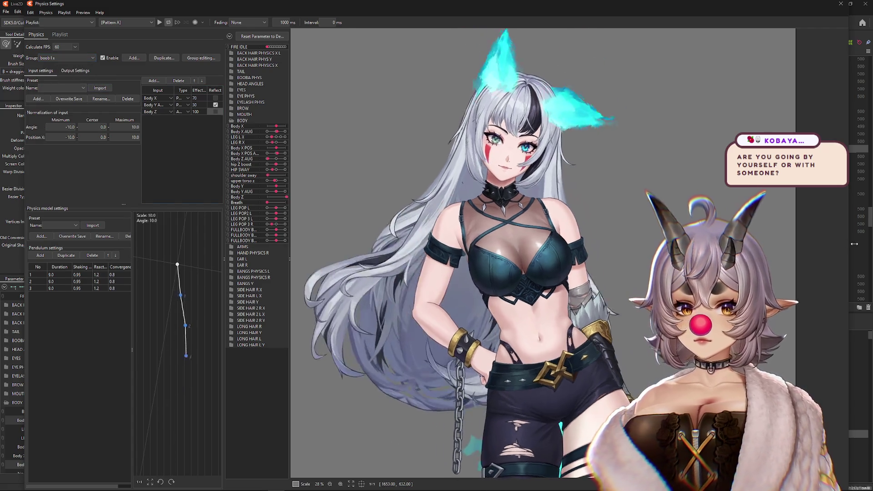
{"action": "left_click", "coordinate": [215, 111]}
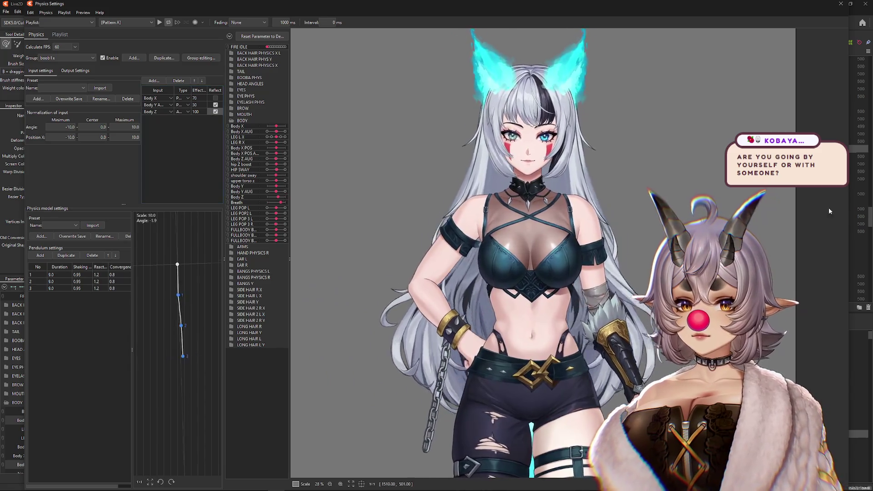
{"action": "left_click_drag", "start_coordinate": [202, 100], "coordinate": [194, 99]}
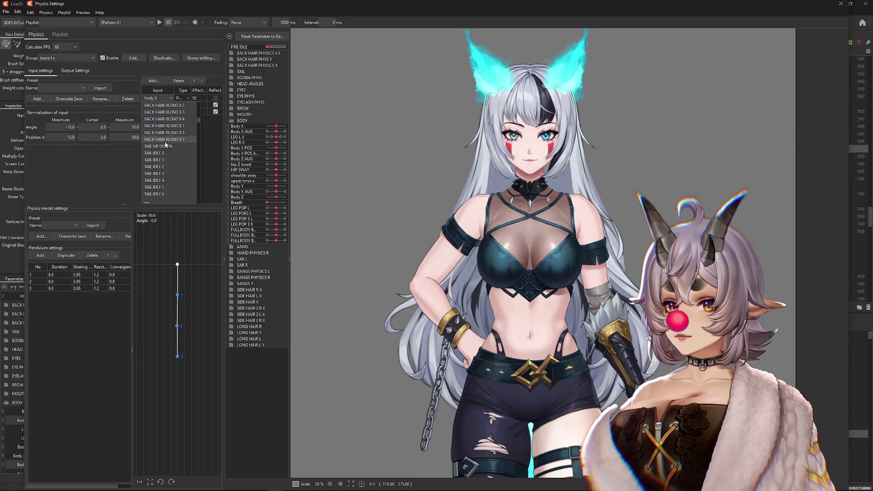
Set the first input to Body X AUG and add Body Z AUG as a new input
{"action": "scroll", "coordinate": [166, 140], "scroll_direction": "down", "scroll_amount": 5}
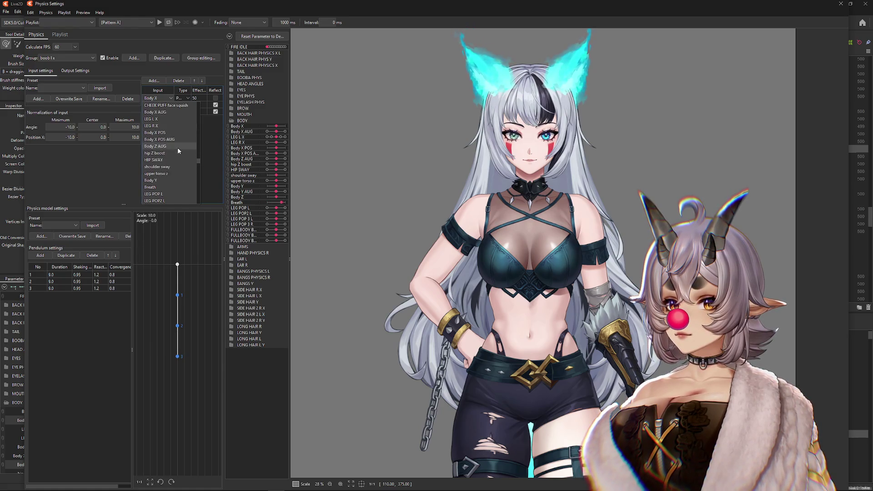
{"action": "left_click", "coordinate": [166, 113]}
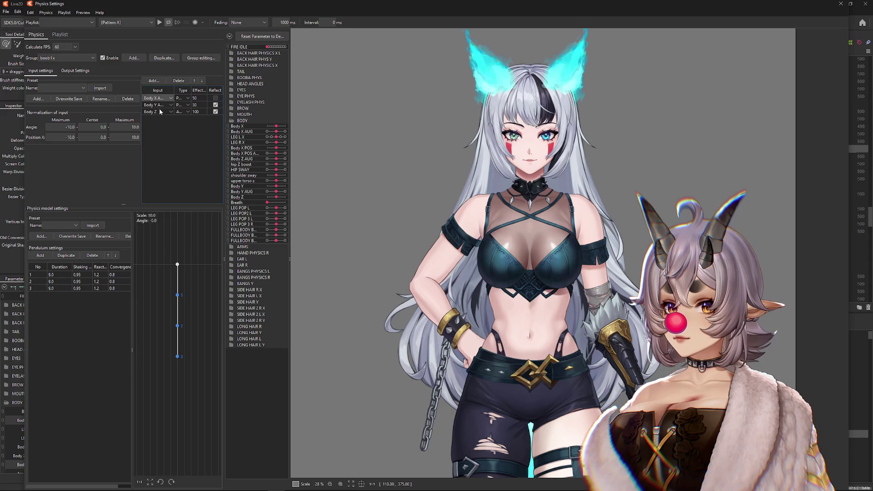
{"action": "left_click", "coordinate": [154, 80]}
{"action": "left_click", "coordinate": [372, 168]}
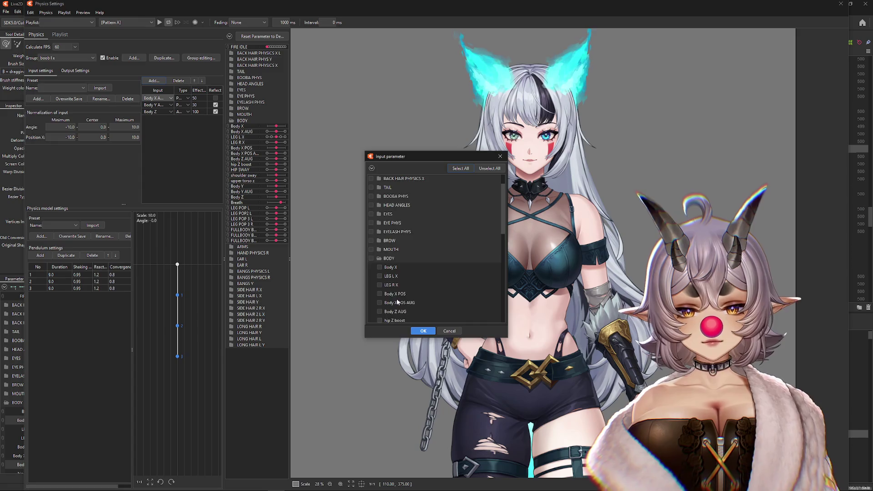
{"action": "left_click", "coordinate": [418, 331]}
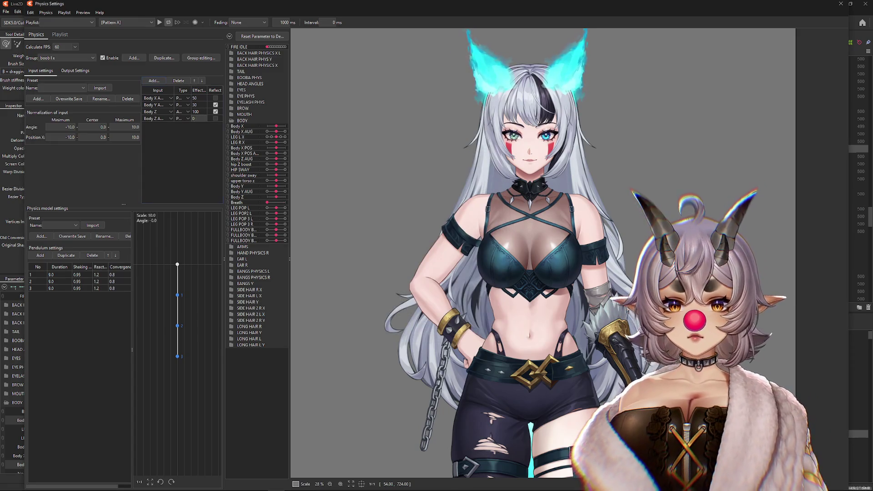
{"action": "type", "text": "20"}
{"action": "mouse_move", "coordinate": [531, 222]}
{"action": "left_mouse_down"}
{"action": "mouse_move", "coordinate": [322, 266]}
{"action": "mouse_move", "coordinate": [555, 266]}
{"action": "mouse_move", "coordinate": [480, 226]}
{"action": "mouse_move", "coordinate": [617, 228]}
{"action": "mouse_move", "coordinate": [432, 245]}
{"action": "mouse_move", "coordinate": [525, 203]}
{"action": "left_mouse_up"}
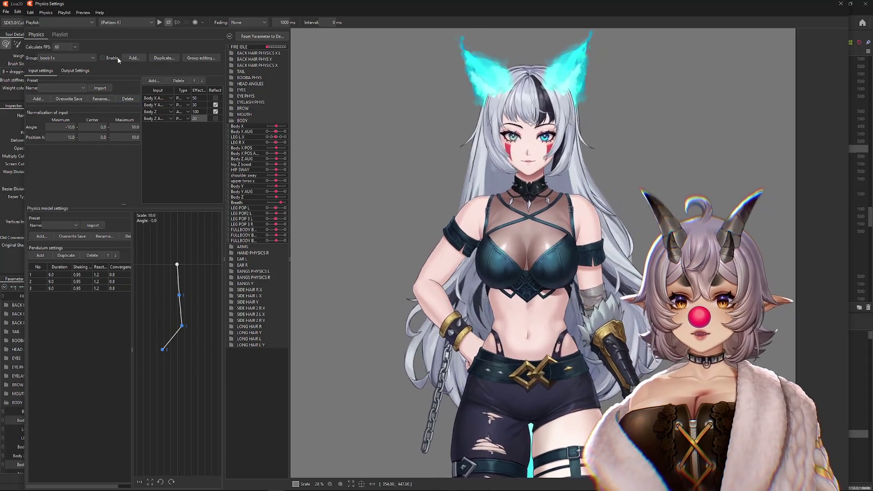
Enable the left chest group, toggle Body Z reflection, and scale the outputs to their parameter range
{"action": "left_click", "coordinate": [103, 58]}
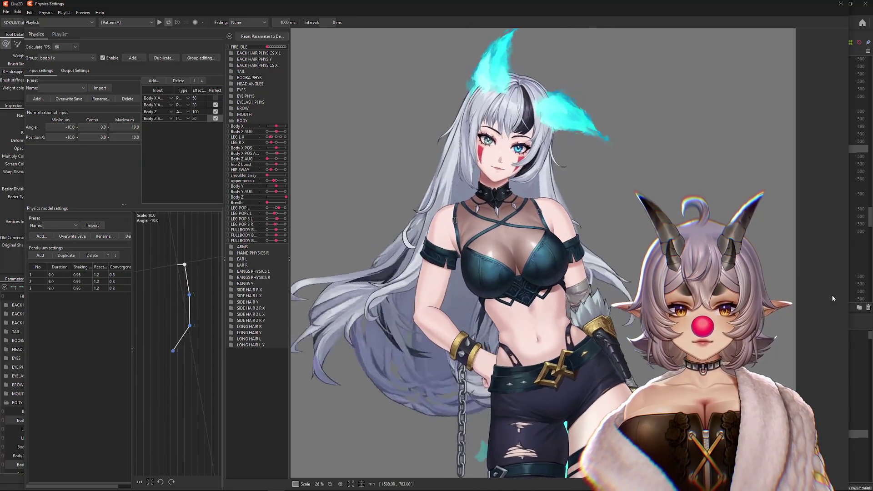
{"action": "left_click", "coordinate": [216, 119]}
{"action": "left_click", "coordinate": [216, 111]}
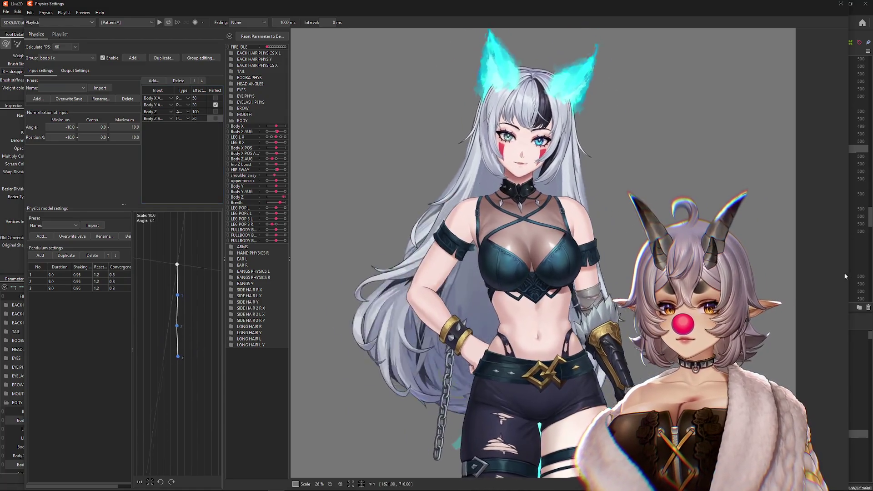
{"action": "left_click", "coordinate": [216, 111]}
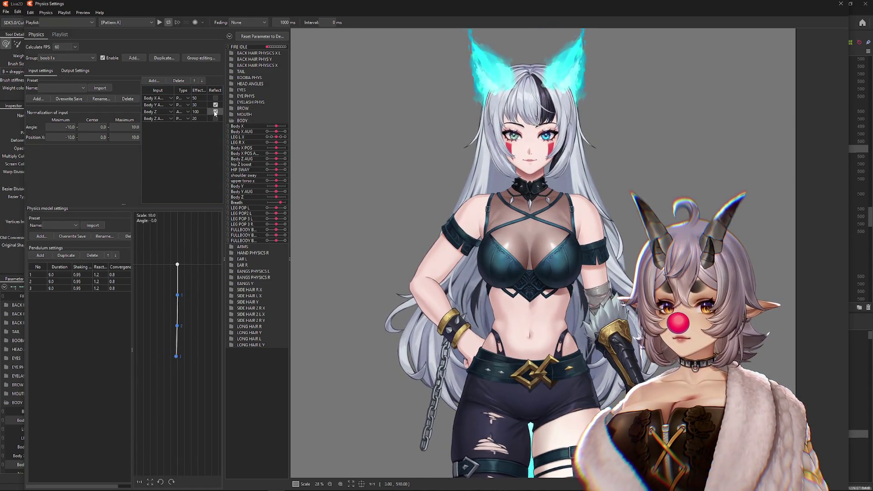
{"action": "left_click", "coordinate": [76, 71]}
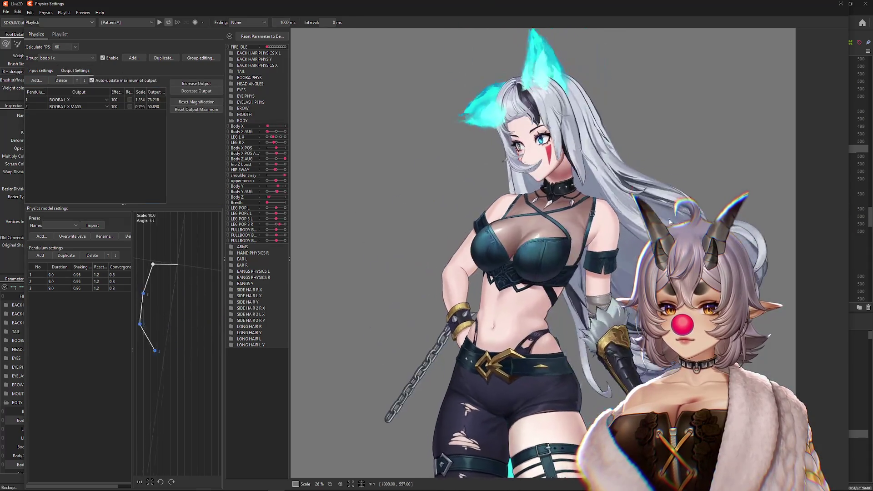
{"action": "left_click", "coordinate": [196, 83]}
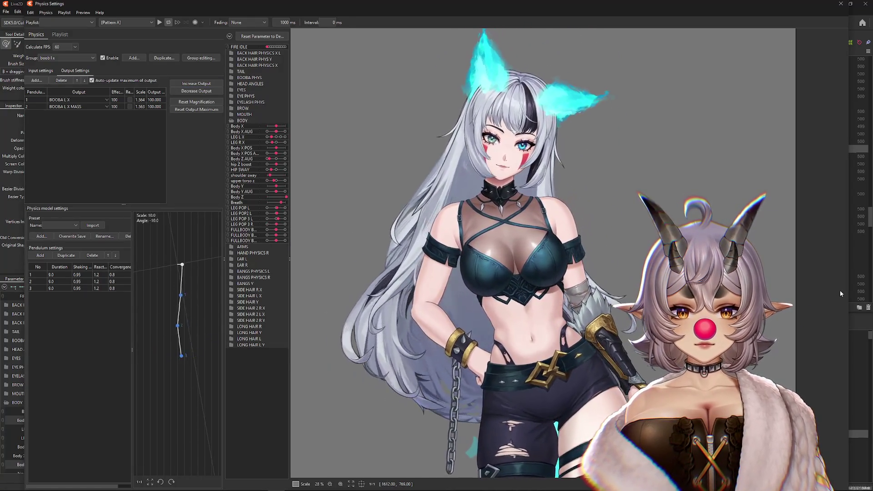
{"action": "left_click", "coordinate": [41, 70]}
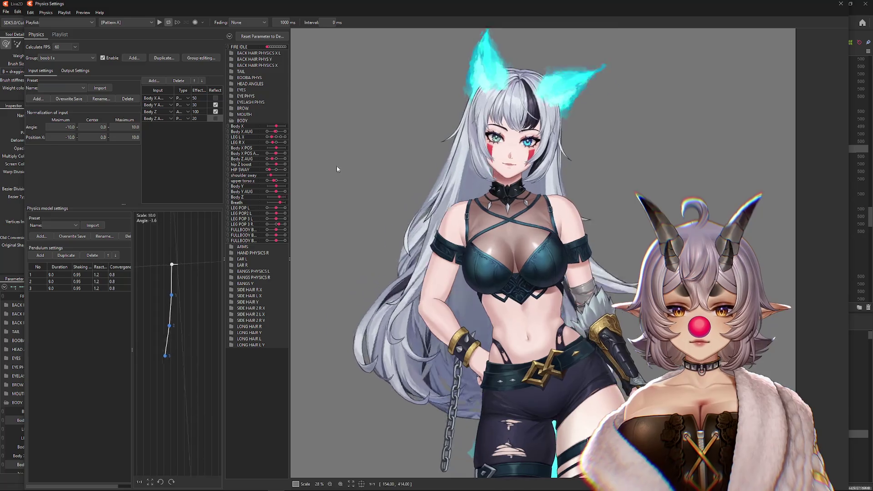
Turn off Body Z reflection, sway the model to test, then refit and confirm the output scales
{"action": "left_click", "coordinate": [188, 119]}
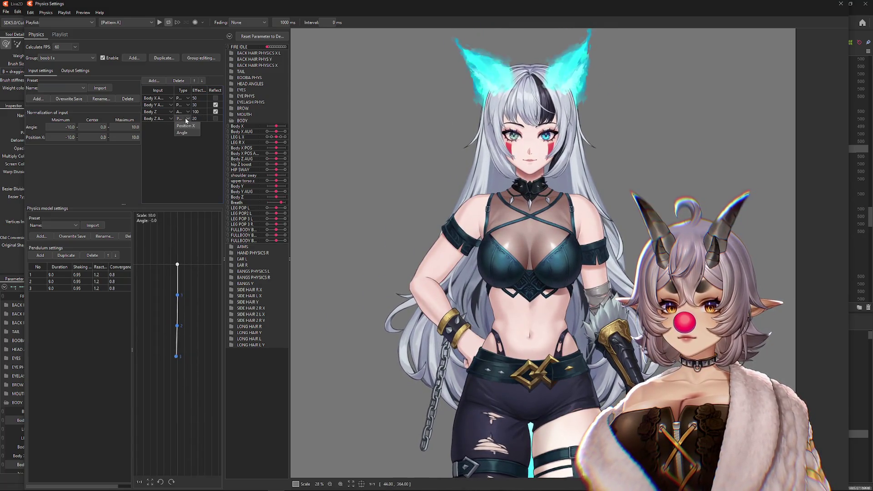
{"action": "left_click", "coordinate": [216, 111]}
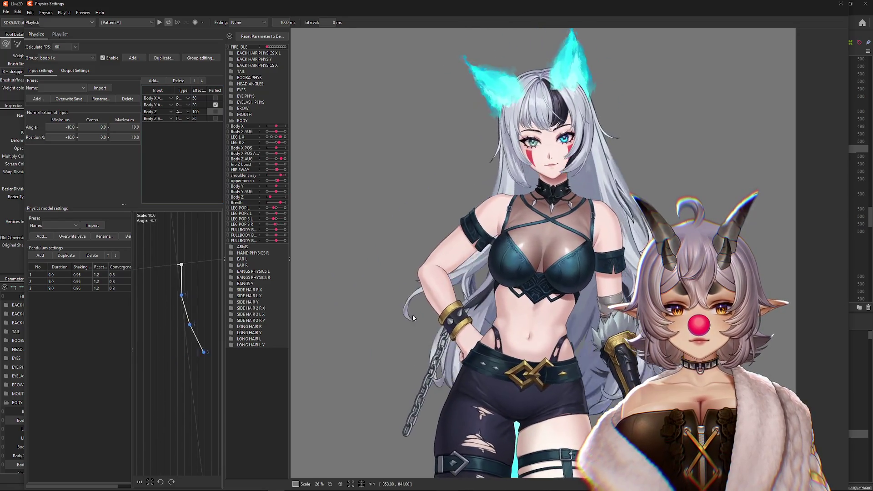
{"action": "mouse_move", "coordinate": [414, 317]}
{"action": "left_mouse_down"}
{"action": "mouse_move", "coordinate": [796, 296]}
{"action": "mouse_move", "coordinate": [536, 264]}
{"action": "left_mouse_up"}
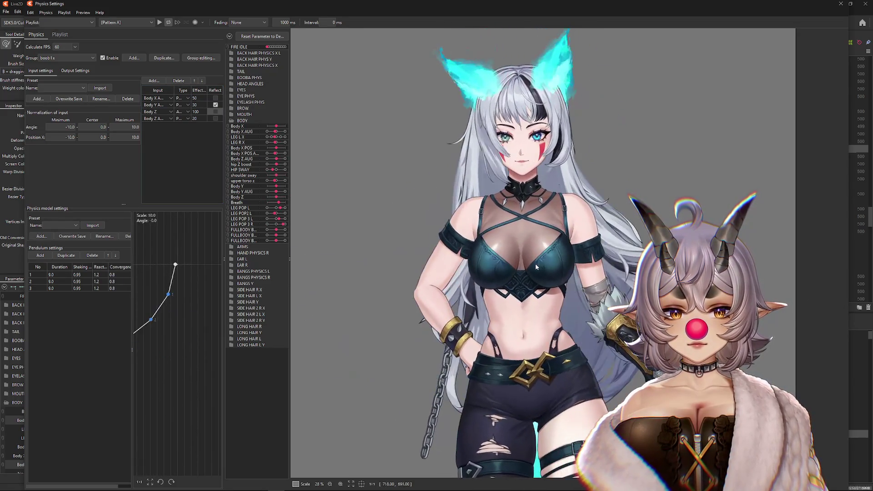
{"action": "left_click_drag", "start_coordinate": [475, 171], "coordinate": [845, 273]}
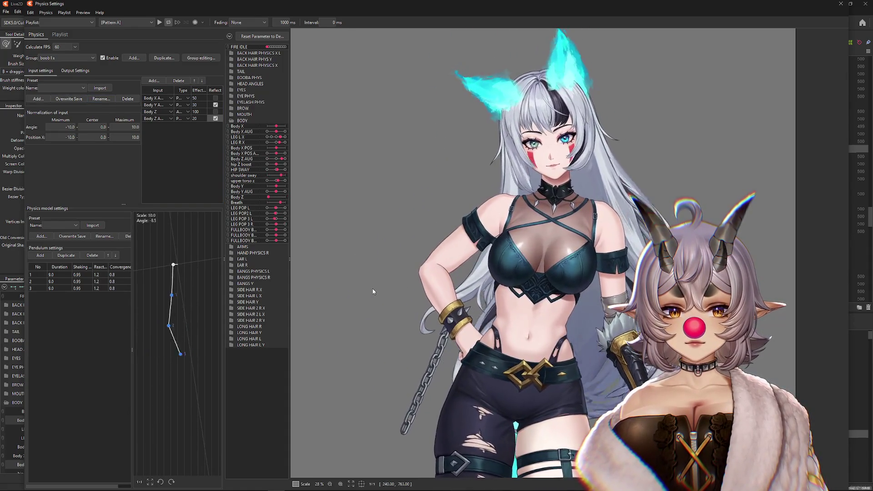
{"action": "left_click_drag", "start_coordinate": [372, 291], "coordinate": [516, 293]}
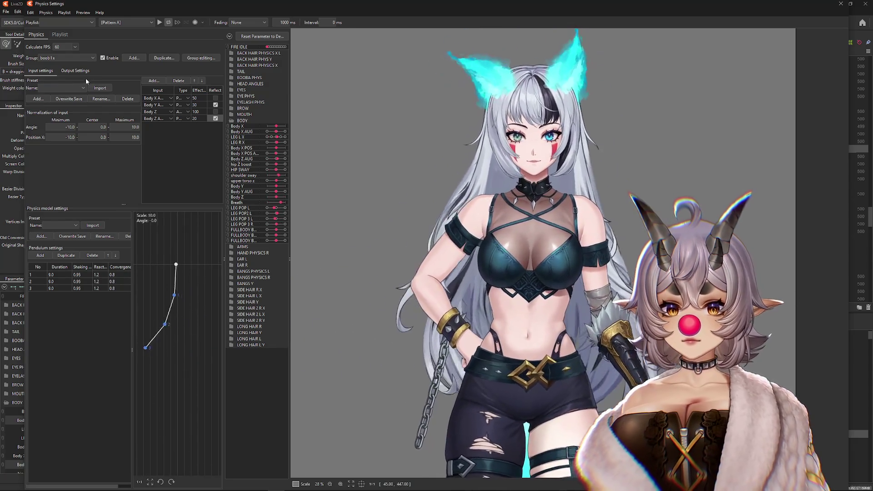
{"action": "left_click", "coordinate": [82, 71]}
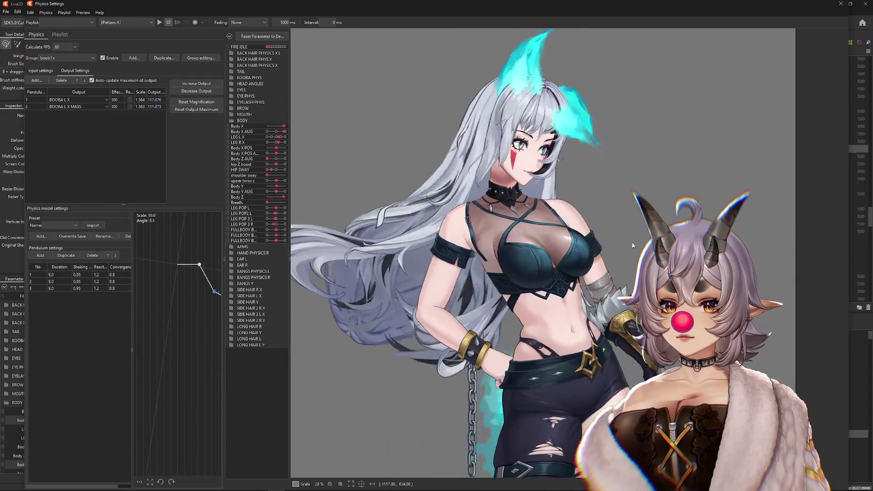
{"action": "left_click", "coordinate": [196, 91]}
{"action": "left_click", "coordinate": [460, 258]}
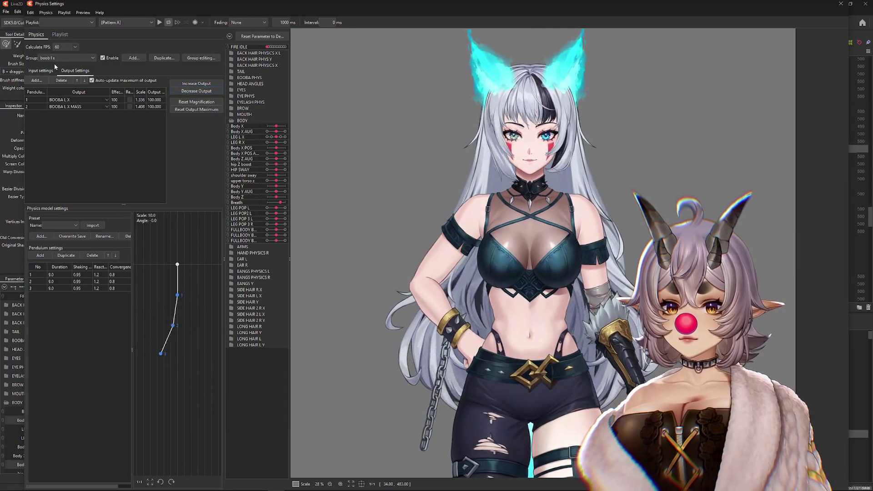
{"action": "left_click", "coordinate": [41, 71]}
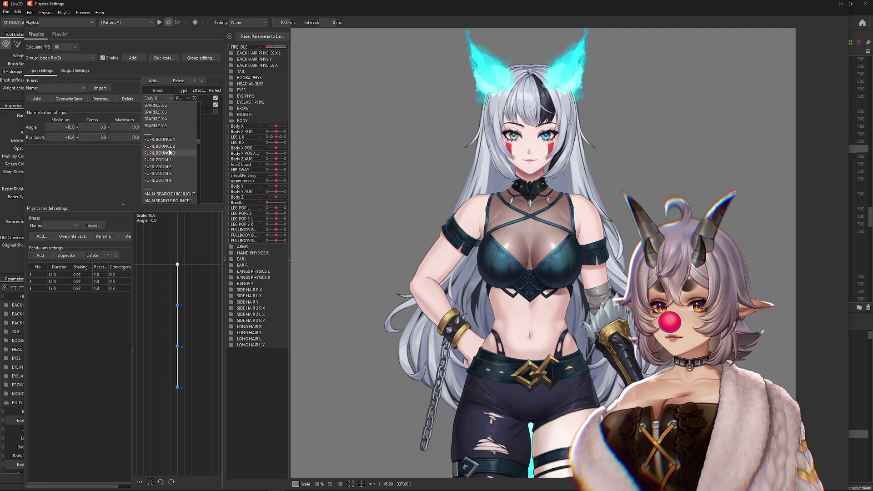
Add a Body Z AUG input to the boob R x(2) group and enter the value 59
{"action": "scroll", "coordinate": [178, 151], "scroll_direction": "down", "scroll_amount": 5}
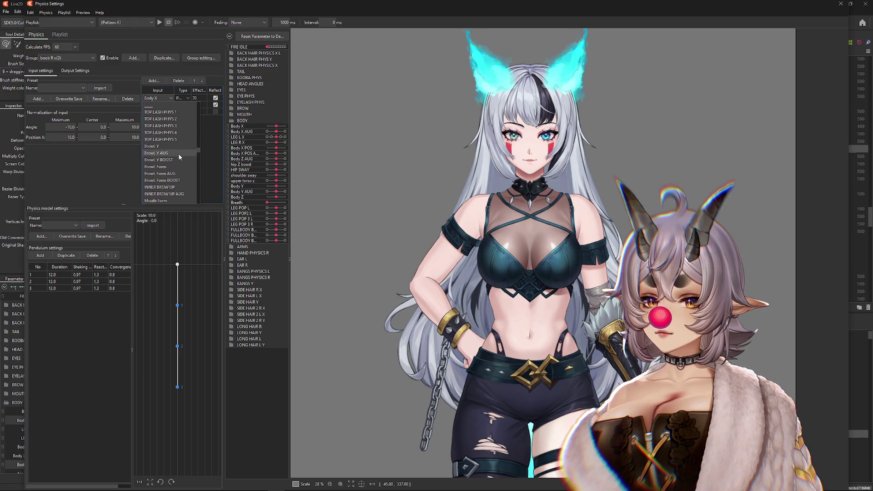
{"action": "scroll", "coordinate": [180, 157], "scroll_direction": "down", "scroll_amount": 6}
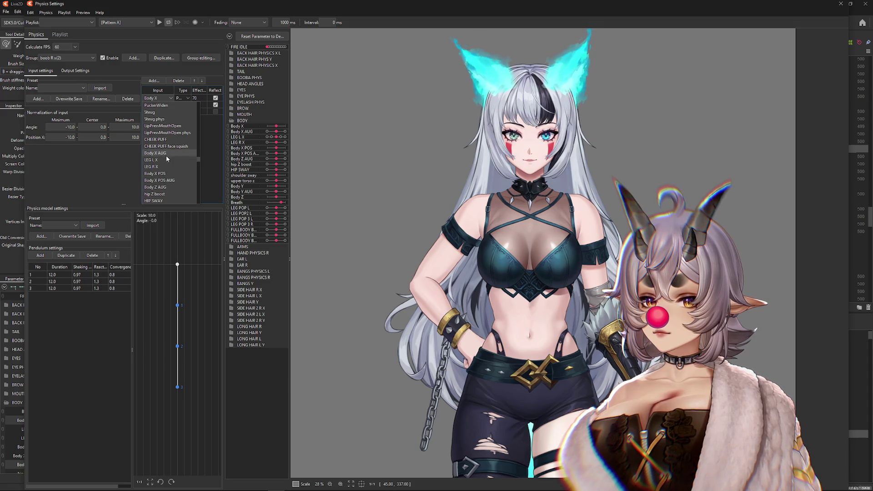
{"action": "left_click", "coordinate": [147, 81]}
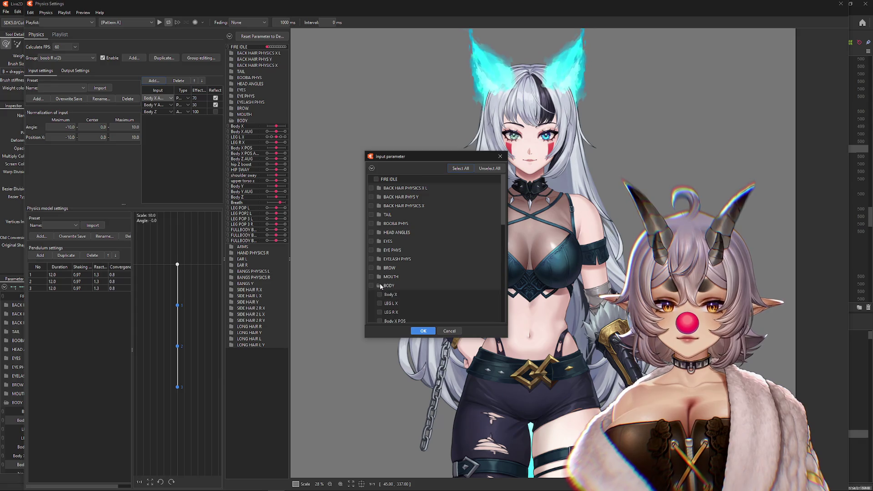
{"action": "left_click", "coordinate": [423, 331]}
{"action": "type", "text": "59"}
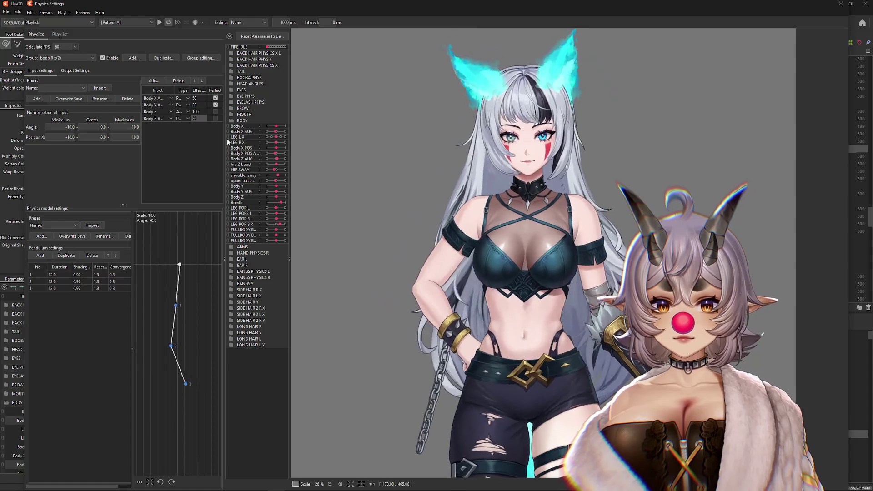
Reflect the Body Z input and refit the right chest output scales to the parameter range
{"action": "left_click", "coordinate": [216, 111]}
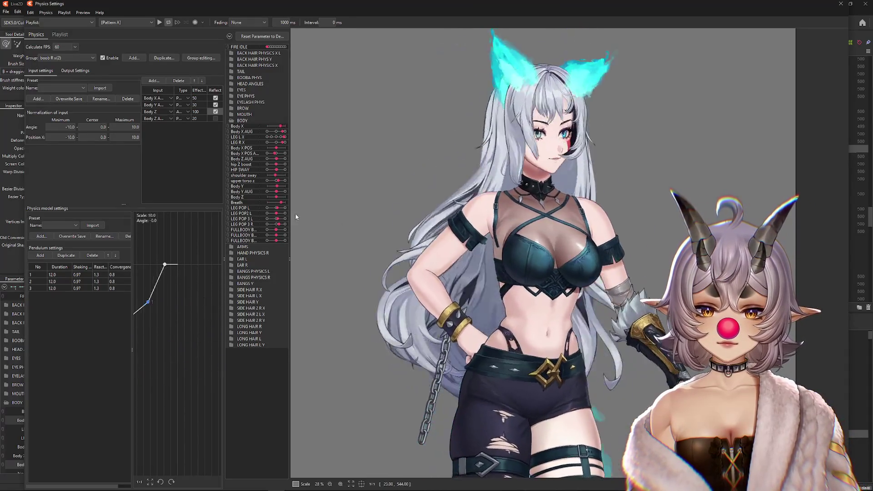
{"action": "left_click", "coordinate": [74, 71]}
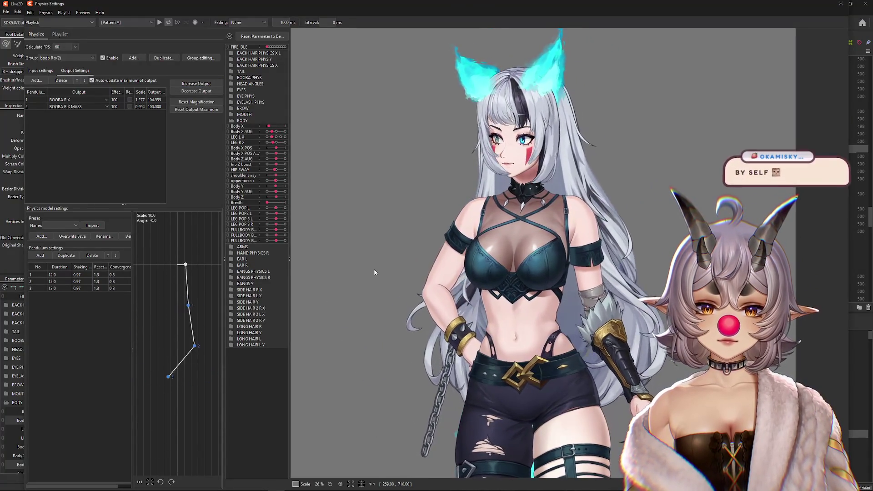
{"action": "left_click", "coordinate": [36, 81]}
{"action": "left_click", "coordinate": [41, 71]}
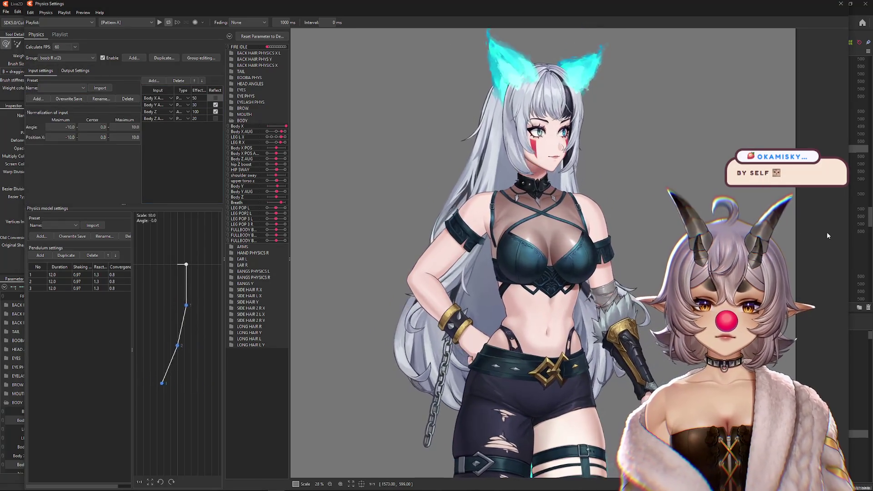
Sway the model left and right to test the chest physics and view the output settings
{"action": "mouse_move", "coordinate": [827, 232]}
{"action": "left_mouse_down"}
{"action": "mouse_move", "coordinate": [316, 236]}
{"action": "mouse_move", "coordinate": [523, 227]}
{"action": "mouse_move", "coordinate": [434, 226]}
{"action": "left_mouse_up"}
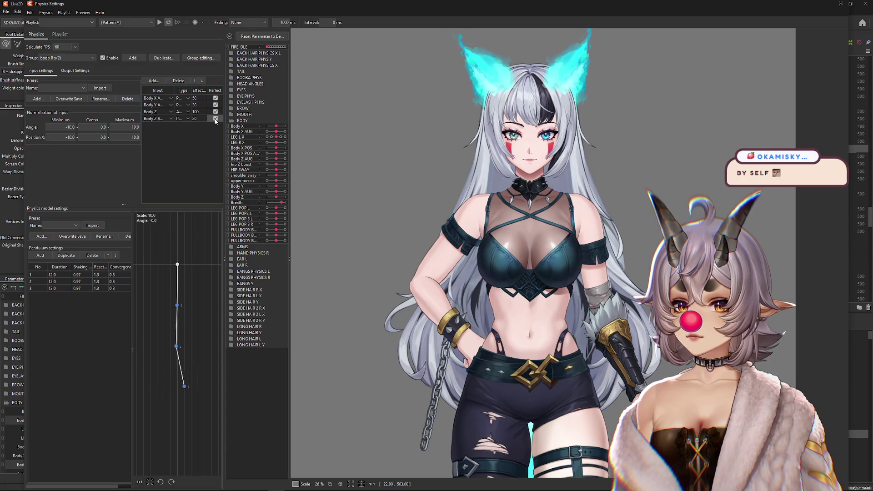
{"action": "left_click_drag", "start_coordinate": [551, 187], "coordinate": [363, 262]}
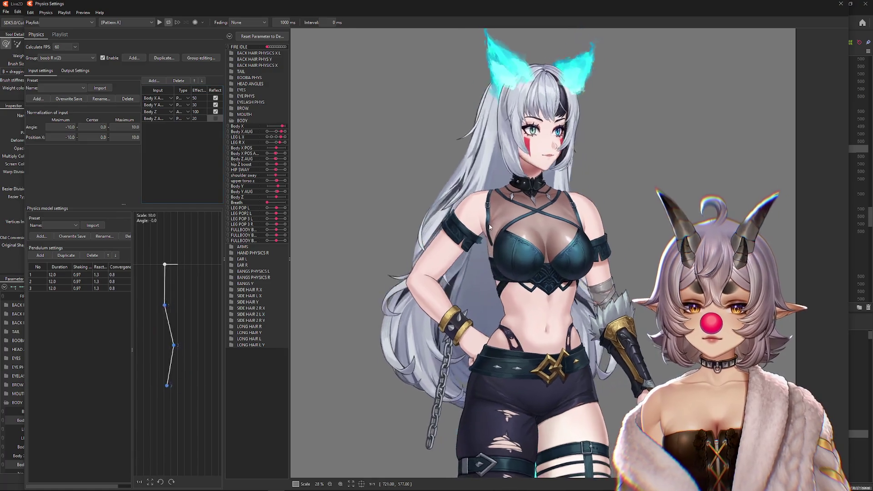
{"action": "mouse_move", "coordinate": [559, 236]}
{"action": "left_mouse_down"}
{"action": "mouse_move", "coordinate": [411, 209]}
{"action": "mouse_move", "coordinate": [539, 234]}
{"action": "mouse_move", "coordinate": [685, 231]}
{"action": "mouse_move", "coordinate": [539, 247]}
{"action": "mouse_move", "coordinate": [569, 248]}
{"action": "left_mouse_up"}
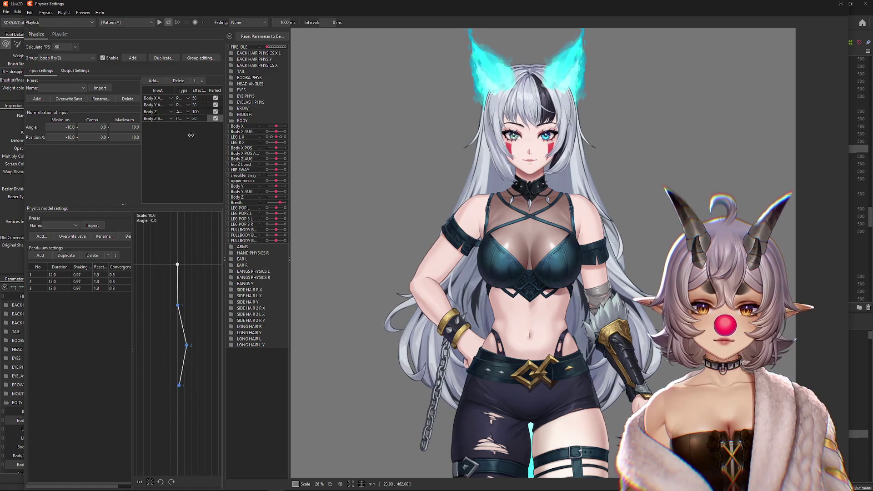
{"action": "left_click", "coordinate": [75, 70]}
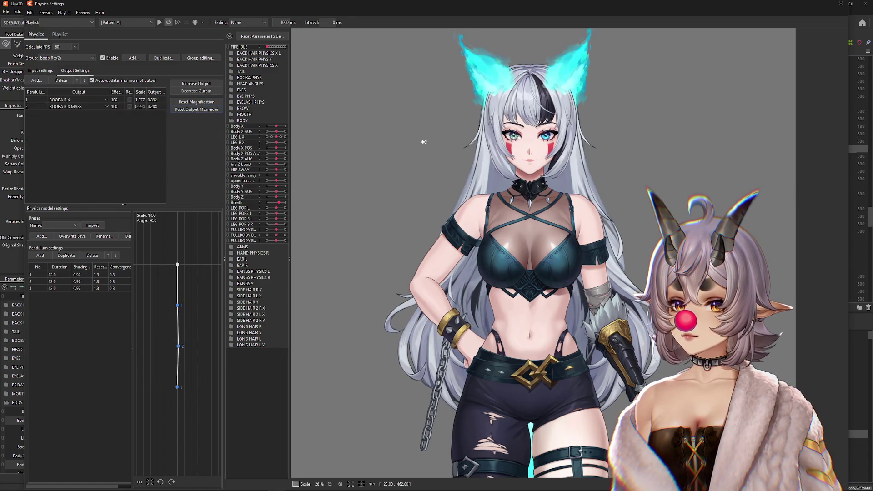
Test the sway, then adjust the Reflect ticks so the last Body Z input ends up reflected
{"action": "left_click_drag", "start_coordinate": [423, 142], "coordinate": [650, 162]}
{"action": "left_click_drag", "start_coordinate": [825, 249], "coordinate": [728, 255]}
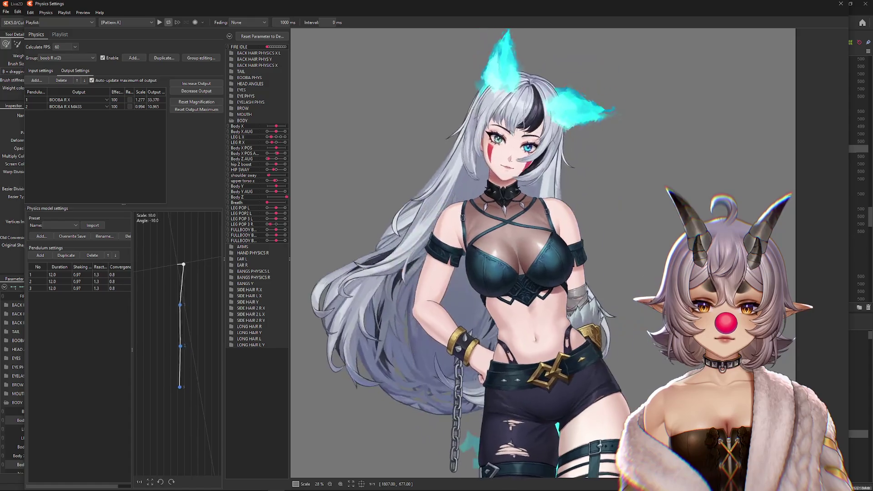
{"action": "left_click", "coordinate": [41, 70]}
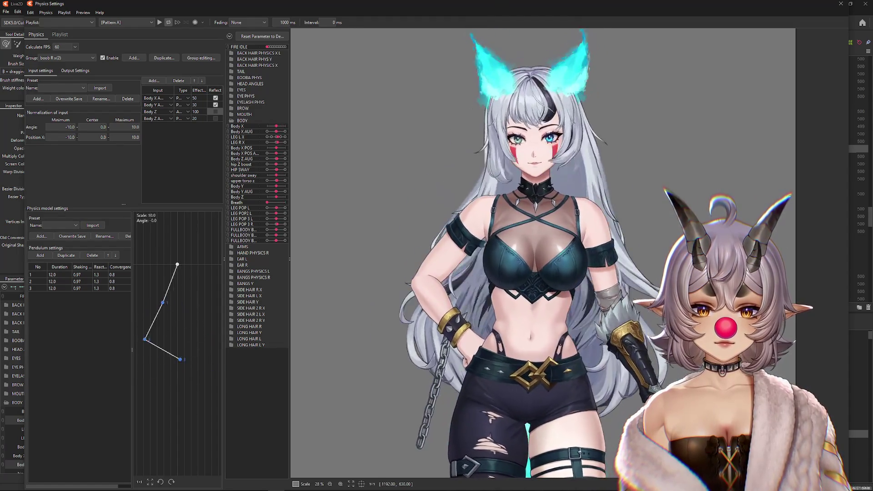
{"action": "left_click", "coordinate": [216, 118]}
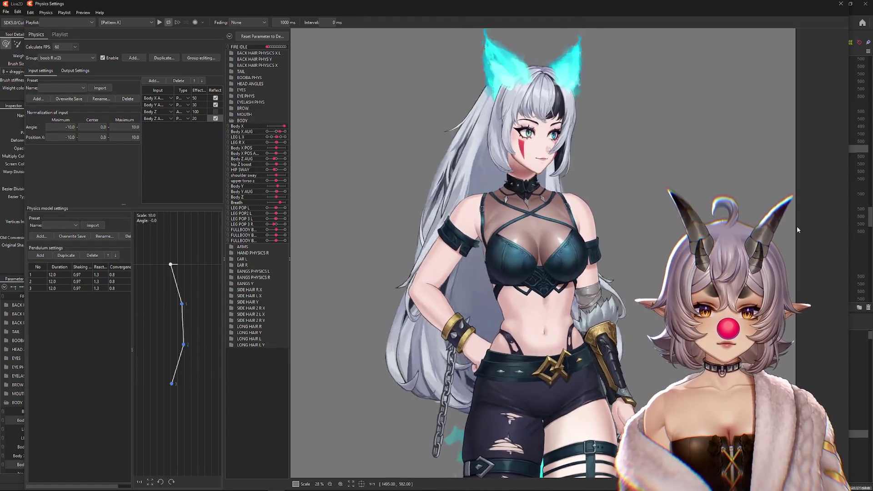
{"action": "left_click", "coordinate": [216, 118]}
{"action": "left_click", "coordinate": [215, 112]}
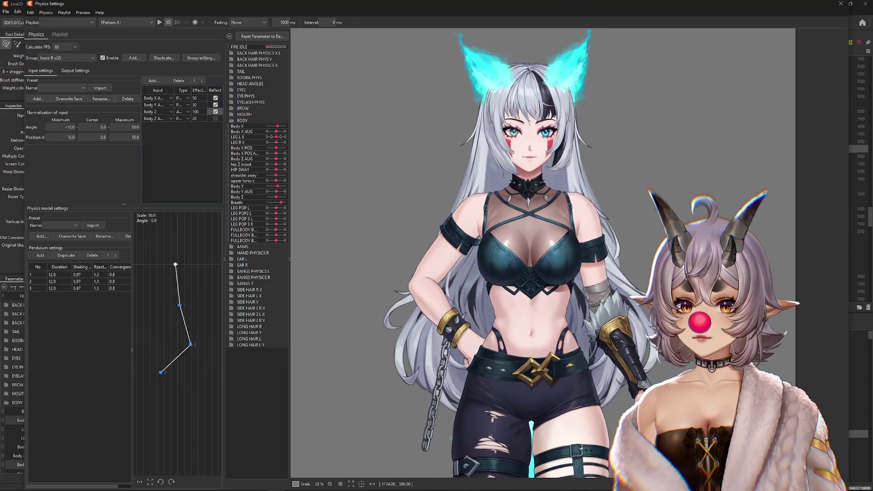
{"action": "left_click", "coordinate": [216, 119]}
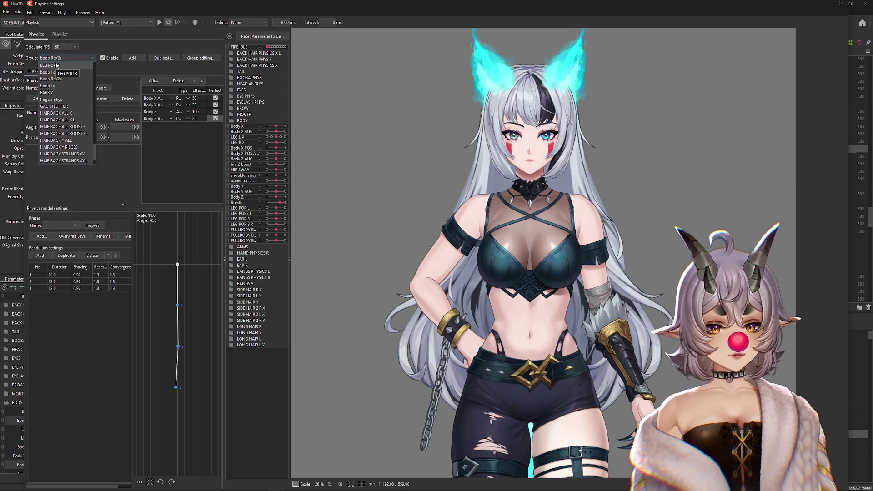
Keep the boob R x(2) group selected, check its outputs, and sway the model to test the weights
{"action": "left_click", "coordinate": [630, 226]}
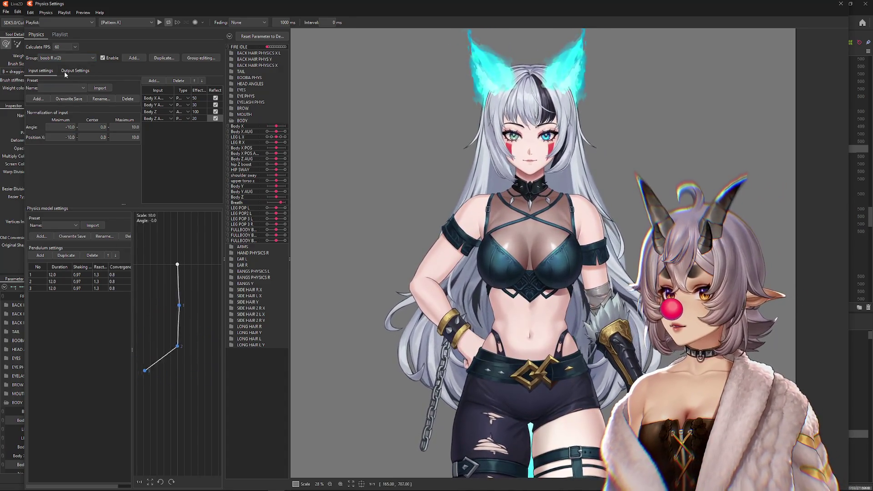
{"action": "left_click", "coordinate": [65, 72]}
{"action": "left_click_drag", "start_coordinate": [297, 124], "coordinate": [796, 213]}
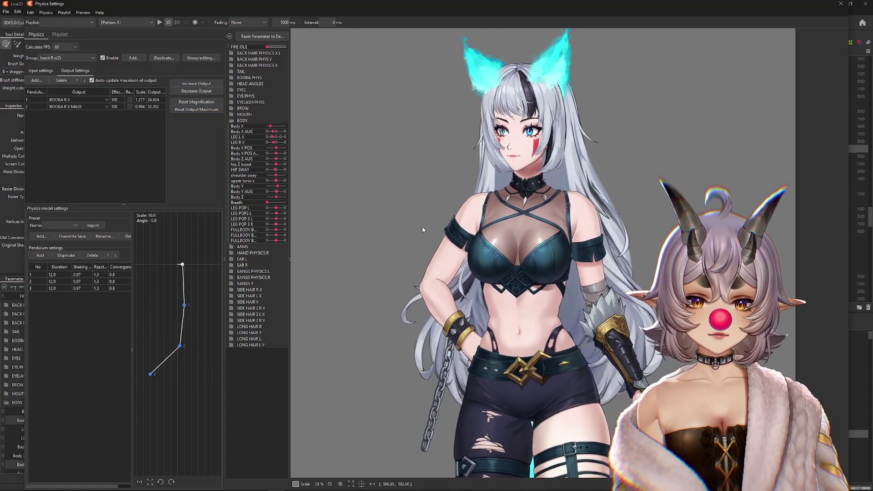
{"action": "left_click", "coordinate": [39, 72]}
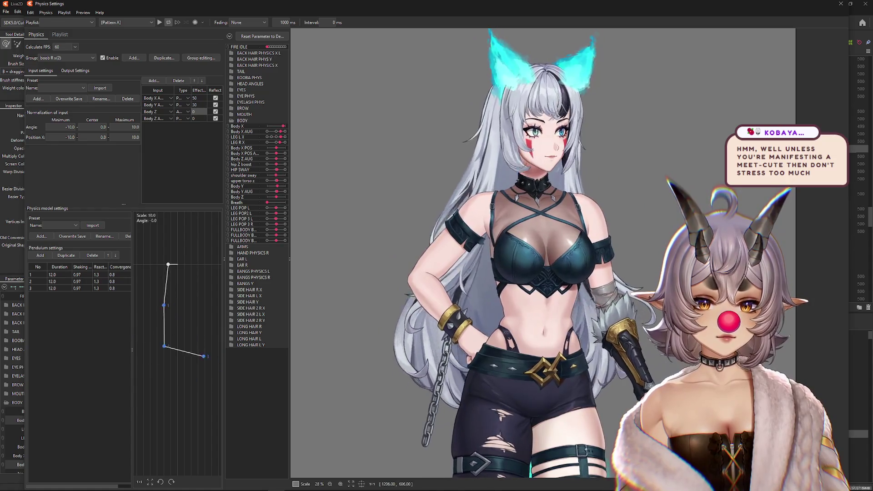
{"action": "left_click_drag", "start_coordinate": [502, 247], "coordinate": [383, 252]}
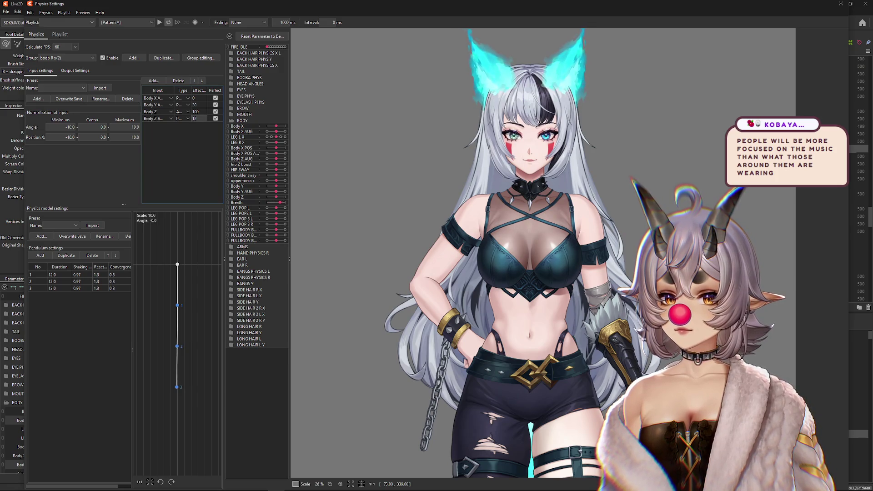
{"action": "mouse_move", "coordinate": [416, 158]}
{"action": "left_mouse_down"}
{"action": "mouse_move", "coordinate": [390, 230]}
{"action": "mouse_move", "coordinate": [836, 228]}
{"action": "left_mouse_up"}
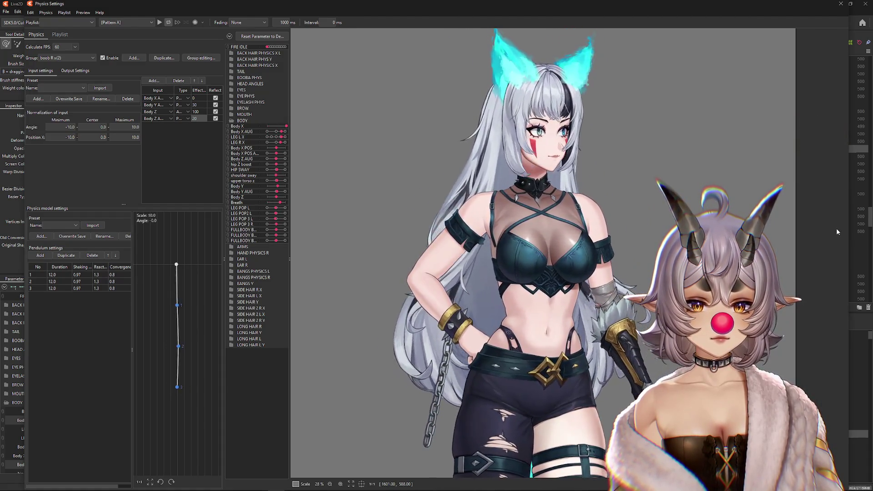
Rescale the right chest outputs to a 100 maximum and confirm the reset
{"action": "scroll", "coordinate": [759, 182], "scroll_direction": "up", "scroll_amount": 3}
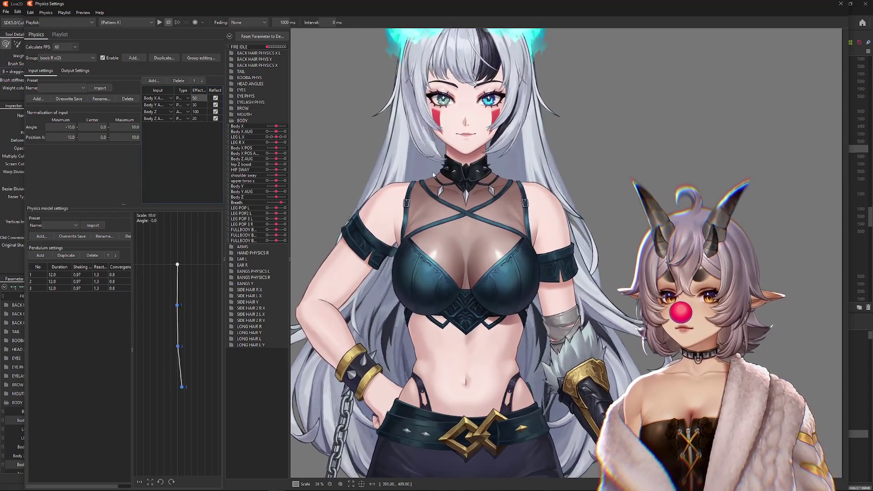
{"action": "scroll", "coordinate": [419, 239], "scroll_direction": "down", "scroll_amount": 3}
{"action": "left_click_drag", "start_coordinate": [409, 239], "coordinate": [773, 237]}
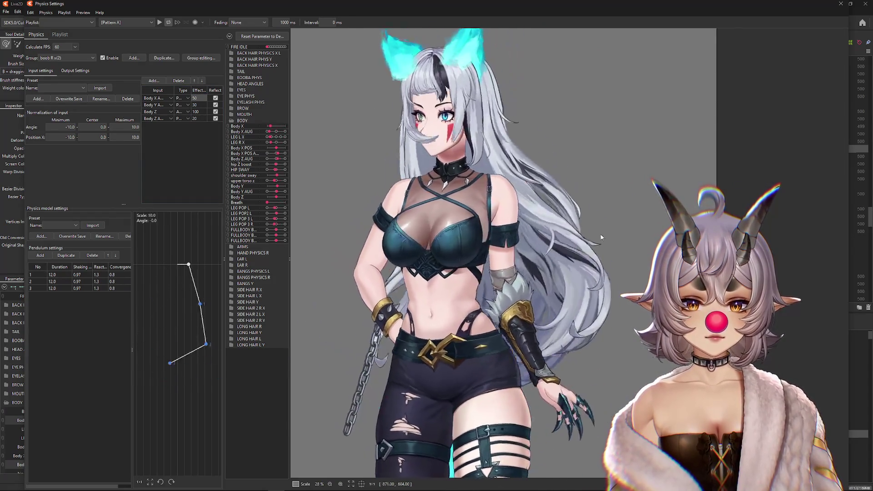
{"action": "left_click", "coordinate": [75, 71]}
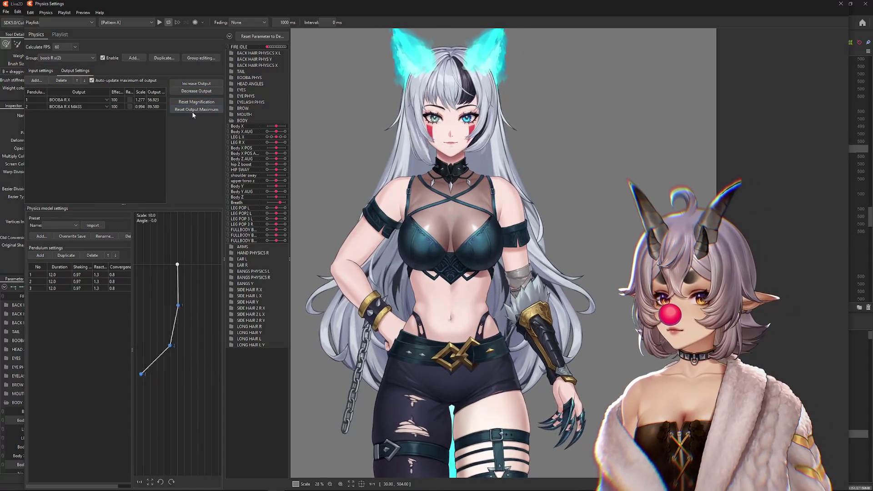
{"action": "left_click", "coordinate": [460, 258]}
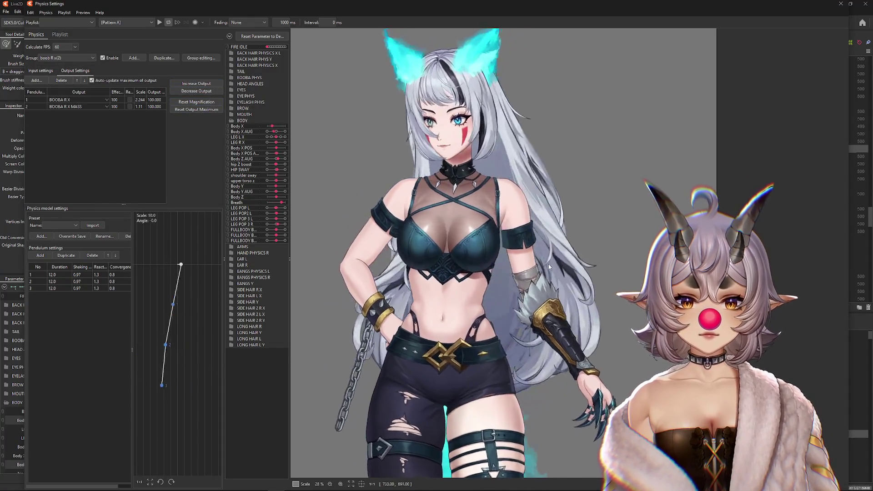
Sway the model to test the rescaled outputs, then return to the input settings
{"action": "mouse_move", "coordinate": [460, 257]}
{"action": "left_mouse_down"}
{"action": "mouse_move", "coordinate": [831, 263]}
{"action": "mouse_move", "coordinate": [397, 275]}
{"action": "mouse_move", "coordinate": [390, 272]}
{"action": "mouse_move", "coordinate": [529, 273]}
{"action": "mouse_move", "coordinate": [392, 246]}
{"action": "left_mouse_up"}
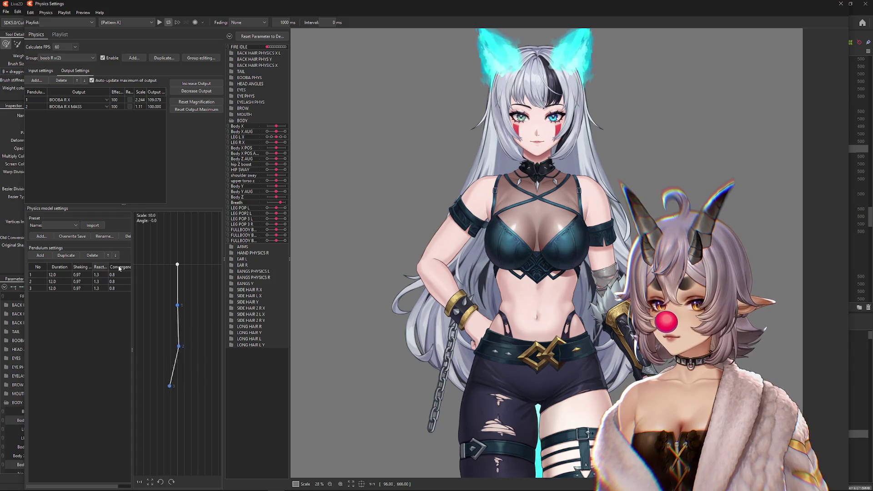
{"action": "mouse_move", "coordinate": [728, 279]}
{"action": "left_mouse_down"}
{"action": "mouse_move", "coordinate": [755, 281]}
{"action": "mouse_move", "coordinate": [455, 282]}
{"action": "mouse_move", "coordinate": [636, 280]}
{"action": "left_mouse_up"}
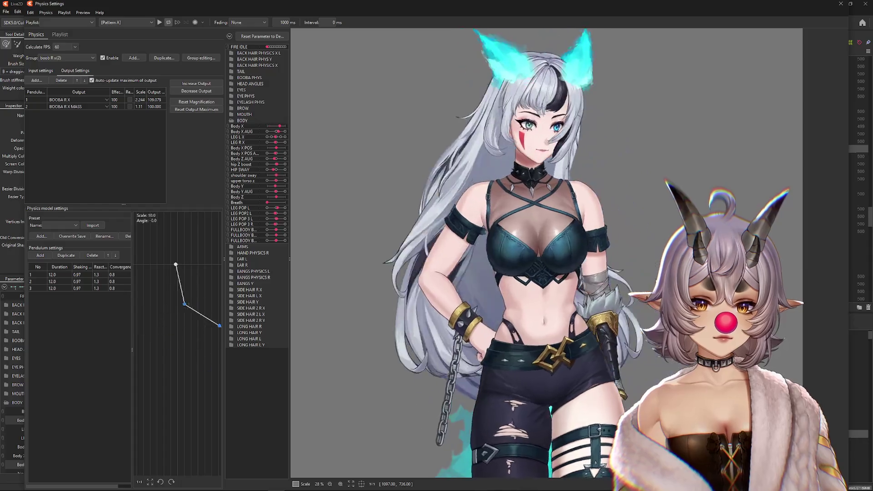
{"action": "left_click_drag", "start_coordinate": [588, 324], "coordinate": [545, 345]}
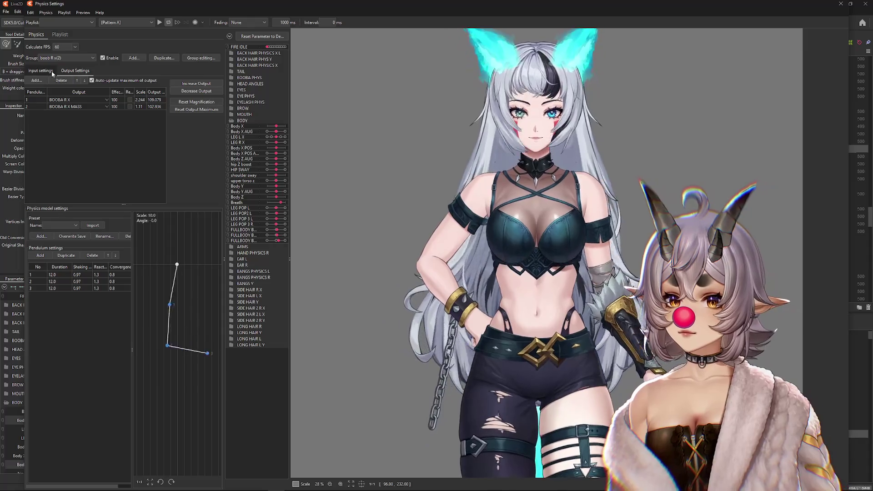
{"action": "left_click", "coordinate": [52, 72]}
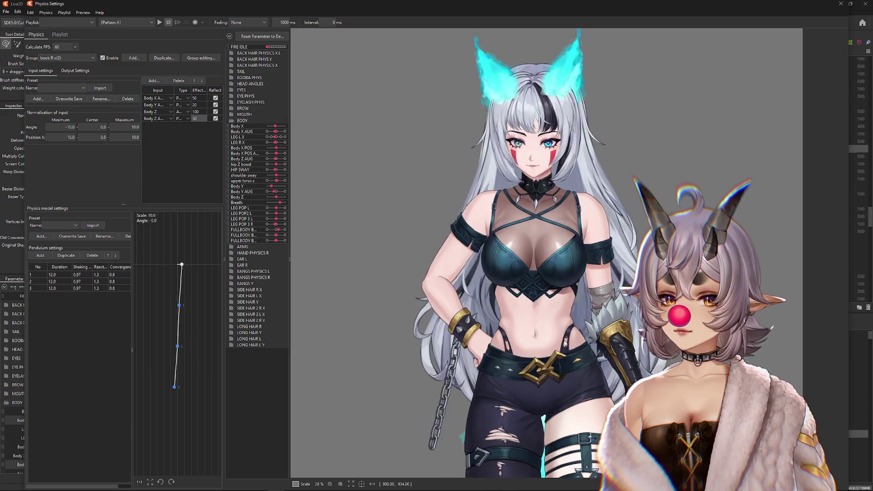
Test the sway, then rescale the right-chest outputs to a 100 maximum
{"action": "mouse_move", "coordinate": [546, 191]}
{"action": "left_mouse_down"}
{"action": "mouse_move", "coordinate": [561, 175]}
{"action": "mouse_move", "coordinate": [553, 345]}
{"action": "mouse_move", "coordinate": [477, 282]}
{"action": "left_mouse_up"}
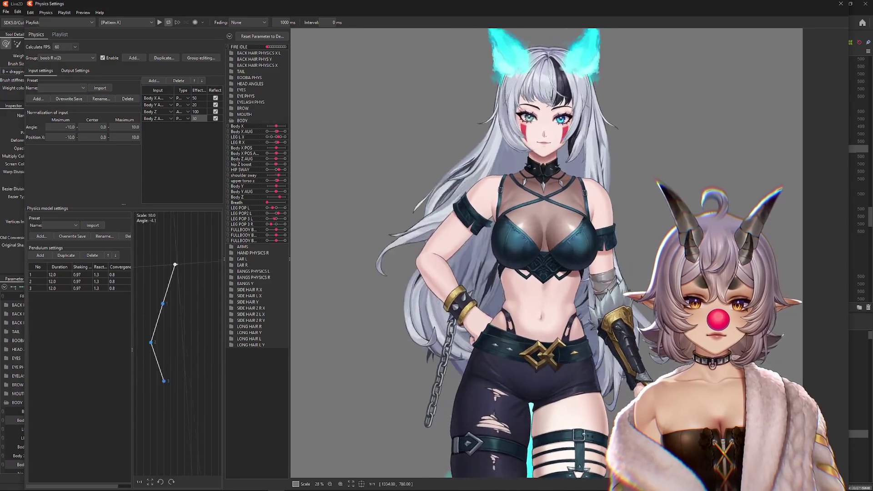
{"action": "left_click", "coordinate": [75, 70]}
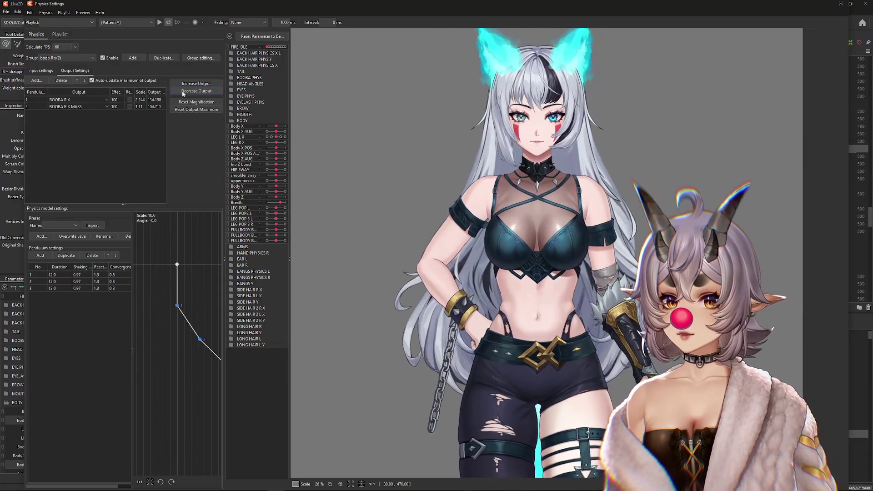
{"action": "right_click", "coordinate": [170, 80]}
{"action": "left_click", "coordinate": [464, 259]}
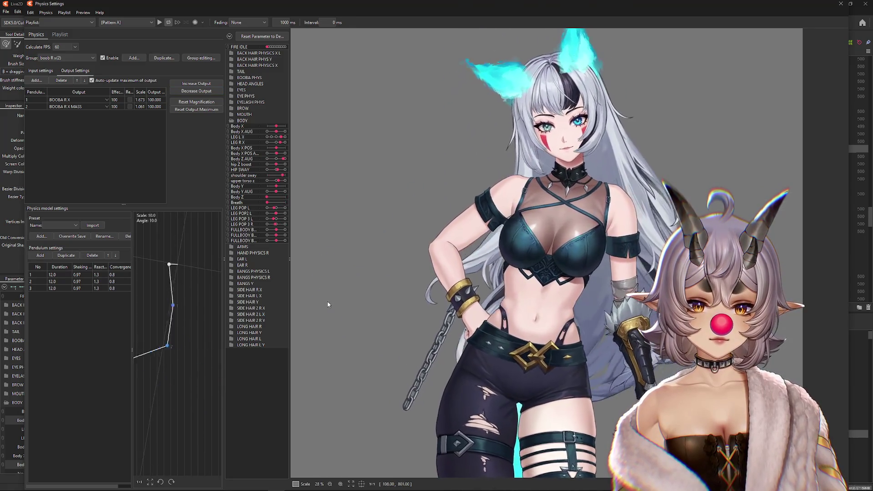
{"action": "left_click", "coordinate": [46, 72]}
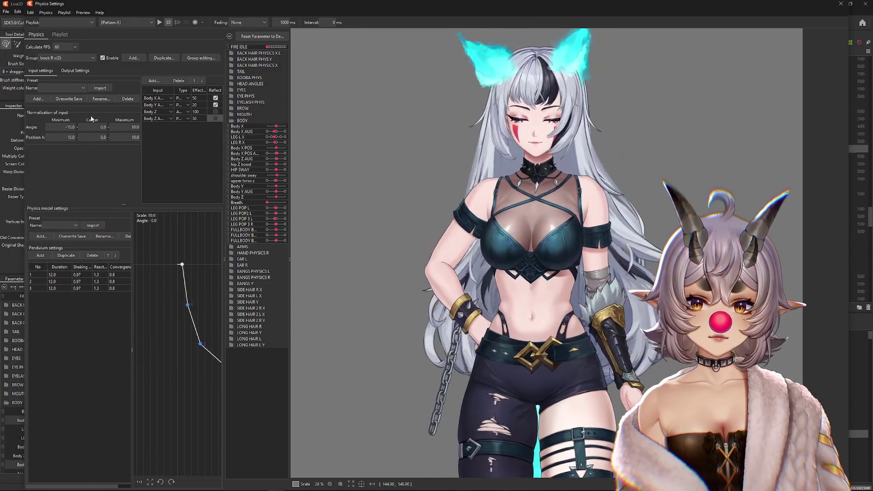
{"action": "left_click", "coordinate": [76, 70]}
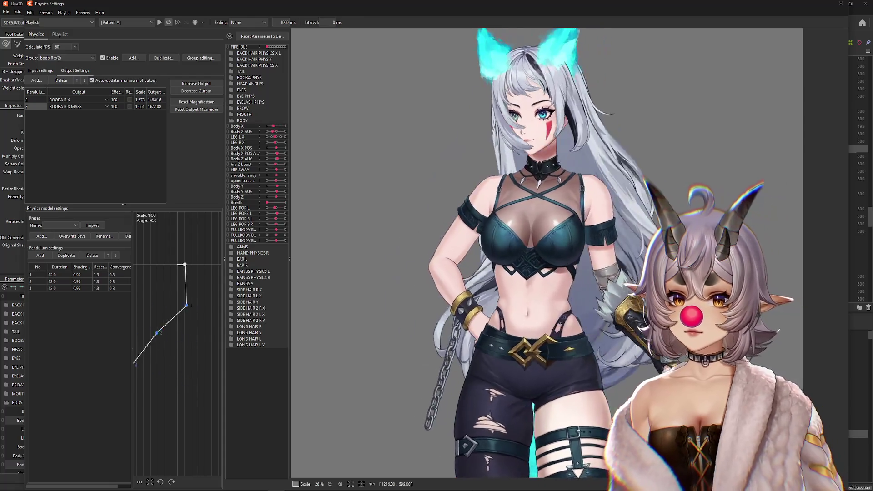
{"action": "left_click", "coordinate": [196, 109]}
{"action": "left_click", "coordinate": [454, 251]}
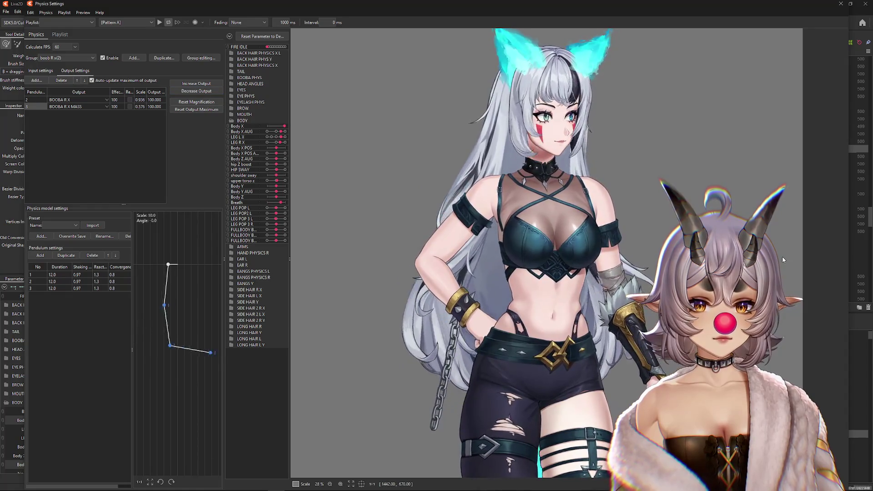
{"action": "left_click", "coordinate": [40, 71]}
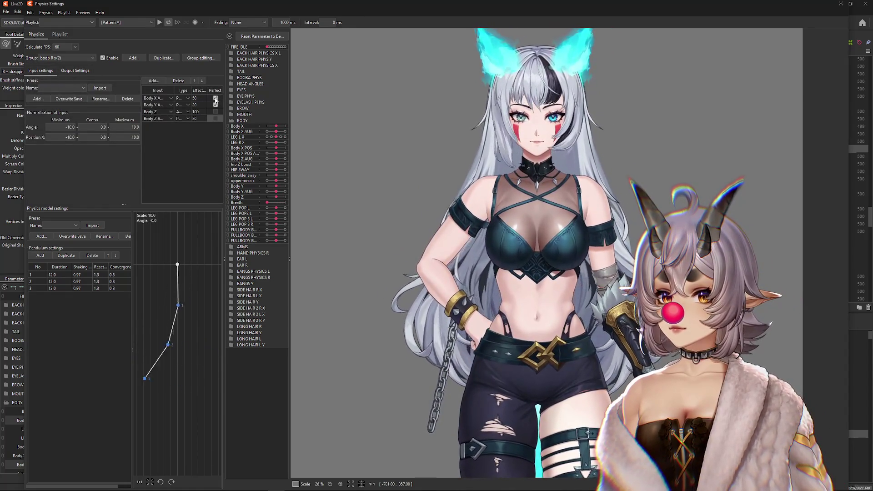
Reflect the Body Y, Body Z, Body Z A and Body X inputs, then test the sway
{"action": "left_click", "coordinate": [216, 105]}
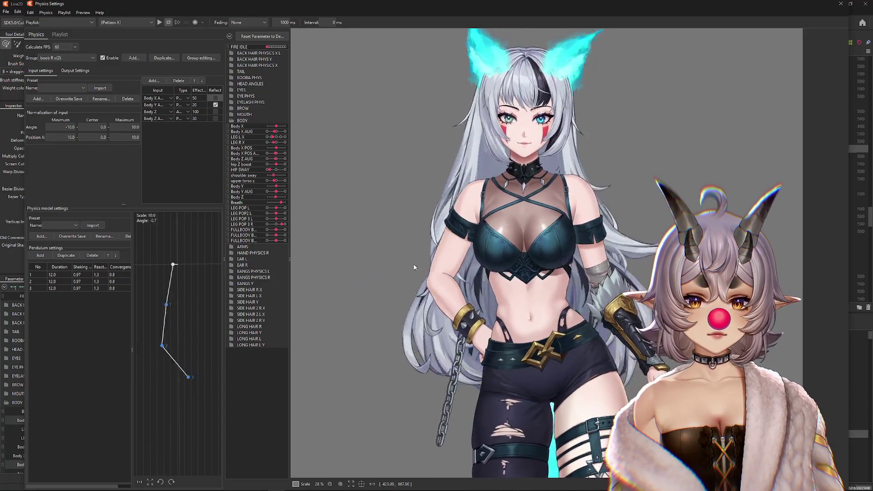
{"action": "left_click", "coordinate": [215, 112]}
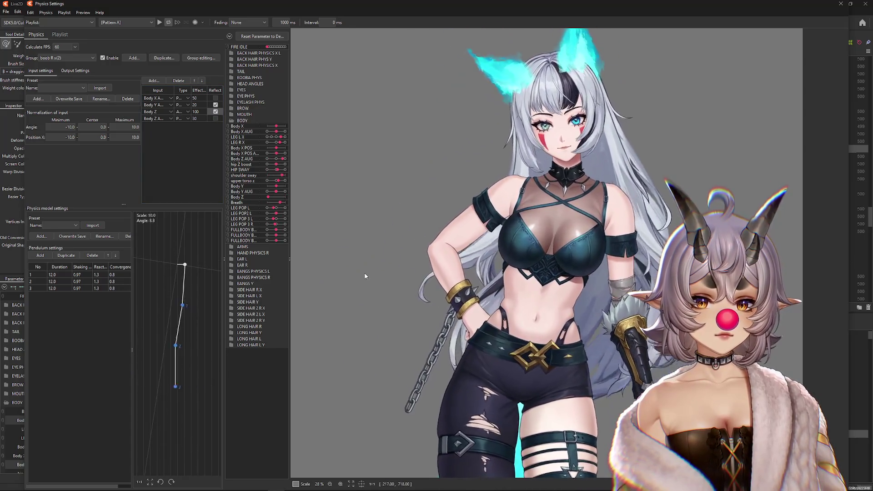
{"action": "left_click", "coordinate": [215, 118]}
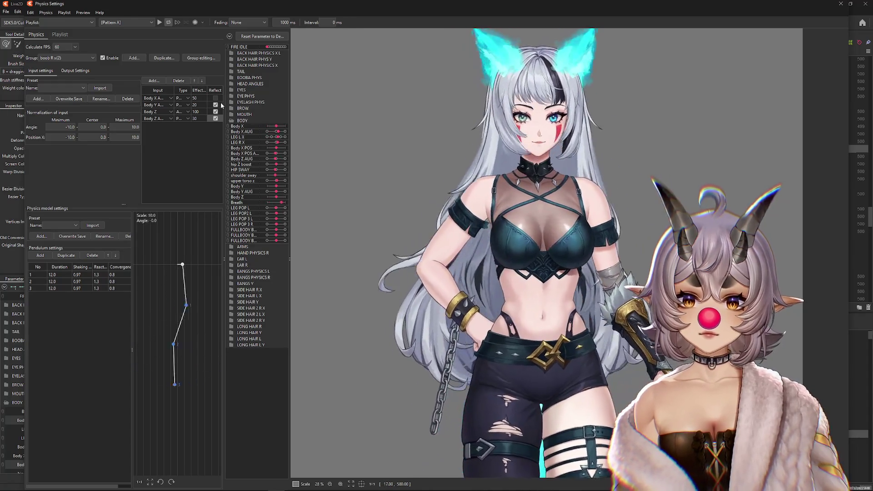
{"action": "left_click", "coordinate": [216, 98]}
{"action": "left_click_drag", "start_coordinate": [585, 239], "coordinate": [800, 254]}
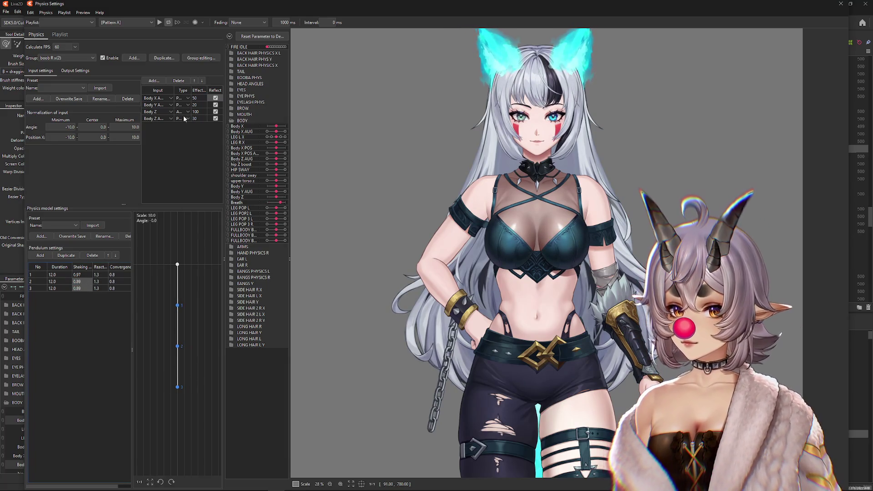
{"action": "left_click", "coordinate": [78, 70]}
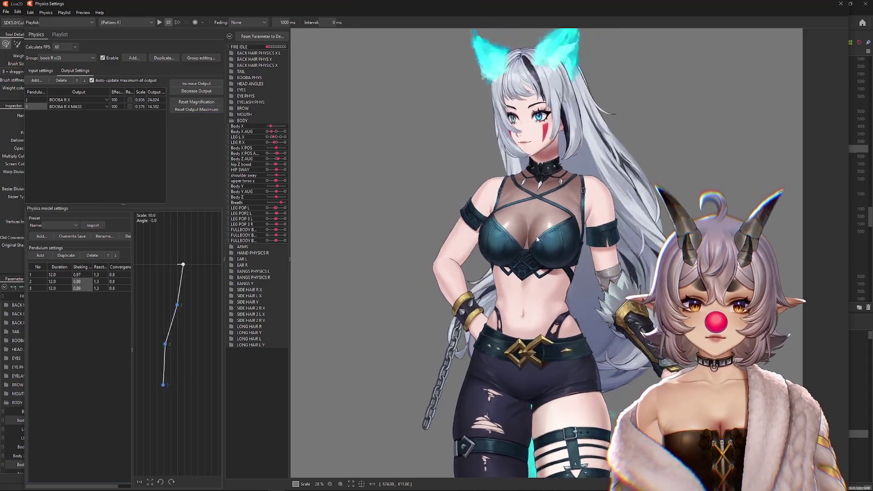
Test Body X A driving the chest alone at weight 100, other inputs at 0
{"action": "left_click", "coordinate": [29, 70]}
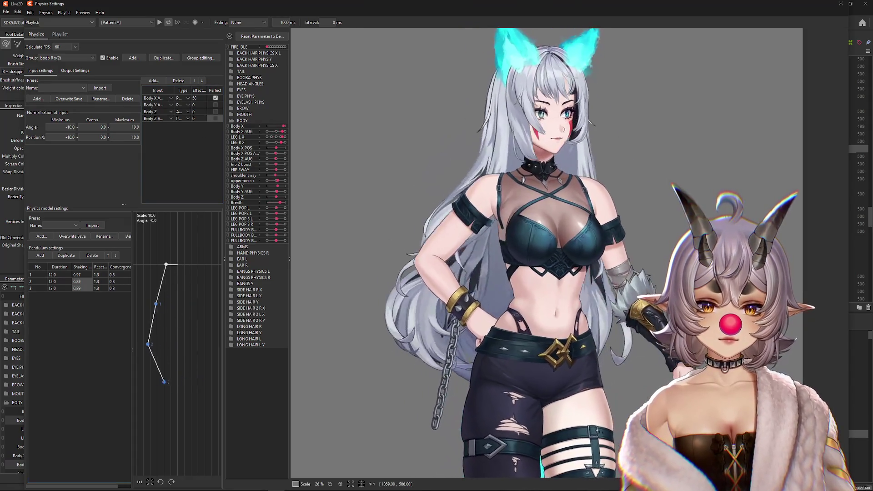
{"action": "left_click_drag", "start_coordinate": [225, 233], "coordinate": [829, 234]}
{"action": "type", "text": "100"}
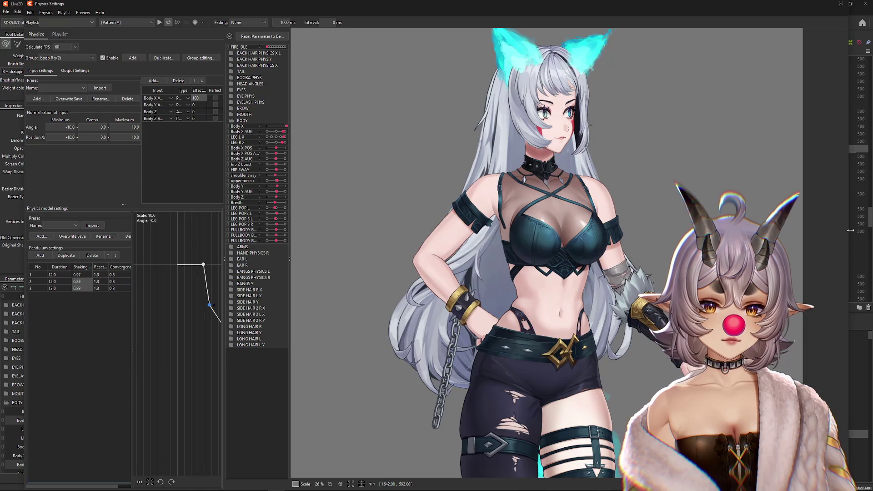
{"action": "left_click", "coordinate": [73, 71]}
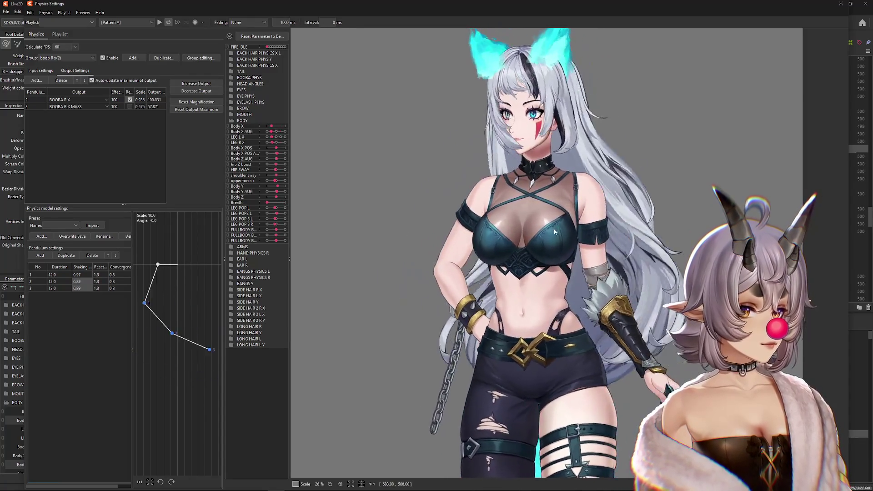
Decrease the BOOBA R X and BOOBA R X MASS output scales so both peak at 100
{"action": "left_click_drag", "start_coordinate": [411, 230], "coordinate": [777, 230]}
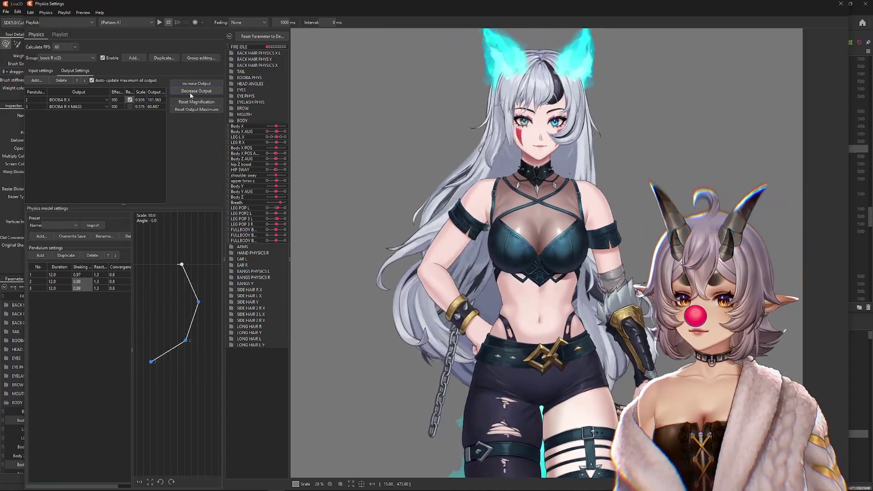
{"action": "left_click", "coordinate": [196, 91]}
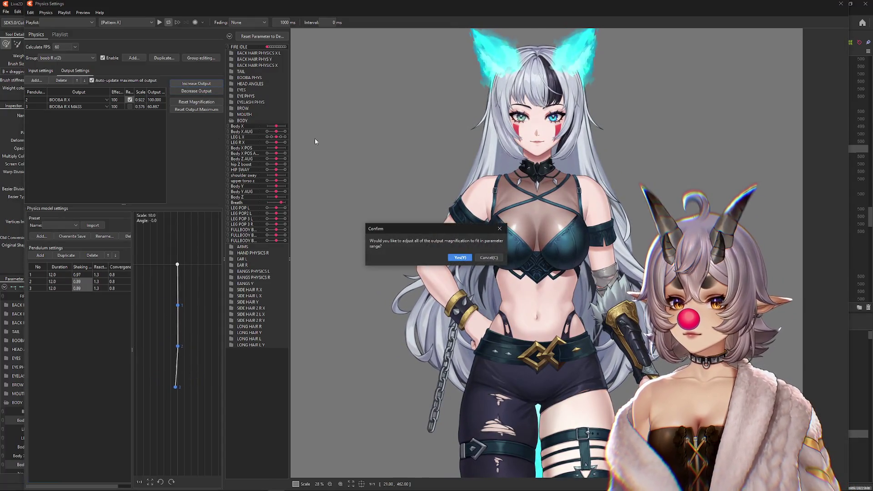
{"action": "left_click", "coordinate": [461, 258]}
{"action": "mouse_move", "coordinate": [465, 259]}
{"action": "left_mouse_down"}
{"action": "mouse_move", "coordinate": [831, 265]}
{"action": "mouse_move", "coordinate": [237, 273]}
{"action": "mouse_move", "coordinate": [809, 269]}
{"action": "mouse_move", "coordinate": [457, 272]}
{"action": "left_mouse_up"}
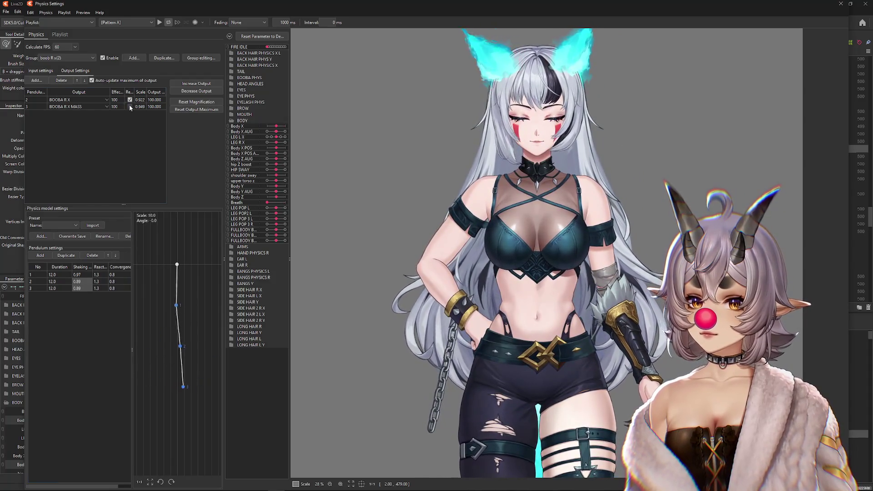
Back in the input settings, swing the model left and right to test the physics
{"action": "mouse_move", "coordinate": [400, 177]}
{"action": "left_mouse_down"}
{"action": "mouse_move", "coordinate": [517, 249]}
{"action": "mouse_move", "coordinate": [523, 208]}
{"action": "left_mouse_up"}
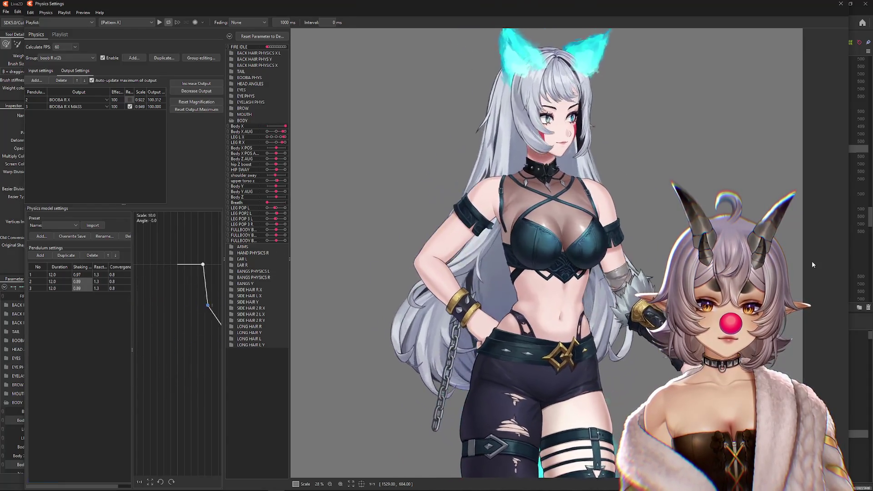
{"action": "left_click", "coordinate": [41, 71]}
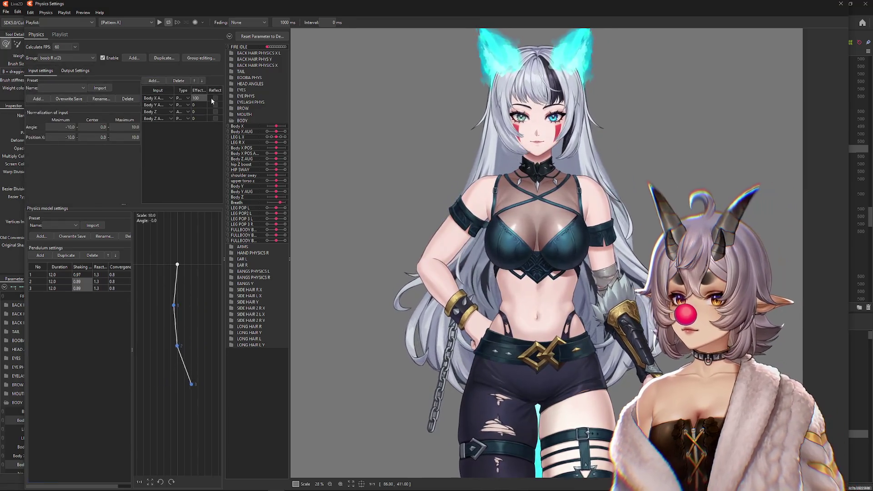
{"action": "left_click_drag", "start_coordinate": [578, 205], "coordinate": [706, 221]}
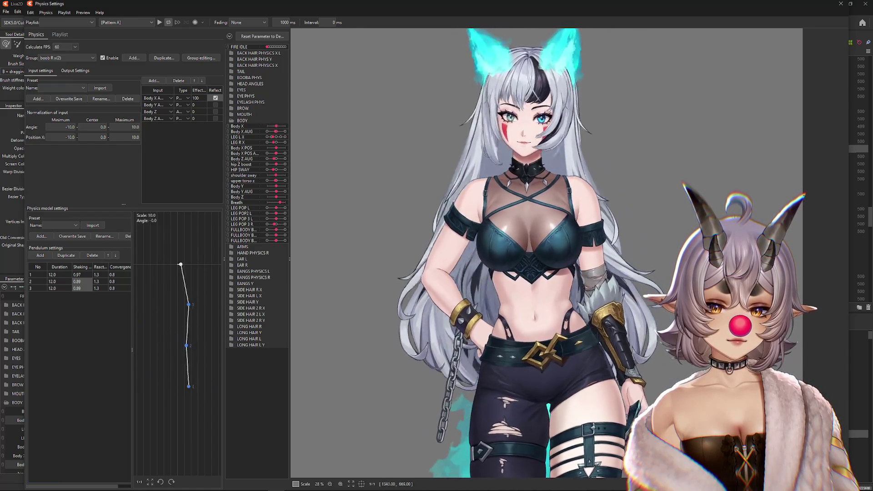
{"action": "left_click_drag", "start_coordinate": [758, 255], "coordinate": [869, 255]}
{"action": "left_click_drag", "start_coordinate": [485, 258], "coordinate": [441, 259]}
{"action": "scroll", "coordinate": [443, 258], "scroll_direction": "up", "scroll_amount": 3}
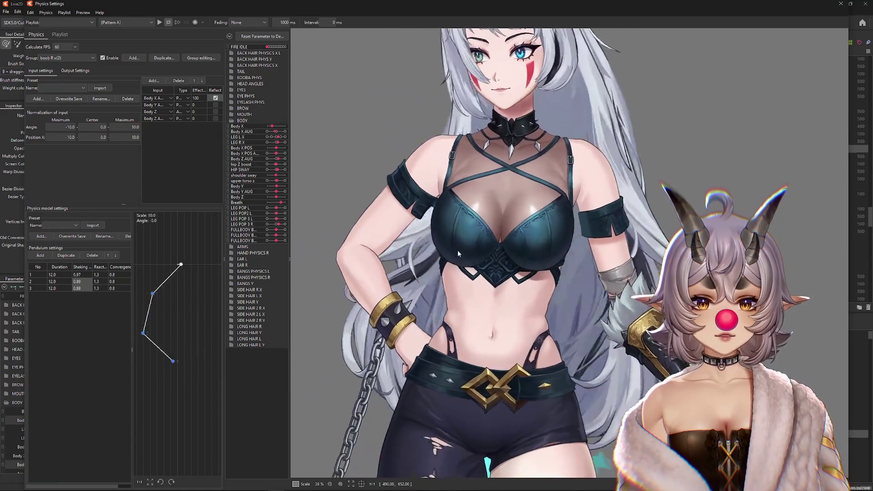
Change the Body Z input type to Position X
{"action": "mouse_move", "coordinate": [456, 250]}
{"action": "left_mouse_down"}
{"action": "mouse_move", "coordinate": [512, 250]}
{"action": "mouse_move", "coordinate": [490, 262]}
{"action": "mouse_move", "coordinate": [309, 268]}
{"action": "left_mouse_up"}
{"action": "left_click", "coordinate": [183, 111]}
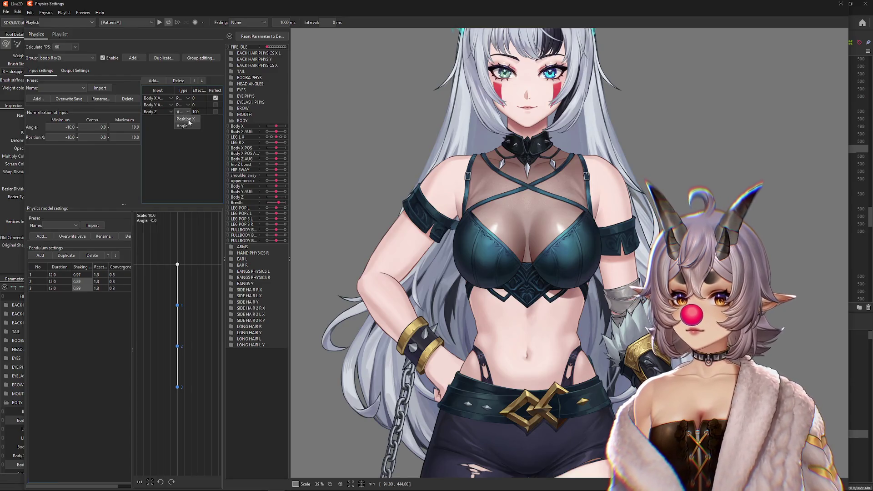
{"action": "left_click", "coordinate": [186, 119]}
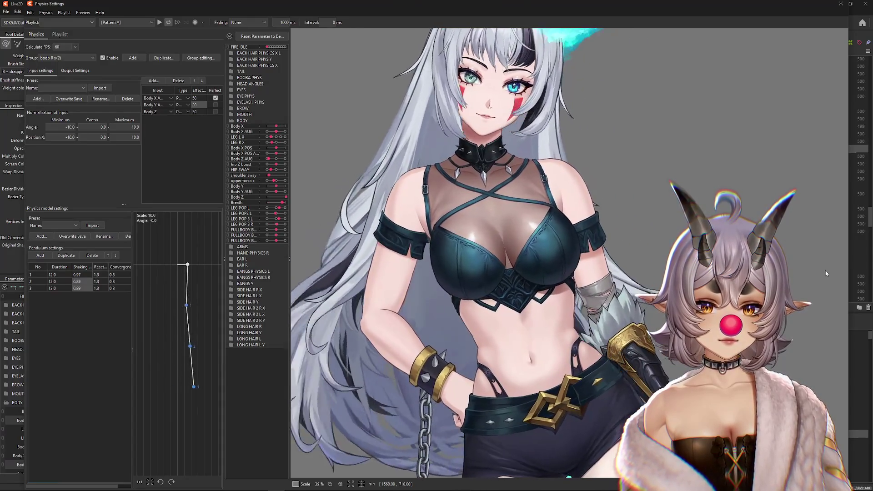
{"action": "type", "text": "20"}
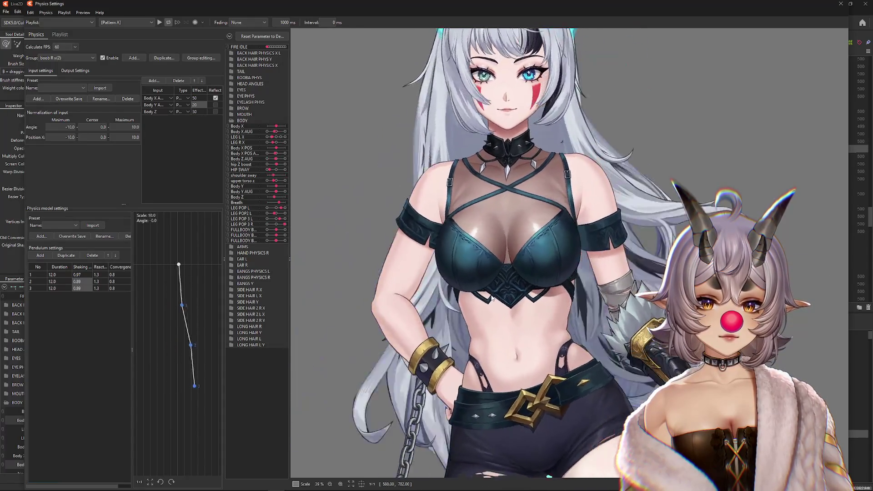
Enlarge the output scales to 1.393 and 1.447 so both peak at 100
{"action": "left_click", "coordinate": [76, 71]}
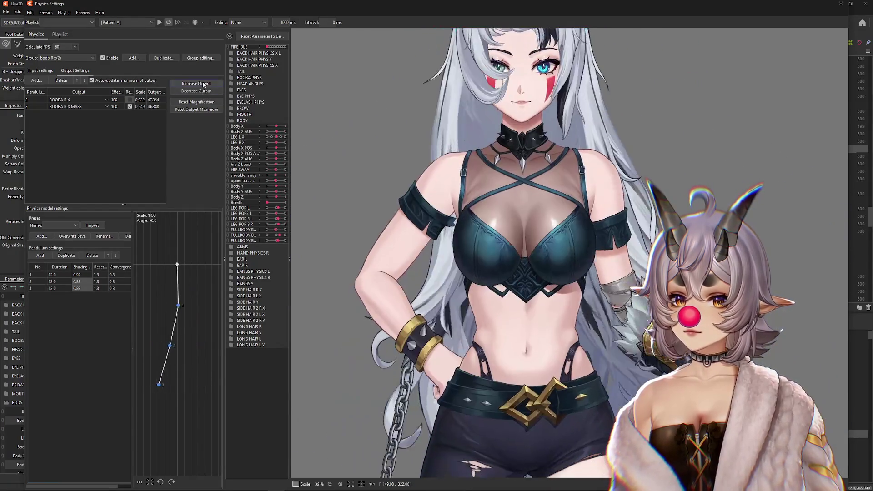
{"action": "left_click", "coordinate": [203, 84]}
{"action": "left_click", "coordinate": [457, 255]}
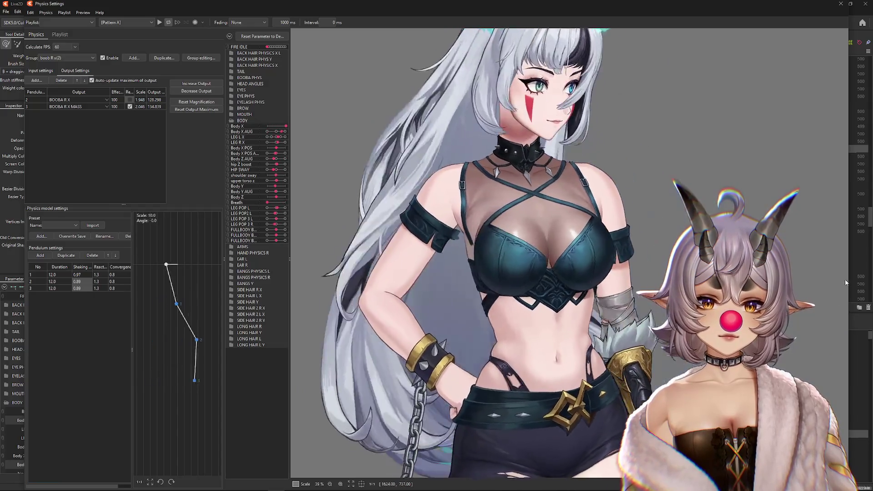
{"action": "left_click", "coordinate": [200, 100]}
{"action": "scroll", "coordinate": [624, 282], "scroll_direction": "down", "scroll_amount": 2}
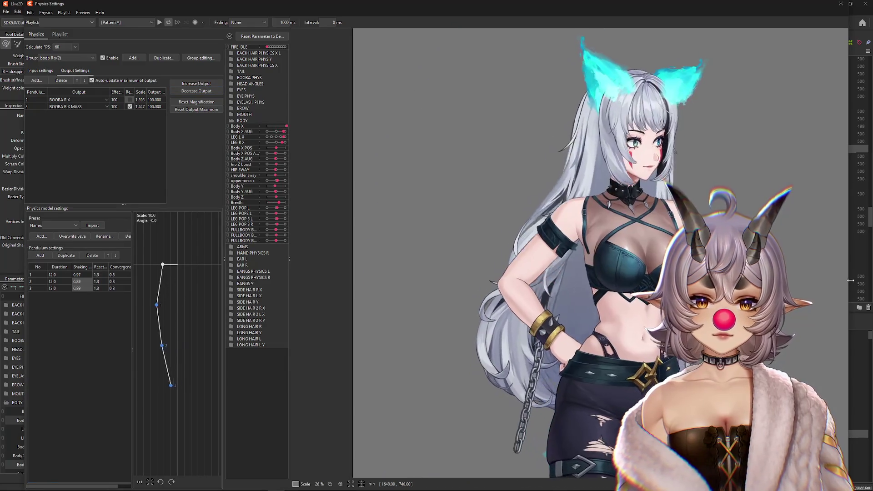
Trim both right-chest output scales to about 1.35 so the outputs peak at 100
{"action": "left_click_drag", "start_coordinate": [615, 277], "coordinate": [505, 258]}
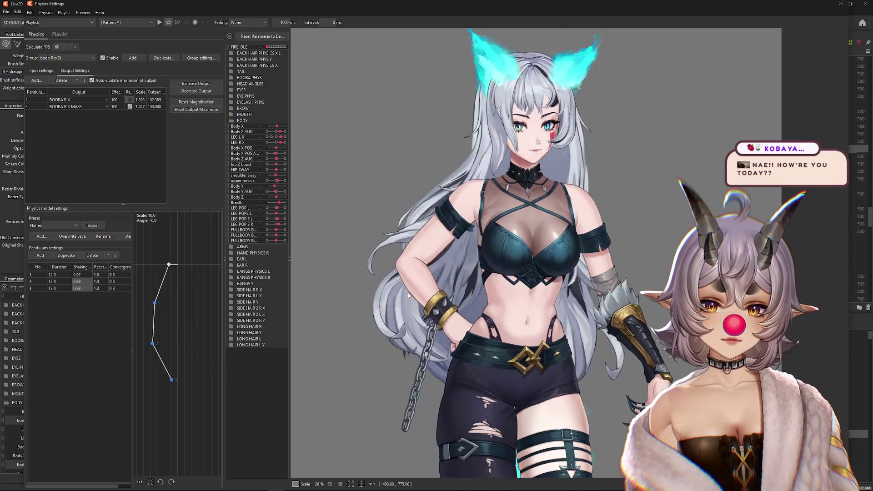
{"action": "left_click", "coordinate": [185, 93]}
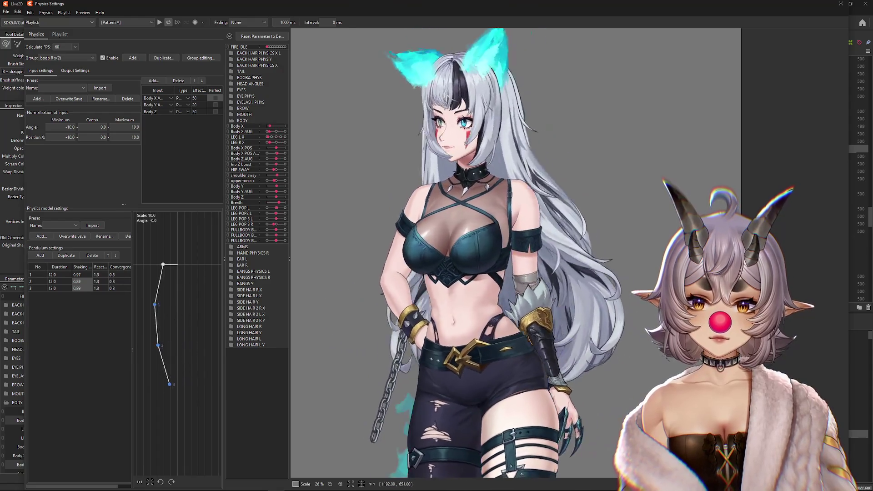
{"action": "left_click", "coordinate": [71, 69]}
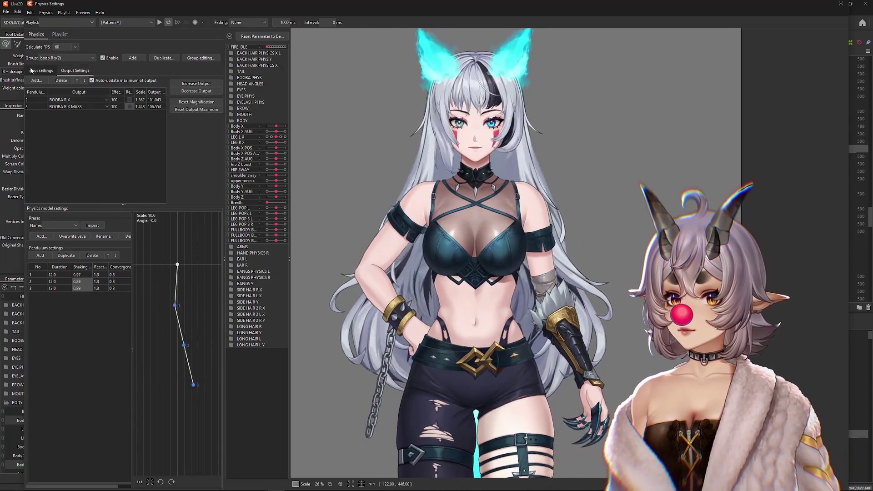
{"action": "left_click", "coordinate": [40, 71]}
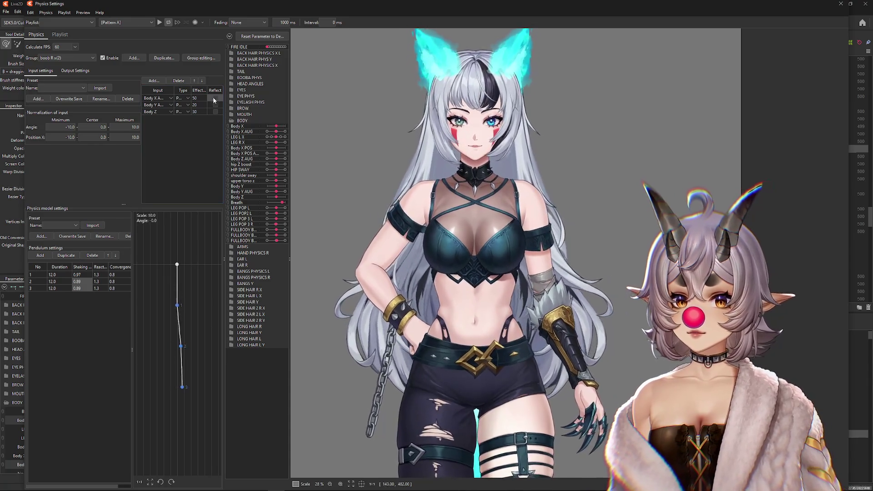
{"action": "left_click", "coordinate": [68, 70]}
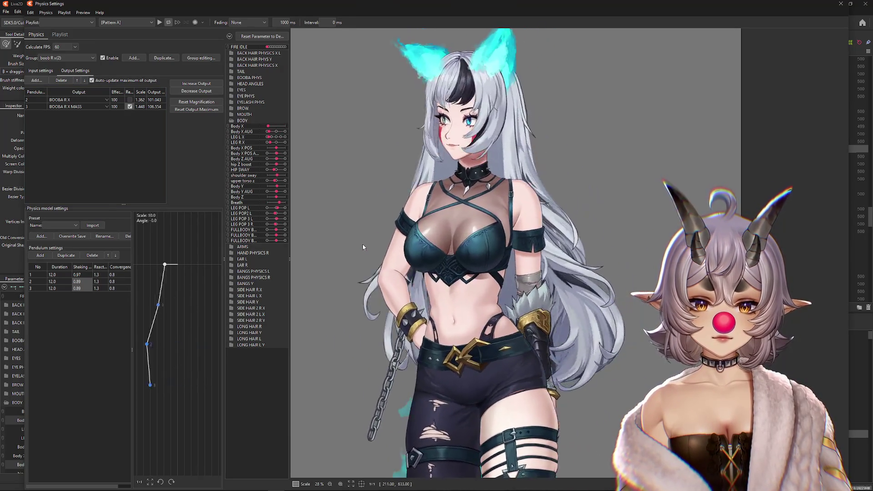
{"action": "left_click_drag", "start_coordinate": [799, 266], "coordinate": [319, 266]}
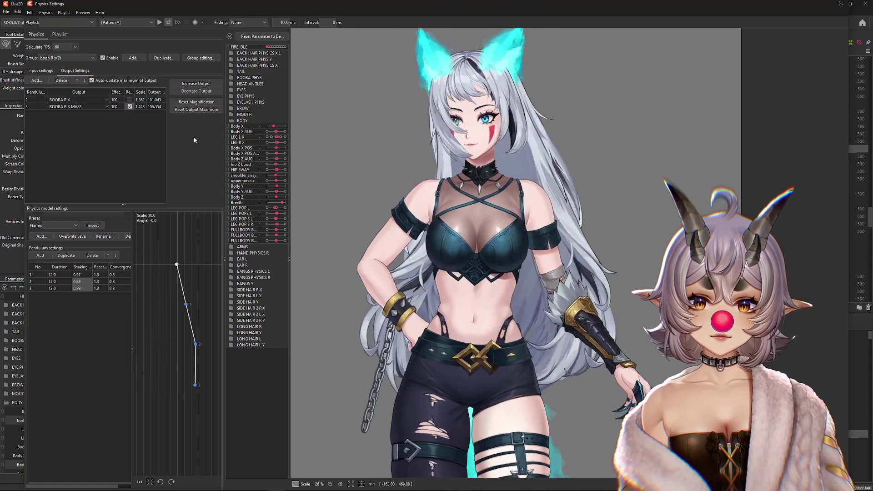
{"action": "left_click", "coordinate": [197, 91]}
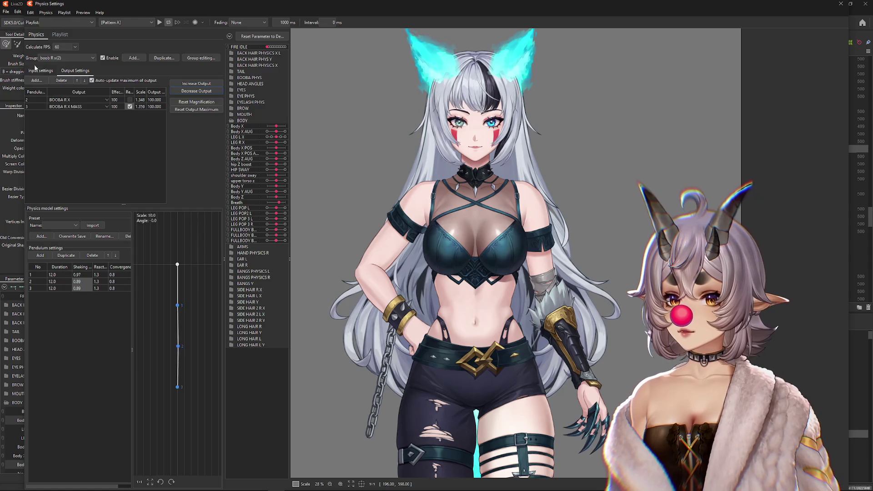
Test the chest sway in the input settings by swinging the model left and right
{"action": "left_click", "coordinate": [35, 69]}
{"action": "left_click_drag", "start_coordinate": [410, 227], "coordinate": [850, 247]}
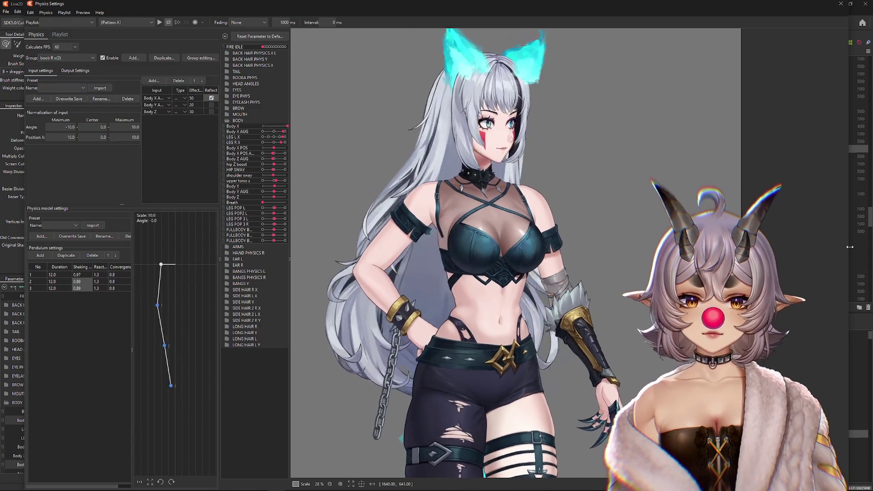
{"action": "mouse_move", "coordinate": [490, 249]}
{"action": "left_mouse_down"}
{"action": "mouse_move", "coordinate": [337, 255]}
{"action": "mouse_move", "coordinate": [474, 260]}
{"action": "mouse_move", "coordinate": [416, 261]}
{"action": "mouse_move", "coordinate": [454, 268]}
{"action": "mouse_move", "coordinate": [487, 249]}
{"action": "left_mouse_up"}
{"action": "left_click_drag", "start_coordinate": [483, 283], "coordinate": [616, 281]}
{"action": "mouse_move", "coordinate": [827, 278]}
{"action": "left_mouse_down"}
{"action": "mouse_move", "coordinate": [367, 278]}
{"action": "mouse_move", "coordinate": [598, 271]}
{"action": "mouse_move", "coordinate": [567, 232]}
{"action": "left_mouse_up"}
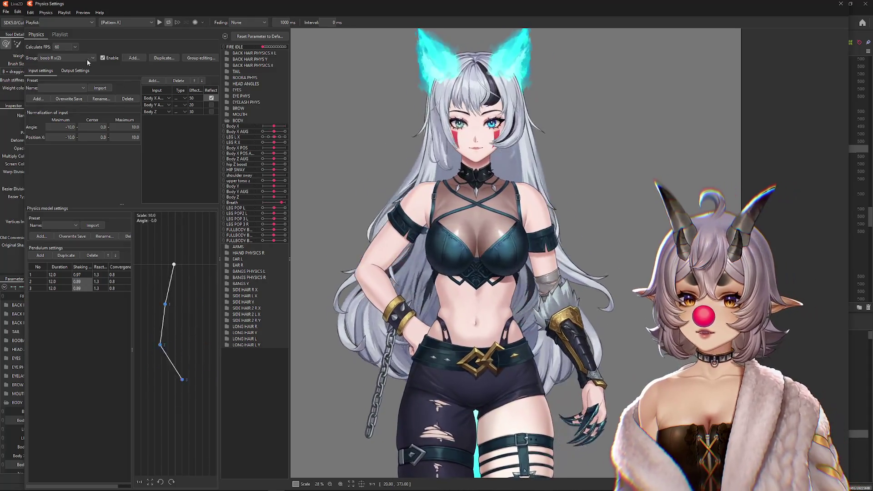
Open the Edit Physics Group table listing every physics group
{"action": "left_click", "coordinate": [87, 58]}
{"action": "left_click", "coordinate": [66, 58]}
{"action": "left_click", "coordinate": [201, 58]}
{"action": "scroll", "coordinate": [370, 245], "scroll_direction": "down", "scroll_amount": 2}
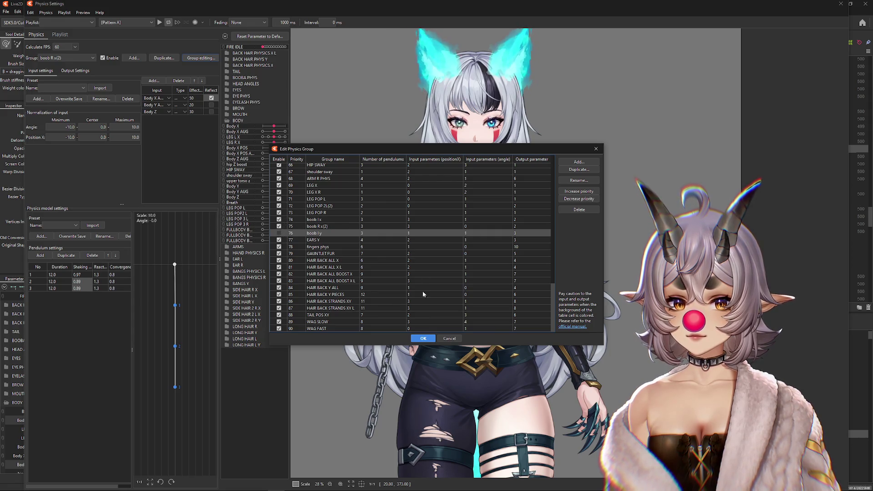
Close the group editing table and set every right-chest pendulum duration to 10.0
{"action": "left_click", "coordinate": [423, 337]}
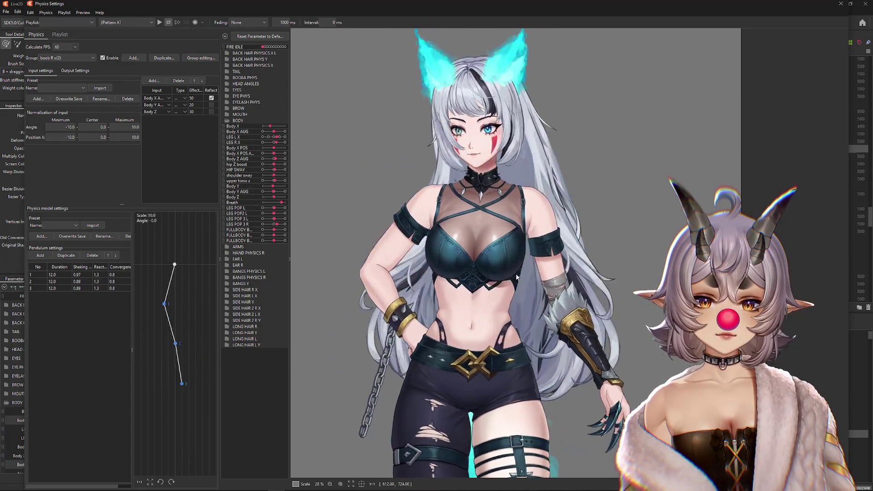
{"action": "left_click", "coordinate": [75, 70]}
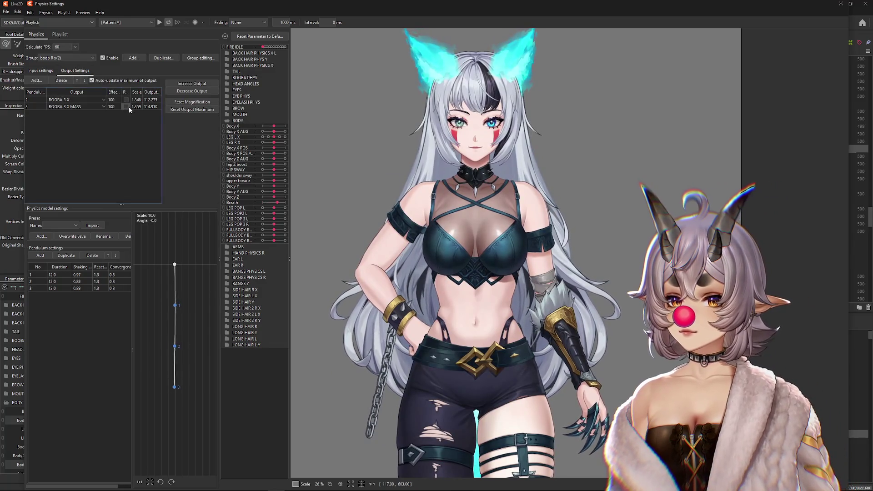
{"action": "mouse_move", "coordinate": [610, 253]}
{"action": "left_mouse_down"}
{"action": "mouse_move", "coordinate": [473, 255]}
{"action": "mouse_move", "coordinate": [612, 258]}
{"action": "left_mouse_up"}
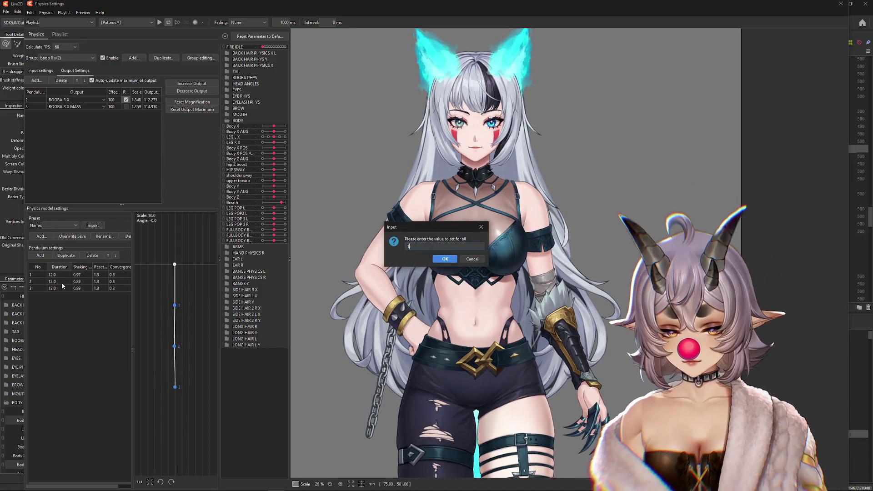
{"action": "type", "text": "10"}
{"action": "key", "text": "Return"}
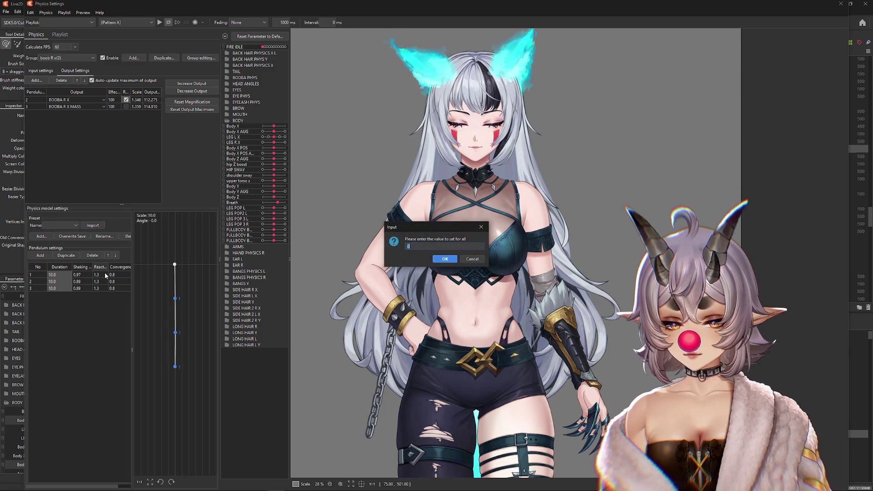
Set every pendulum convergence to 0.9 and test the sway
{"action": "type", "text": "0.9"}
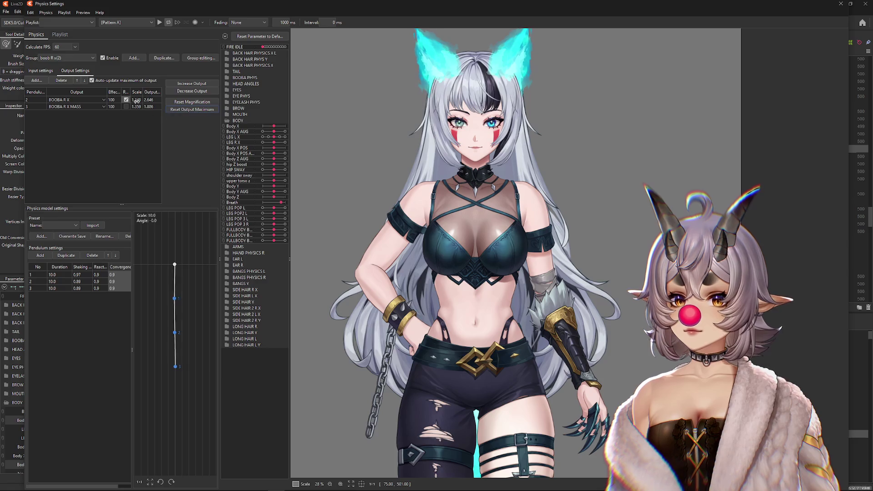
{"action": "left_click_drag", "start_coordinate": [346, 136], "coordinate": [454, 129]}
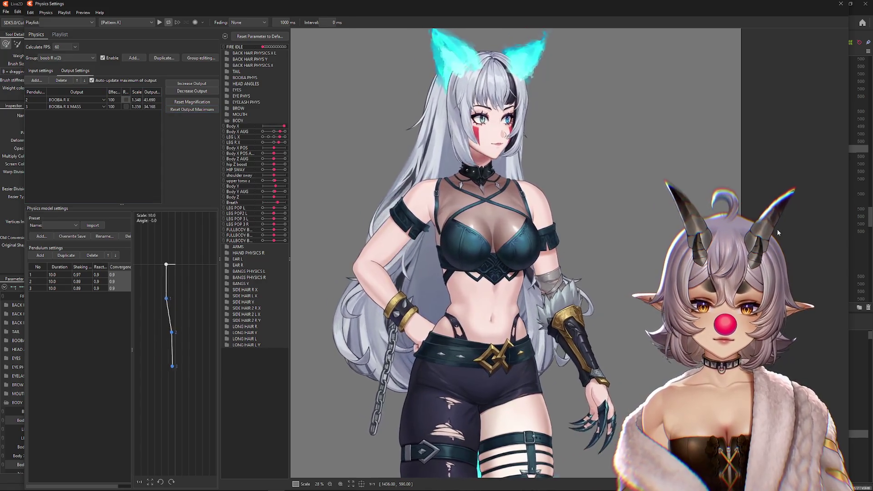
{"action": "left_click_drag", "start_coordinate": [353, 244], "coordinate": [541, 256]}
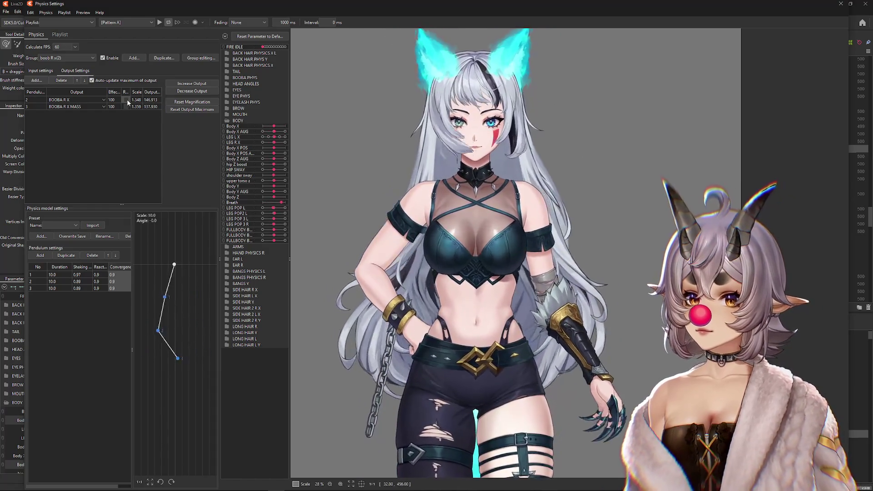
{"action": "left_click", "coordinate": [40, 70]}
{"action": "mouse_move", "coordinate": [398, 249]}
{"action": "left_mouse_down"}
{"action": "mouse_move", "coordinate": [440, 252]}
{"action": "mouse_move", "coordinate": [206, 256]}
{"action": "mouse_move", "coordinate": [546, 261]}
{"action": "mouse_move", "coordinate": [441, 261]}
{"action": "left_mouse_up"}
Refit the right-chest output scales to 0.918 and 0.986 while testing the swing
{"action": "left_click", "coordinate": [75, 71]}
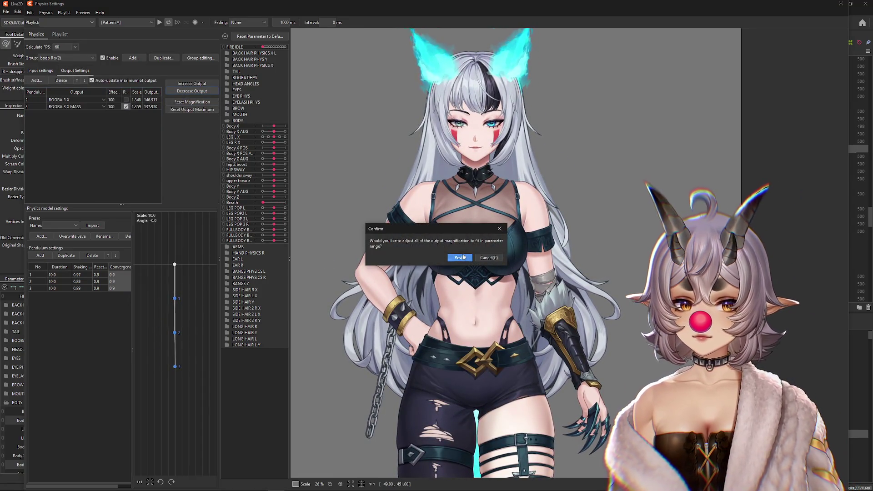
{"action": "mouse_move", "coordinate": [631, 259]}
{"action": "left_mouse_down"}
{"action": "mouse_move", "coordinate": [474, 264]}
{"action": "mouse_move", "coordinate": [682, 264]}
{"action": "left_mouse_up"}
{"action": "left_click_drag", "start_coordinate": [487, 265], "coordinate": [162, 269]}
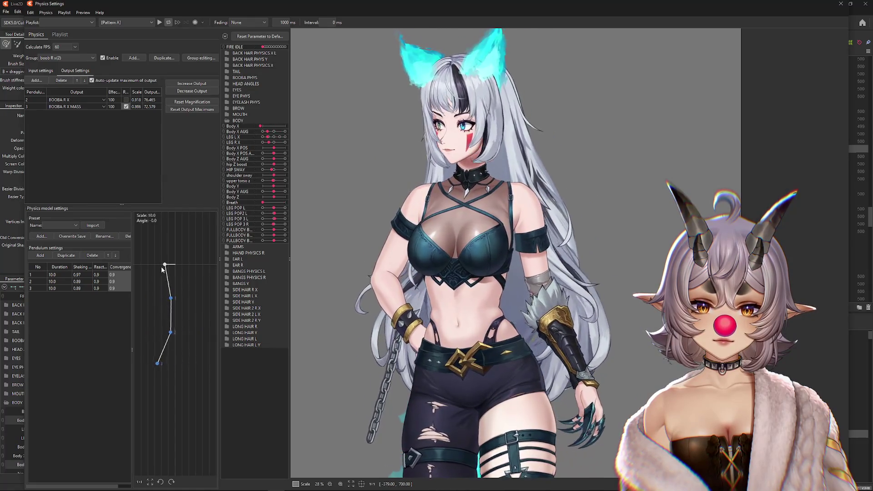
{"action": "mouse_move", "coordinate": [557, 265]}
{"action": "left_mouse_down"}
{"action": "mouse_move", "coordinate": [379, 266]}
{"action": "mouse_move", "coordinate": [489, 263]}
{"action": "mouse_move", "coordinate": [478, 256]}
{"action": "mouse_move", "coordinate": [510, 248]}
{"action": "left_mouse_up"}
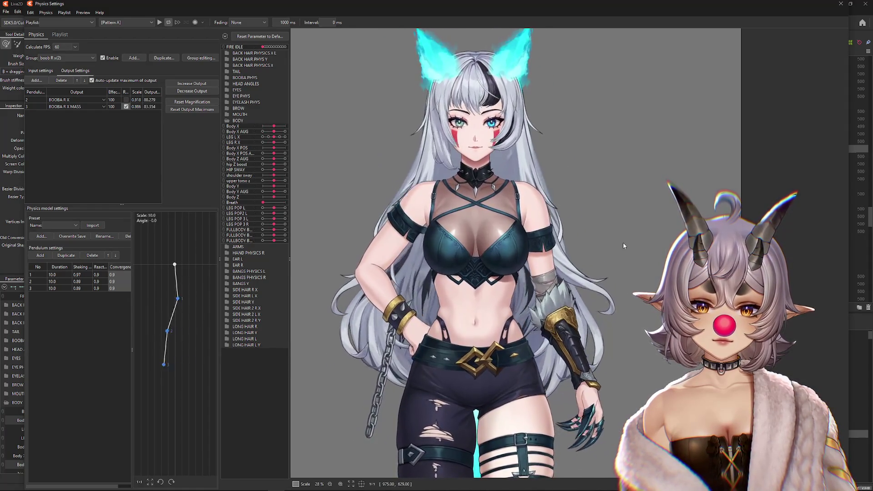
{"action": "left_click", "coordinate": [40, 70]}
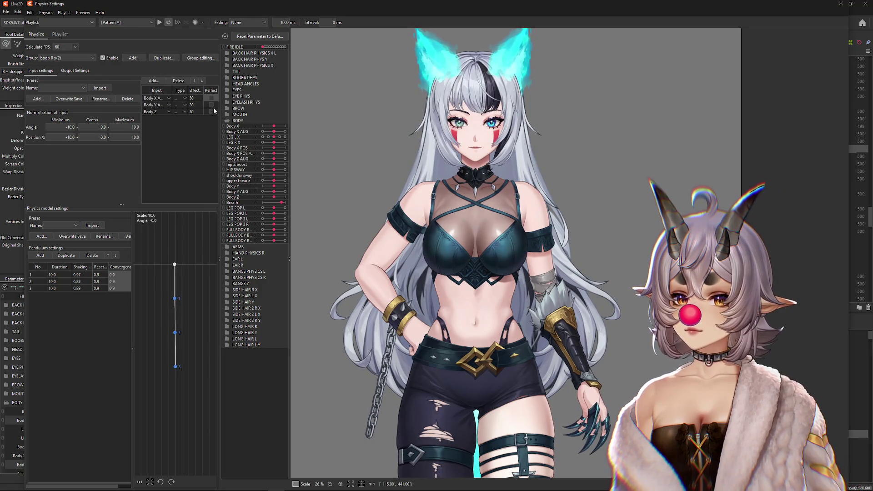
Reflect the Body X input and test the swing
{"action": "mouse_move", "coordinate": [504, 196]}
{"action": "left_mouse_down"}
{"action": "mouse_move", "coordinate": [605, 222]}
{"action": "mouse_move", "coordinate": [581, 231]}
{"action": "mouse_move", "coordinate": [605, 219]}
{"action": "mouse_move", "coordinate": [634, 267]}
{"action": "mouse_move", "coordinate": [651, 262]}
{"action": "mouse_move", "coordinate": [302, 259]}
{"action": "left_mouse_up"}
{"action": "left_click", "coordinate": [212, 98]}
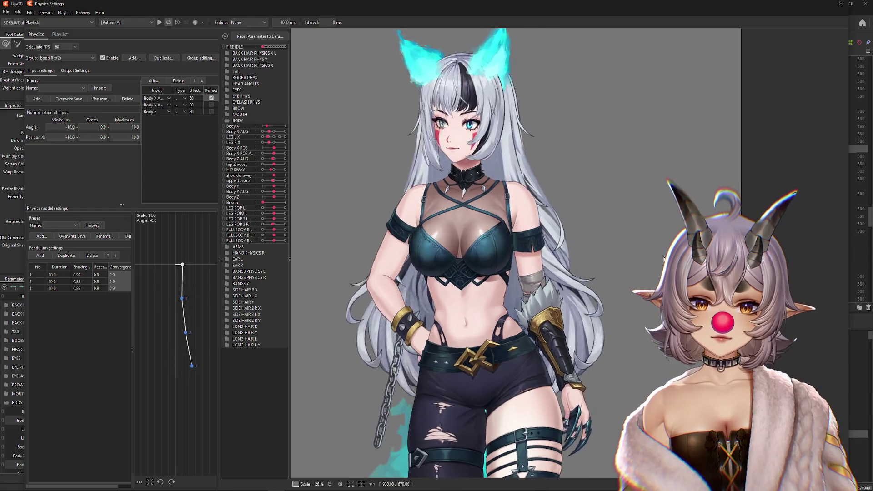
{"action": "left_click_drag", "start_coordinate": [386, 263], "coordinate": [849, 249]}
{"action": "mouse_move", "coordinate": [616, 272]}
{"action": "left_mouse_down"}
{"action": "mouse_move", "coordinate": [538, 283]}
{"action": "mouse_move", "coordinate": [516, 326]}
{"action": "mouse_move", "coordinate": [453, 362]}
{"action": "mouse_move", "coordinate": [363, 139]}
{"action": "mouse_move", "coordinate": [455, 227]}
{"action": "mouse_move", "coordinate": [592, 228]}
{"action": "mouse_move", "coordinate": [524, 367]}
{"action": "mouse_move", "coordinate": [288, 296]}
{"action": "mouse_move", "coordinate": [384, 220]}
{"action": "left_mouse_up"}
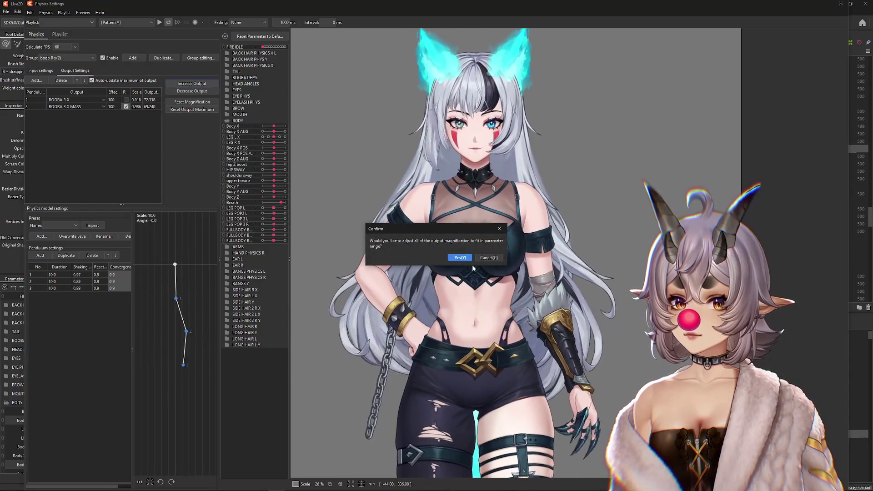
Fit the right-chest output scales to 1.27 and 1.425
{"action": "left_click", "coordinate": [460, 257]}
{"action": "mouse_move", "coordinate": [502, 269]}
{"action": "left_mouse_down"}
{"action": "mouse_move", "coordinate": [431, 263]}
{"action": "mouse_move", "coordinate": [329, 270]}
{"action": "mouse_move", "coordinate": [497, 272]}
{"action": "mouse_move", "coordinate": [316, 274]}
{"action": "left_mouse_up"}
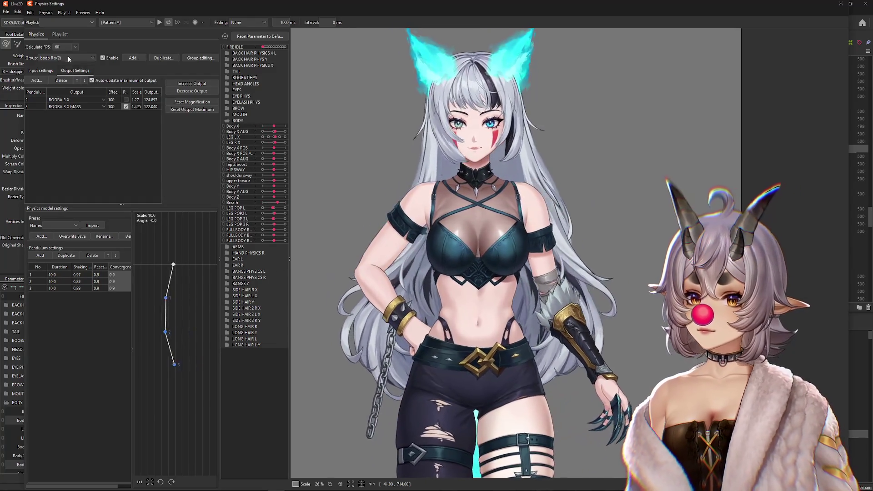
{"action": "left_click", "coordinate": [68, 56]}
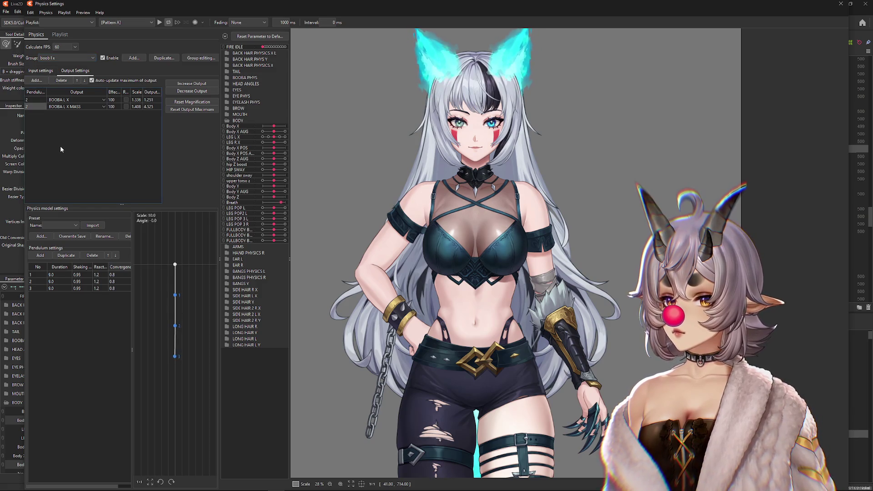
Set every left-chest convergence to 1.0 and test with Body X at weight 100
{"action": "left_click", "coordinate": [91, 273]}
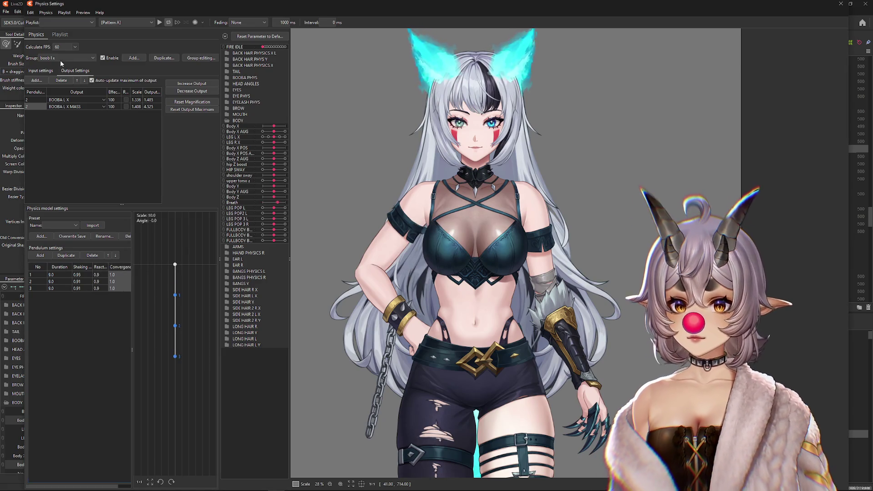
{"action": "left_click", "coordinate": [45, 71]}
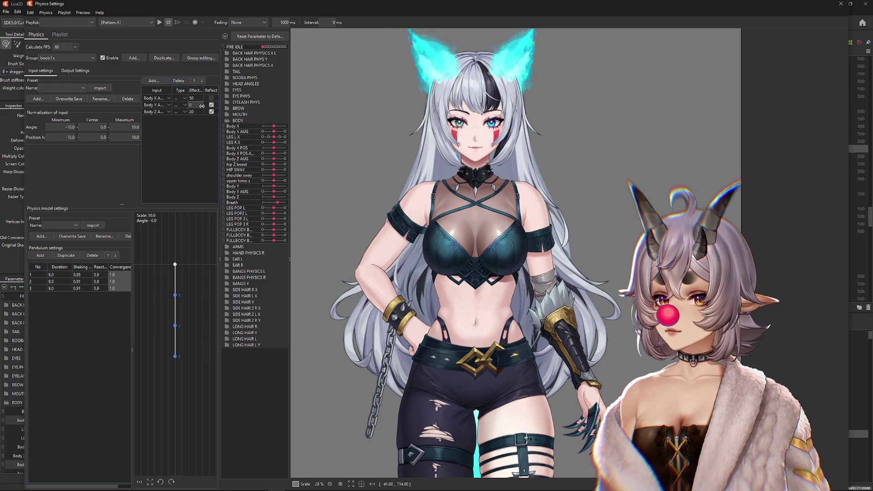
{"action": "left_click_drag", "start_coordinate": [392, 204], "coordinate": [513, 224]}
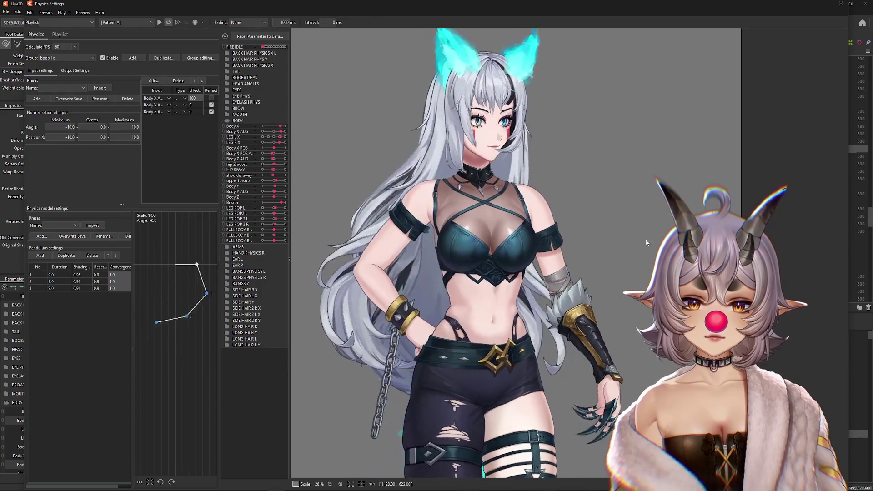
Decrease the left-chest output magnification to fit the parameter range
{"action": "left_click", "coordinate": [74, 71]}
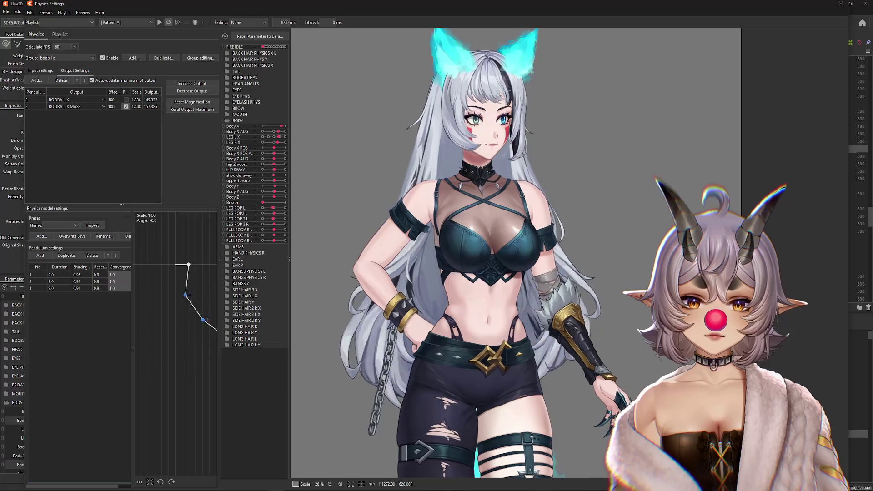
{"action": "left_click", "coordinate": [186, 92]}
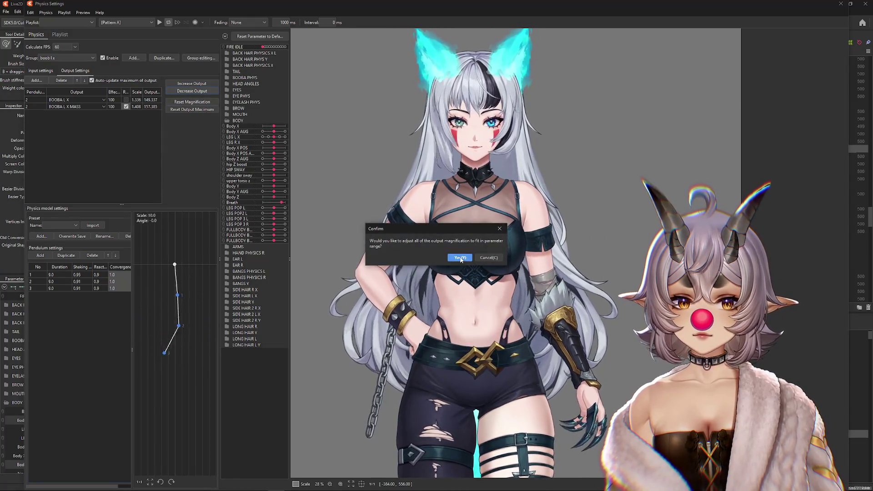
{"action": "left_click", "coordinate": [461, 258]}
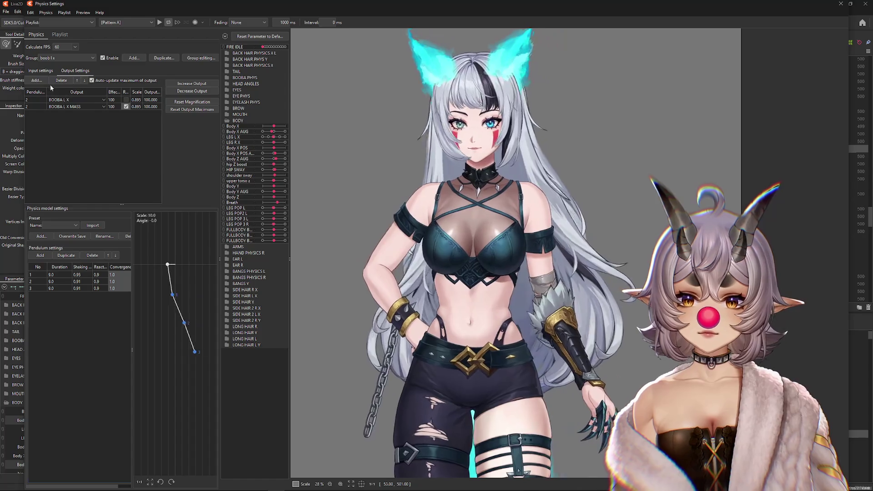
{"action": "left_click", "coordinate": [41, 71]}
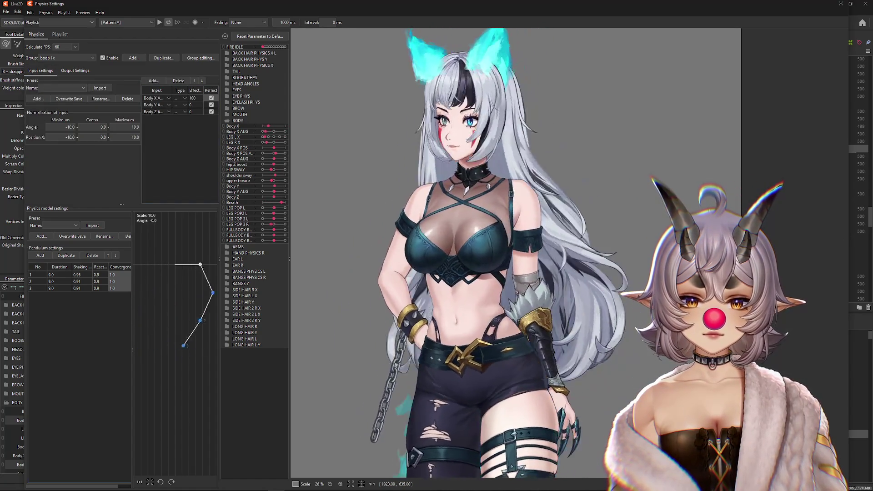
{"action": "left_click", "coordinate": [75, 70]}
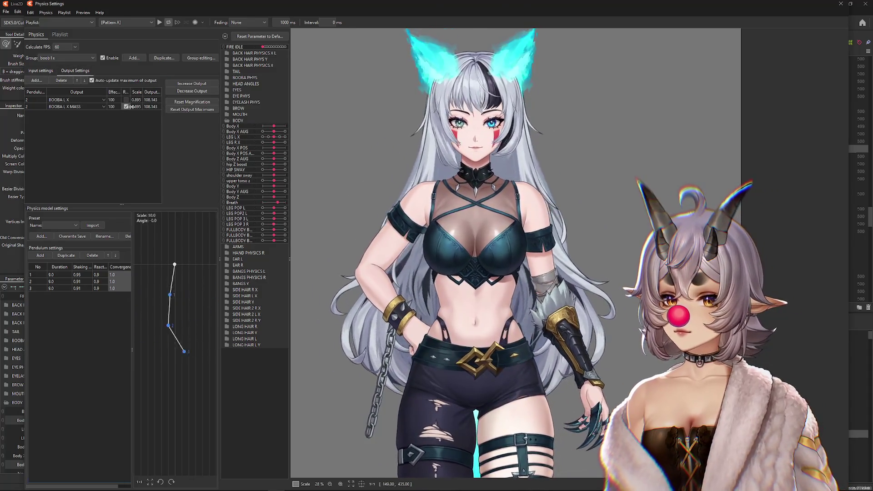
Assign BOOBA L X MASS to pendulum 3, reverse it, and lower the output scales again
{"action": "left_click", "coordinate": [36, 107]}
{"action": "left_click", "coordinate": [43, 121]}
{"action": "mouse_move", "coordinate": [549, 207]}
{"action": "left_mouse_down"}
{"action": "mouse_move", "coordinate": [498, 211]}
{"action": "mouse_move", "coordinate": [790, 221]}
{"action": "mouse_move", "coordinate": [411, 264]}
{"action": "left_mouse_up"}
{"action": "left_click", "coordinate": [192, 91]}
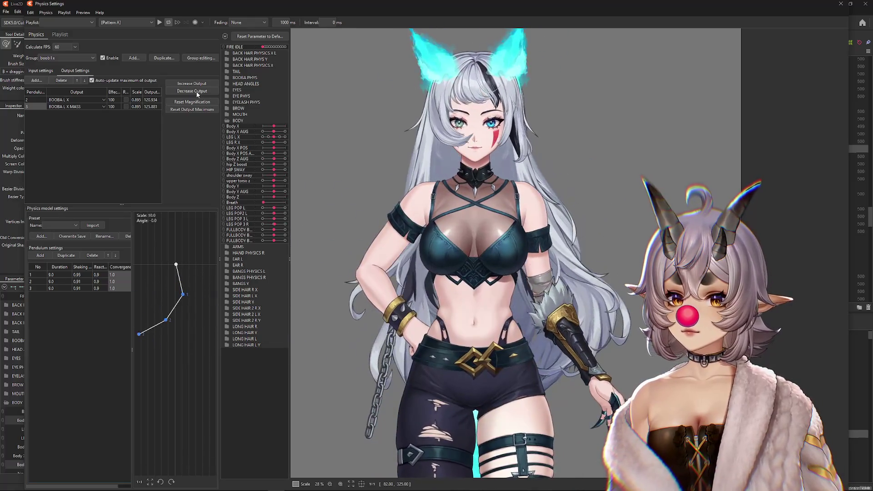
{"action": "left_click", "coordinate": [511, 254]}
{"action": "mouse_move", "coordinate": [516, 263]}
{"action": "left_mouse_down"}
{"action": "mouse_move", "coordinate": [805, 266]}
{"action": "mouse_move", "coordinate": [343, 270]}
{"action": "left_mouse_up"}
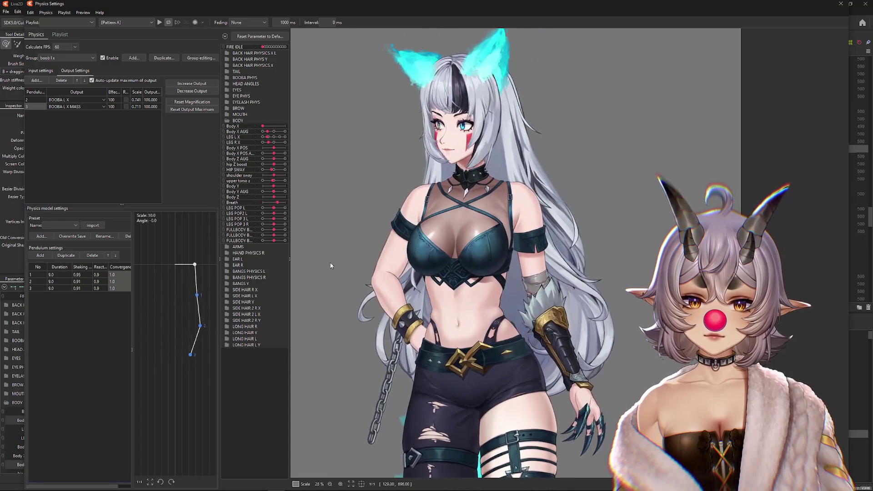
{"action": "left_click", "coordinate": [126, 106]}
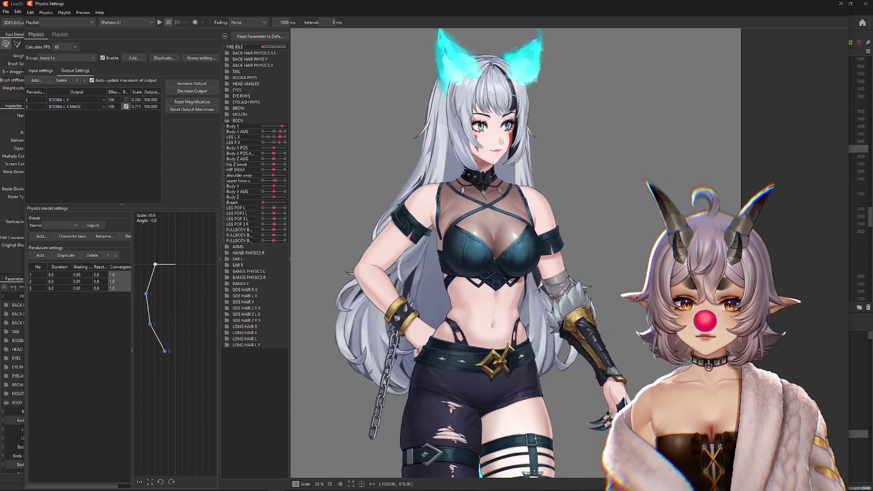
{"action": "left_click", "coordinate": [364, 262]}
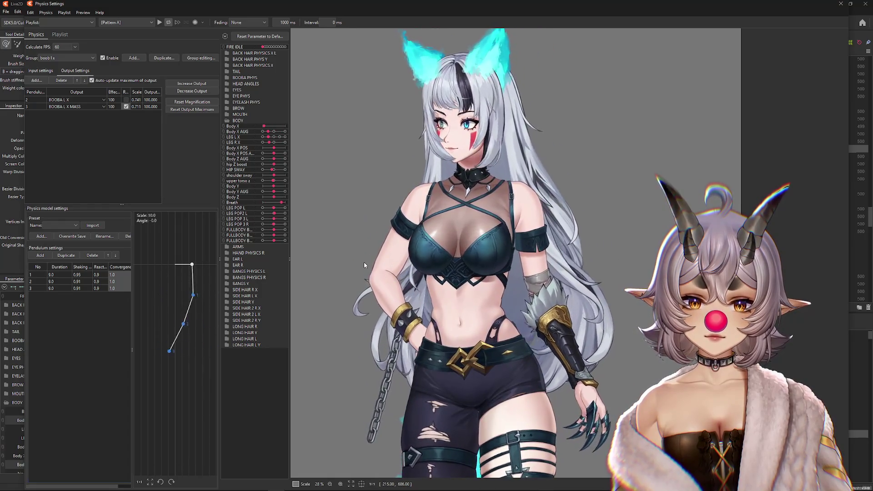
{"action": "left_click", "coordinate": [41, 71]}
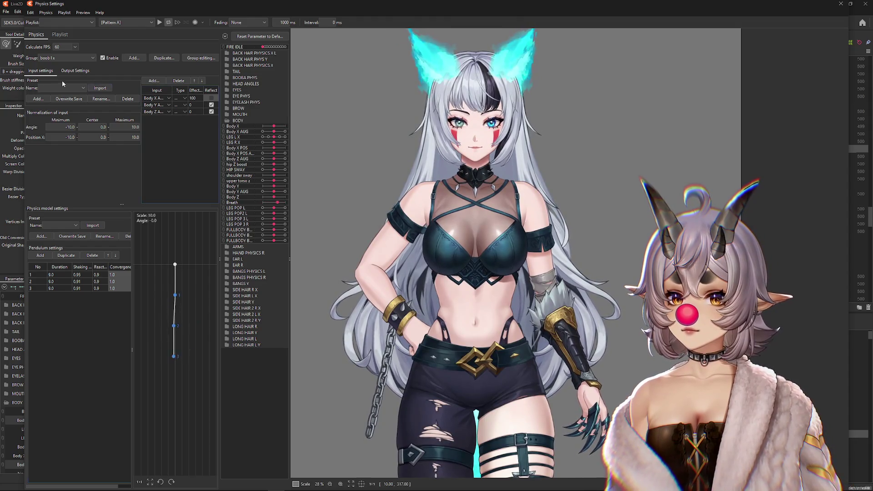
Reverse the BOOBA L X MASS output
{"action": "left_click", "coordinate": [75, 70]}
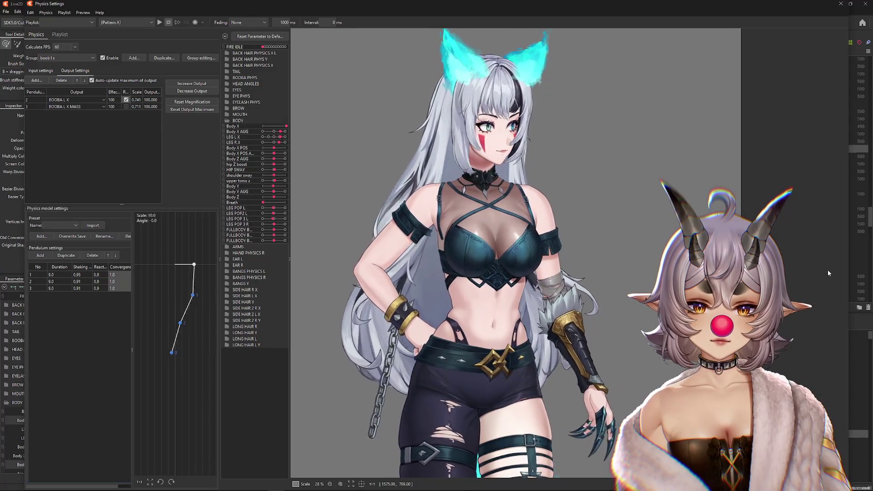
{"action": "left_click", "coordinate": [52, 71]}
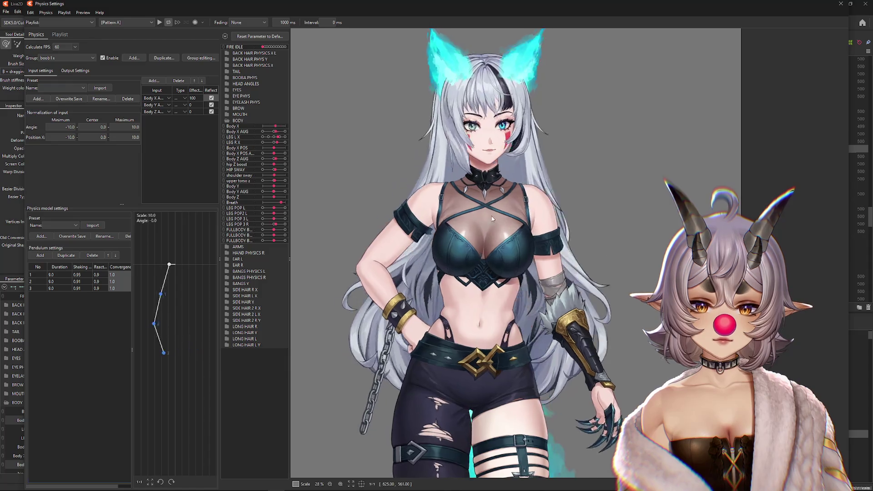
{"action": "left_click", "coordinate": [74, 71]}
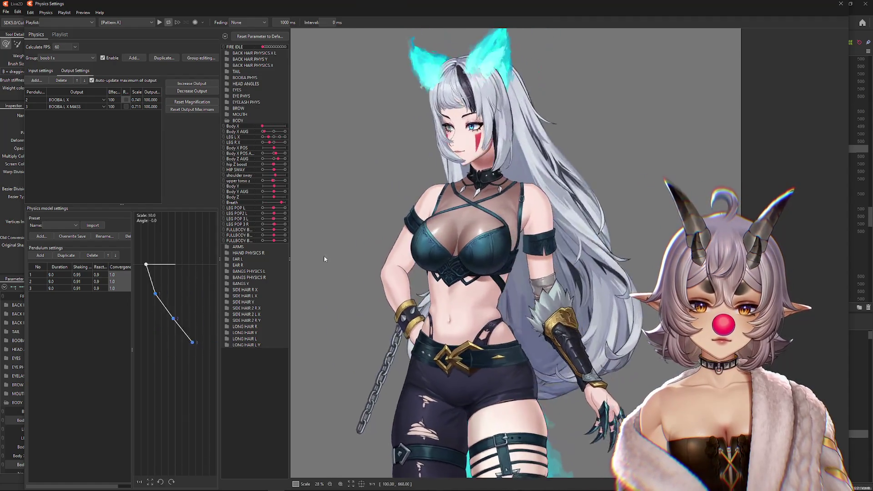
{"action": "left_click", "coordinate": [126, 106]}
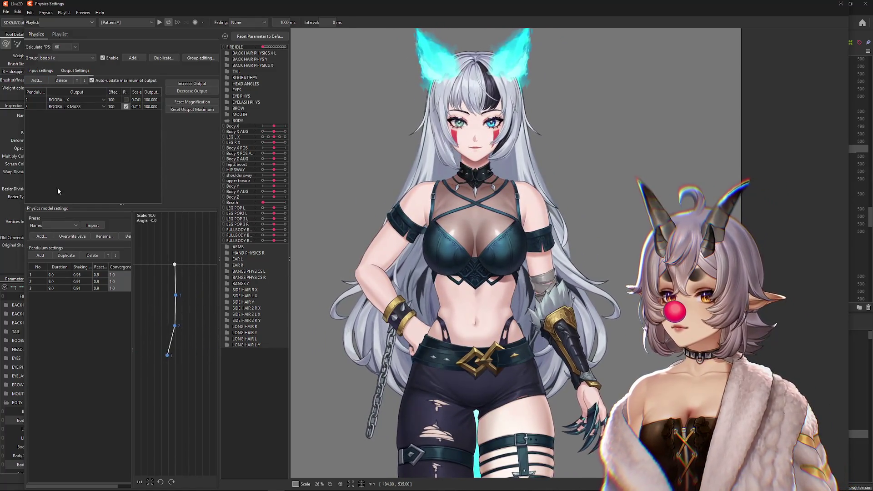
Stop reflecting the Body Z input
{"action": "left_click", "coordinate": [34, 71]}
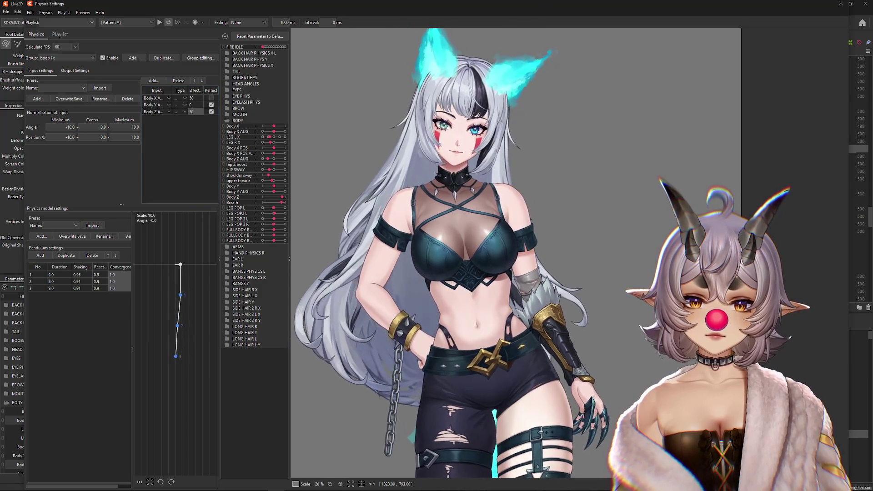
{"action": "left_click", "coordinate": [211, 112]}
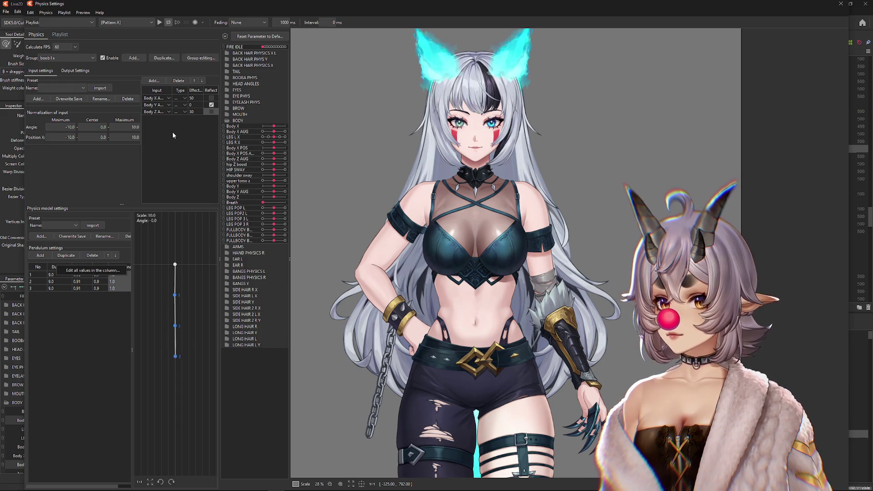
{"action": "left_click", "coordinate": [75, 71]}
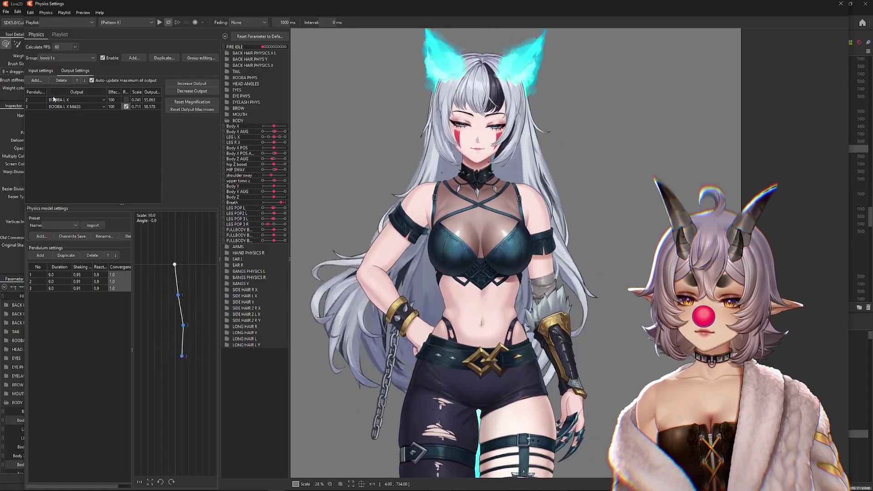
Give the Body Y input a weight of 20 and test the bust sway
{"action": "left_click", "coordinate": [41, 71]}
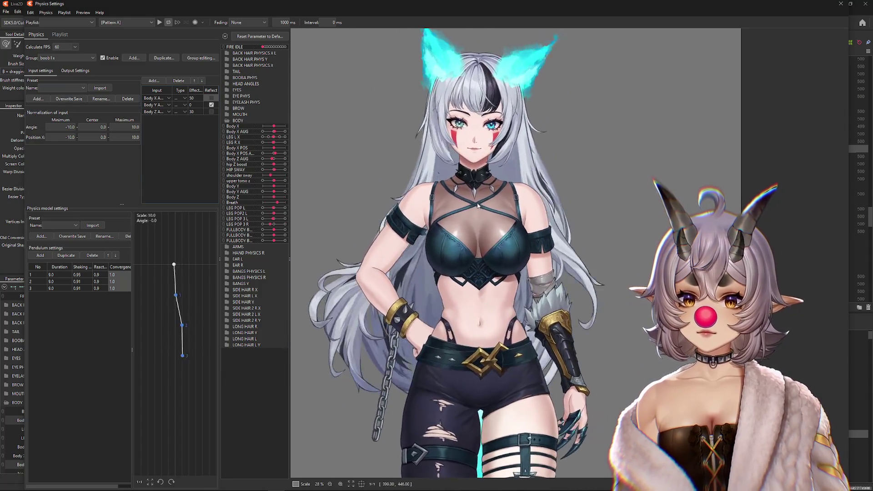
{"action": "type", "text": "20"}
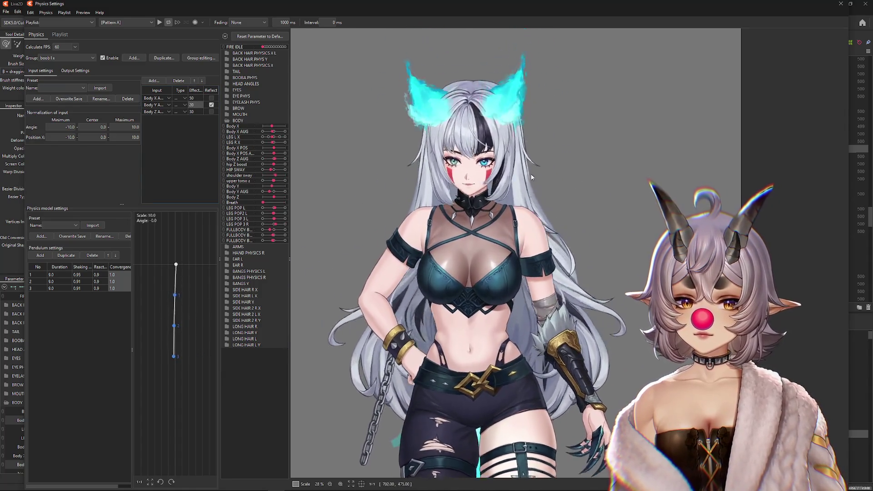
{"action": "key", "text": "Return"}
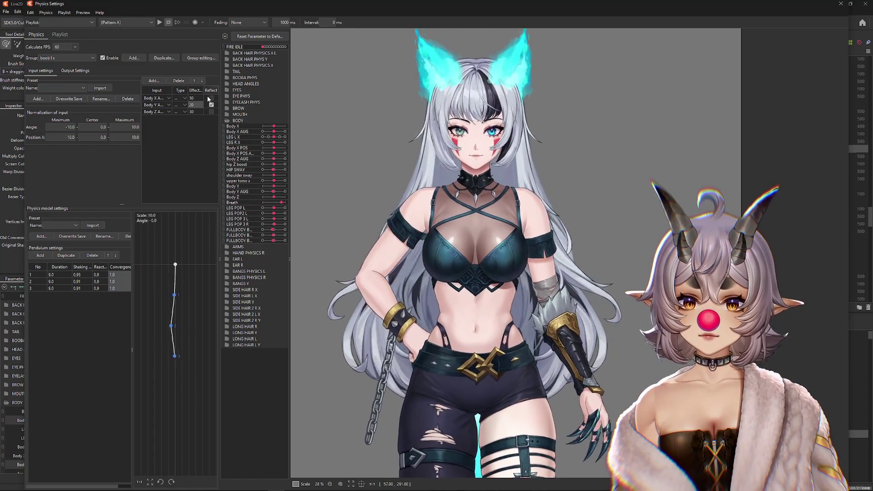
{"action": "mouse_move", "coordinate": [567, 344]}
{"action": "left_mouse_down"}
{"action": "mouse_move", "coordinate": [663, 121]}
{"action": "mouse_move", "coordinate": [813, 229]}
{"action": "left_mouse_up"}
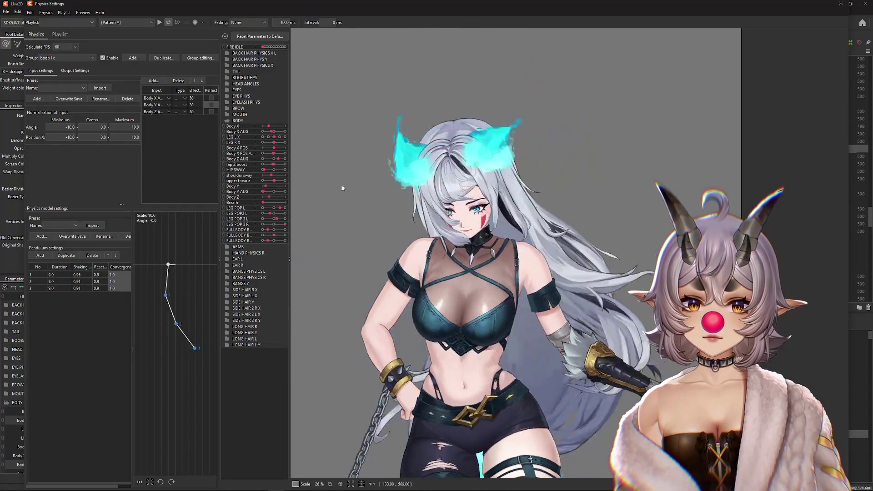
Reset magnification and output maximums, giving bust output scales 1.004 and 0.897
{"action": "left_click", "coordinate": [75, 71]}
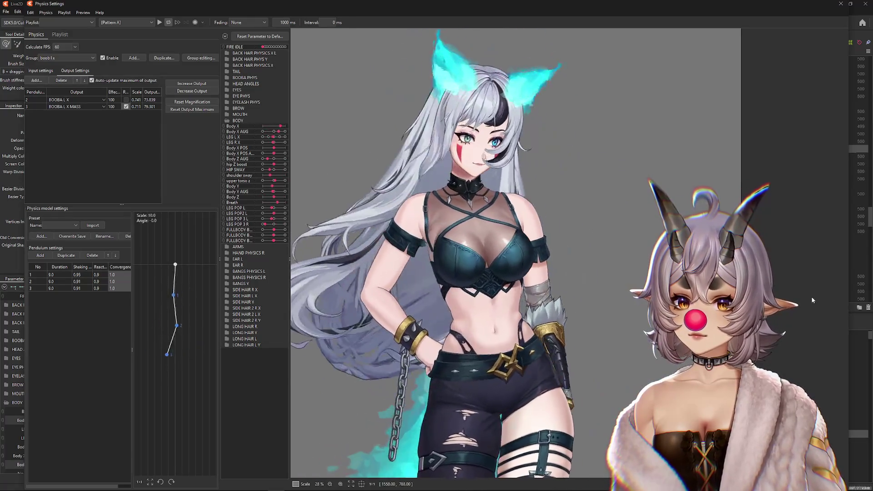
{"action": "left_click", "coordinate": [192, 102]}
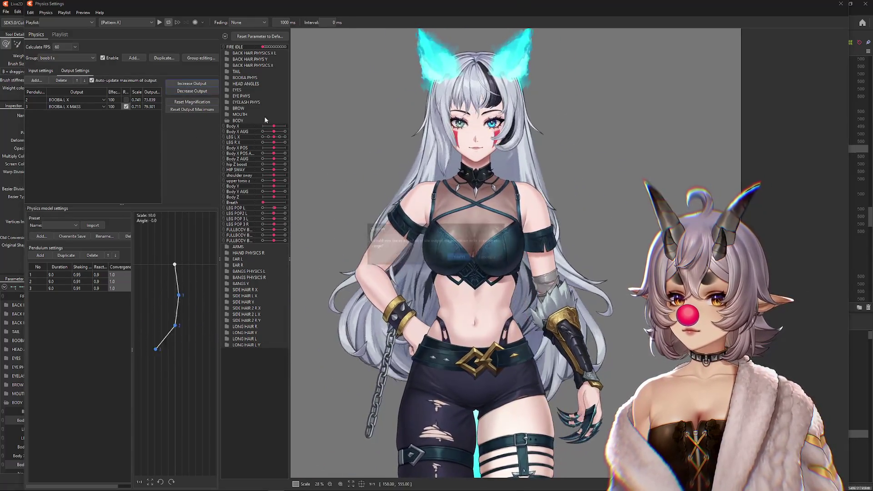
{"action": "left_click", "coordinate": [460, 256]}
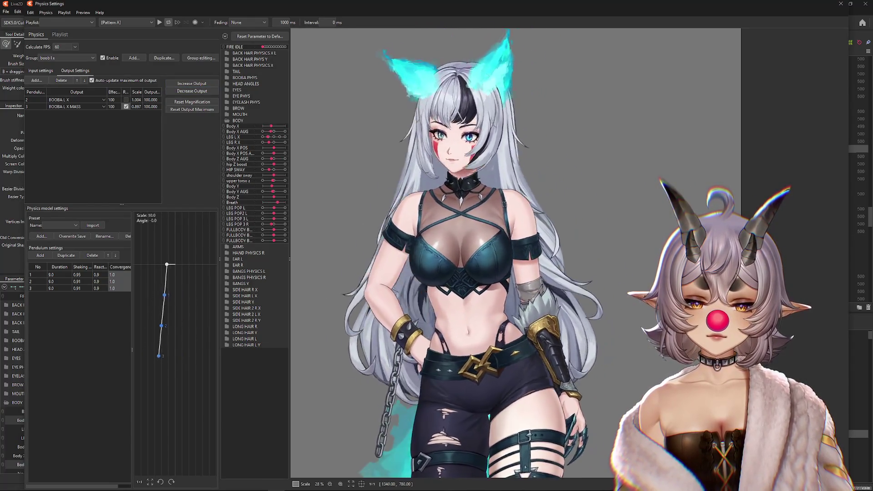
{"action": "left_click", "coordinate": [40, 71]}
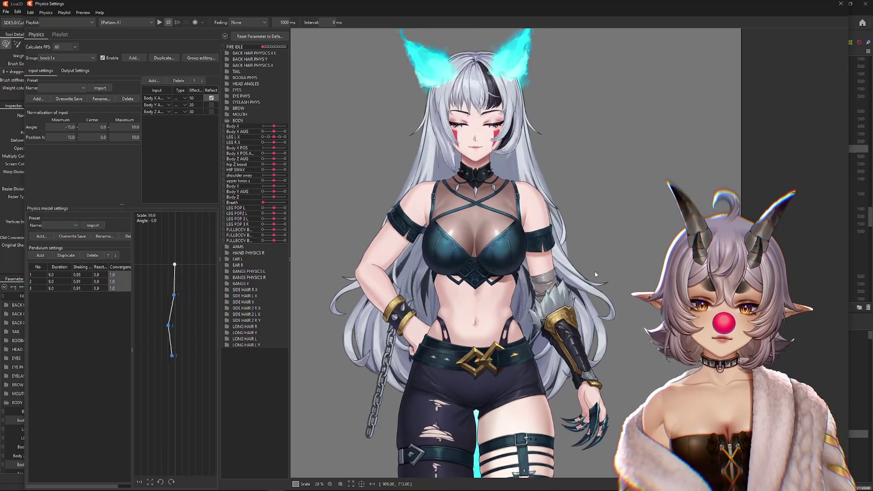
{"action": "left_click", "coordinate": [75, 71]}
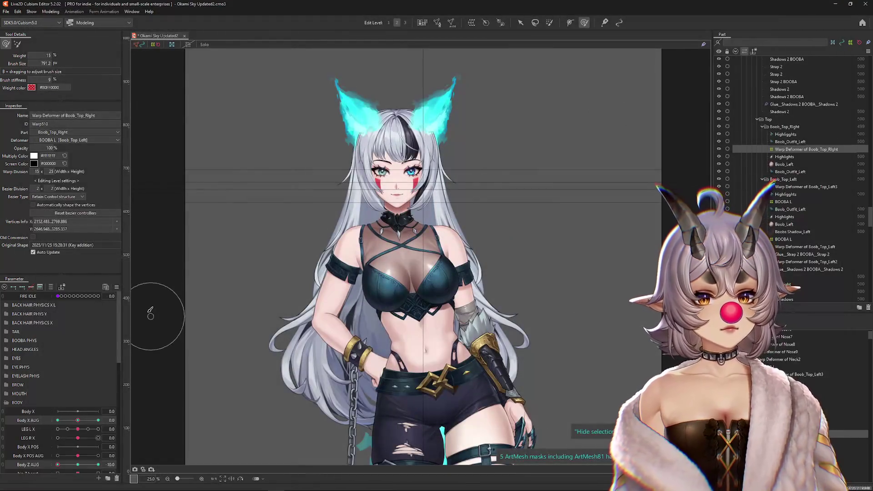
Create a warp deformer around the Boob_Left and Highlights meshes on the chest
{"action": "scroll", "coordinate": [423, 244], "scroll_direction": "up", "scroll_amount": 5}
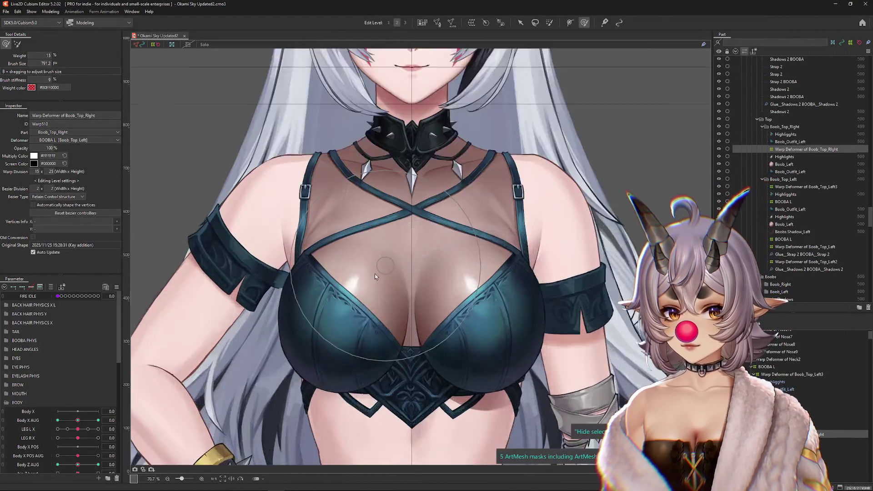
{"action": "right_click", "coordinate": [371, 305]}
{"action": "left_click", "coordinate": [394, 324]}
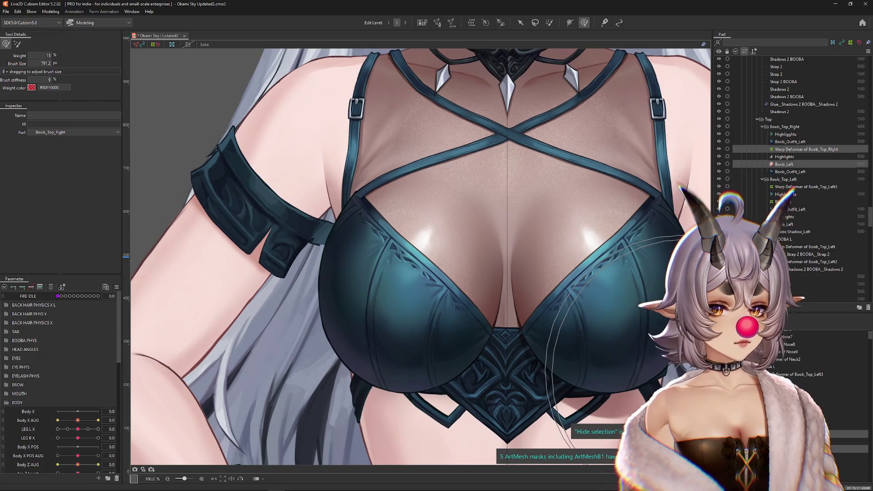
{"action": "left_click", "coordinate": [785, 156]}
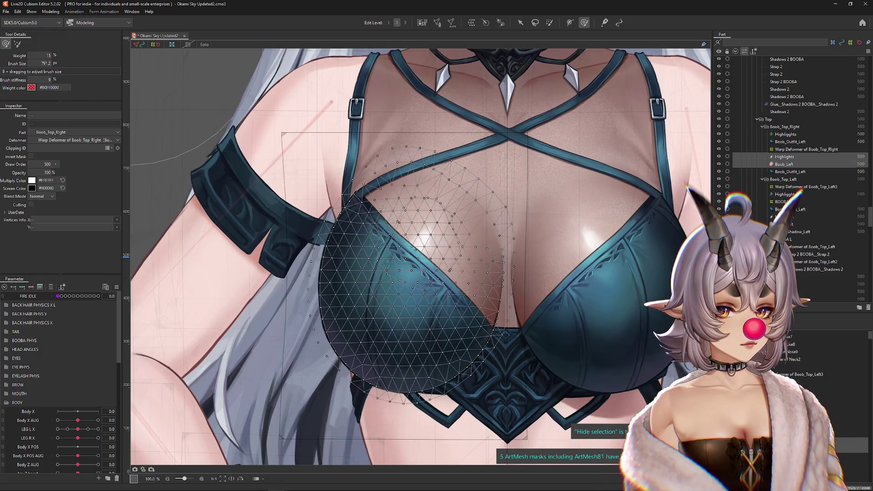
{"action": "left_click", "coordinate": [472, 24]}
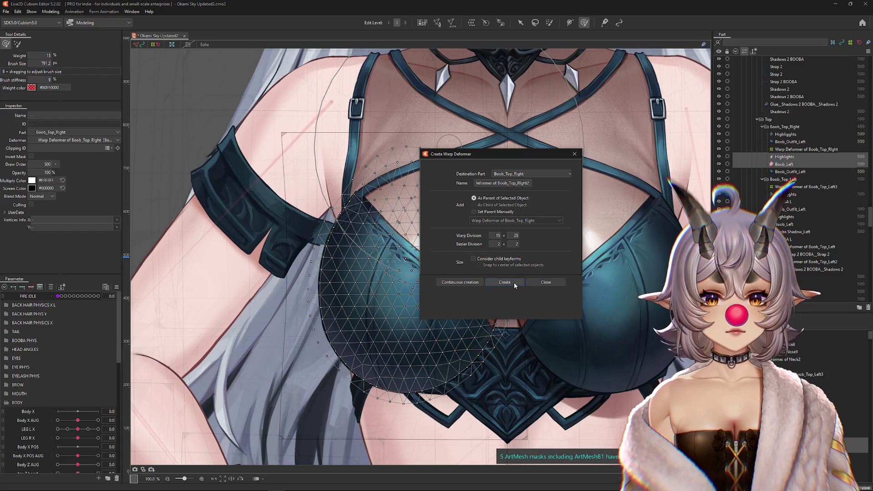
{"action": "left_click", "coordinate": [504, 283]}
Test the BOOBA PHYS sliders on it, pushing BOOBA L X to -1.0 and adjusting BOOBA COLLIDE
{"action": "left_click", "coordinate": [7, 403]}
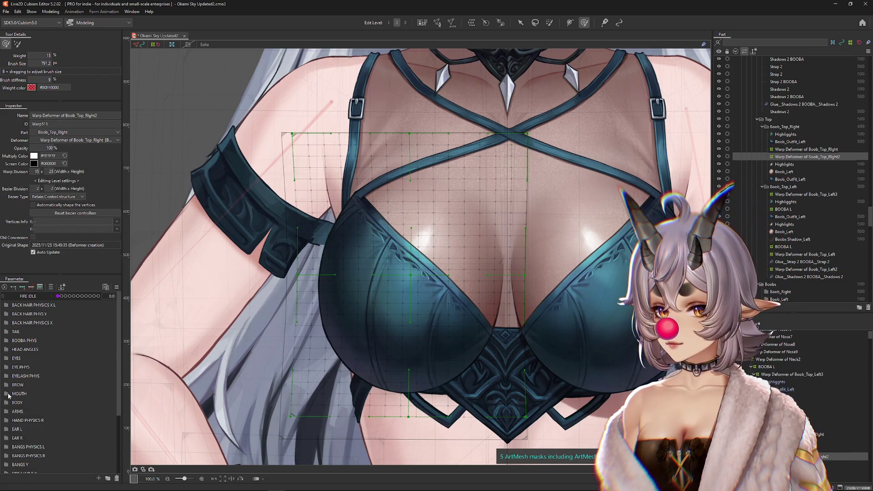
{"action": "left_click", "coordinate": [6, 341]}
{"action": "mouse_move", "coordinate": [78, 349]}
{"action": "left_mouse_down"}
{"action": "mouse_move", "coordinate": [60, 349]}
{"action": "mouse_move", "coordinate": [78, 349]}
{"action": "mouse_move", "coordinate": [82, 361]}
{"action": "left_mouse_up"}
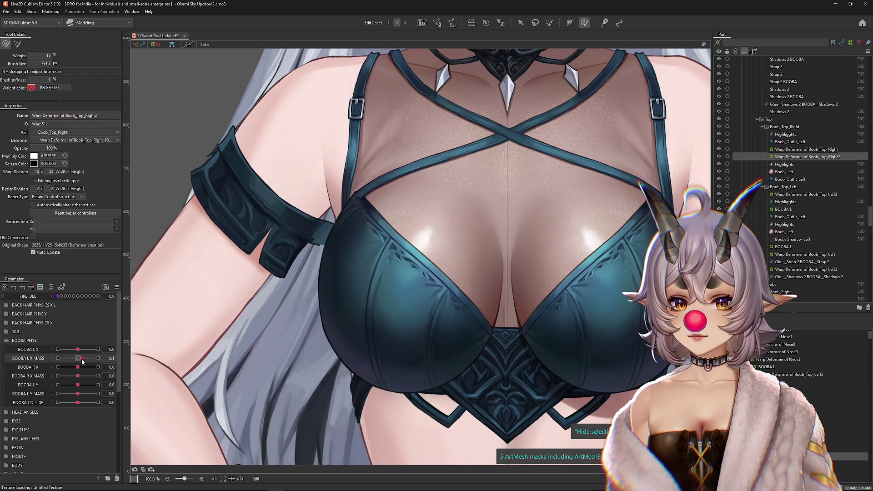
{"action": "left_click", "coordinate": [78, 376]}
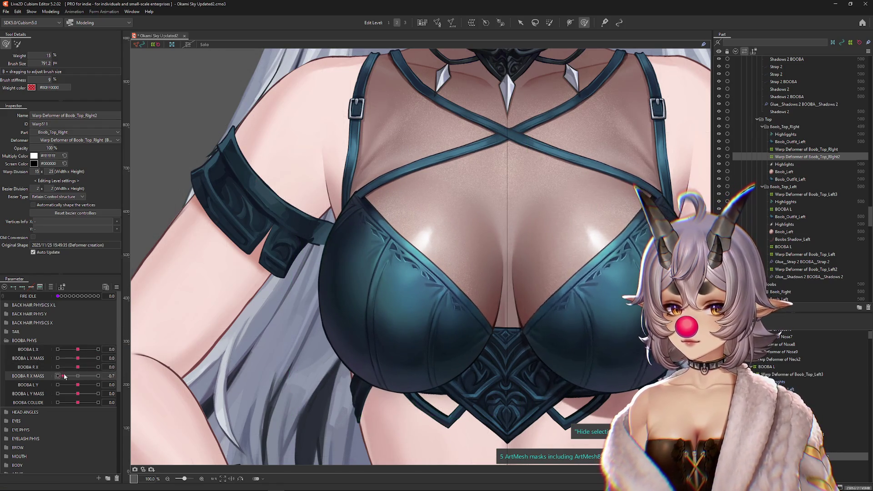
{"action": "left_click", "coordinate": [82, 384]}
{"action": "left_click_drag", "start_coordinate": [78, 402], "coordinate": [73, 405]}
Review Physics Settings, then test BOOBA L X MASS at its minimum and reset it to 0
{"action": "left_click", "coordinate": [50, 11]}
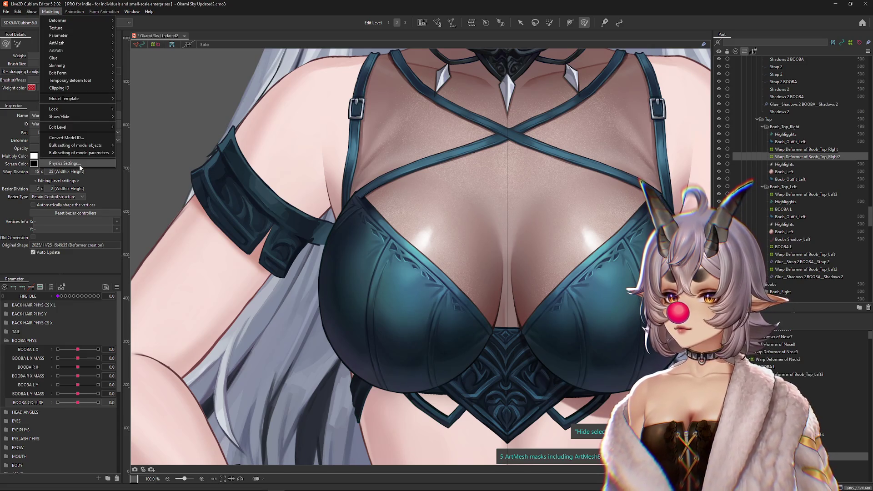
{"action": "left_click", "coordinate": [80, 165]}
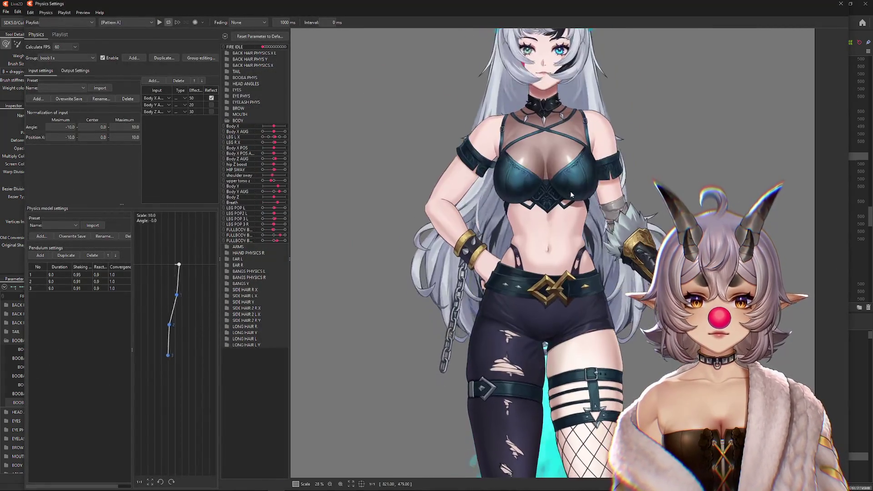
{"action": "left_click", "coordinate": [841, 4]}
{"action": "left_click_drag", "start_coordinate": [399, 281], "coordinate": [348, 274]}
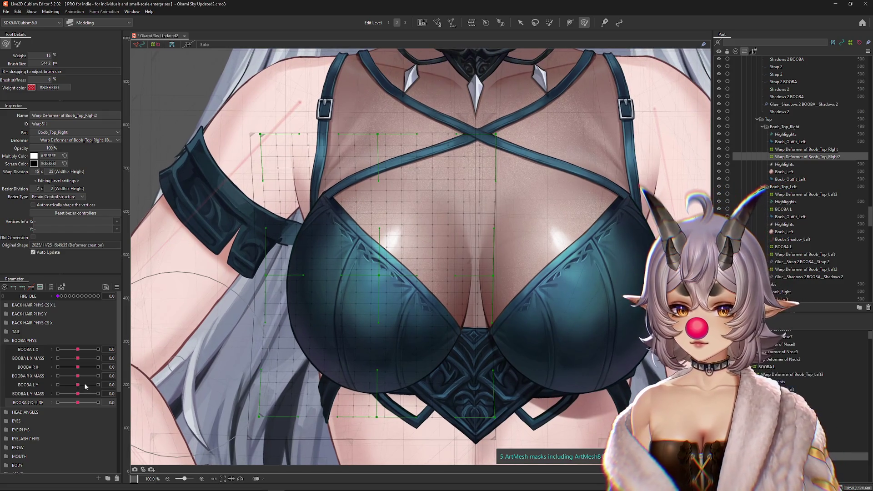
{"action": "left_click_drag", "start_coordinate": [78, 358], "coordinate": [58, 359]}
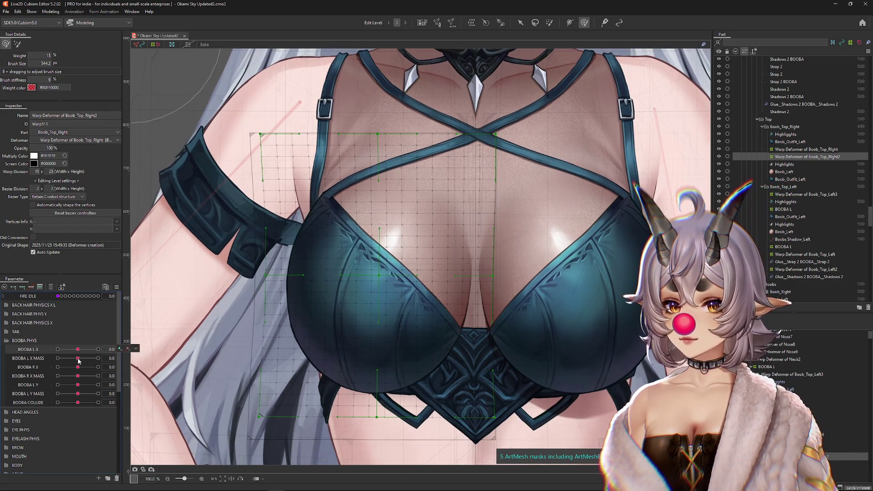
{"action": "double_click", "coordinate": [57, 359]}
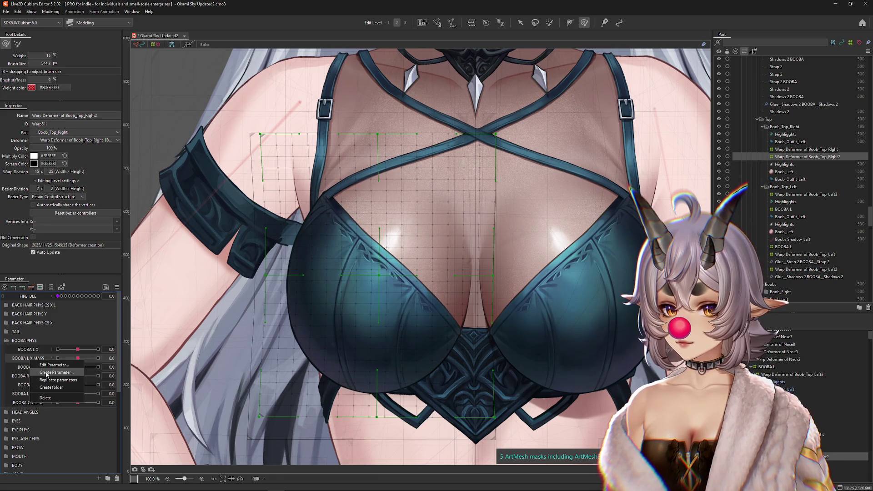
Copy the BOOBA L X MASS parameter as 'BOOBA L X MASS 2'
{"action": "double_click", "coordinate": [39, 367]}
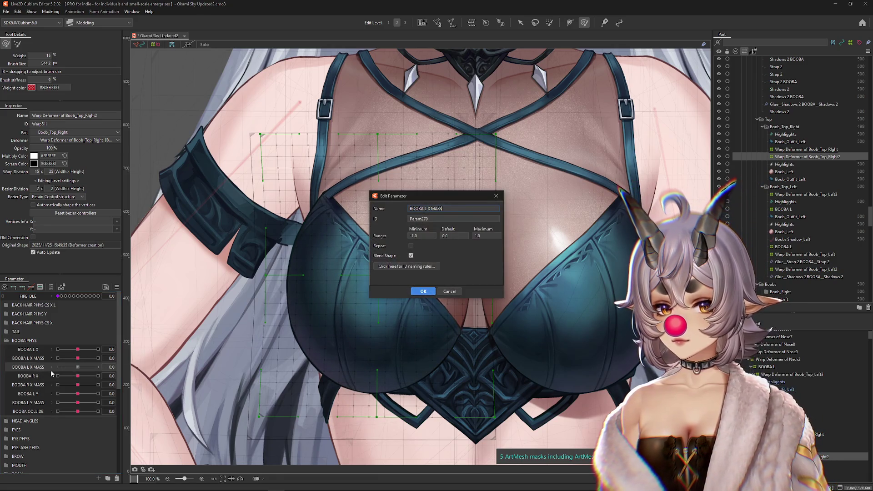
{"action": "type", "text": "2"}
{"action": "key", "text": "Return"}
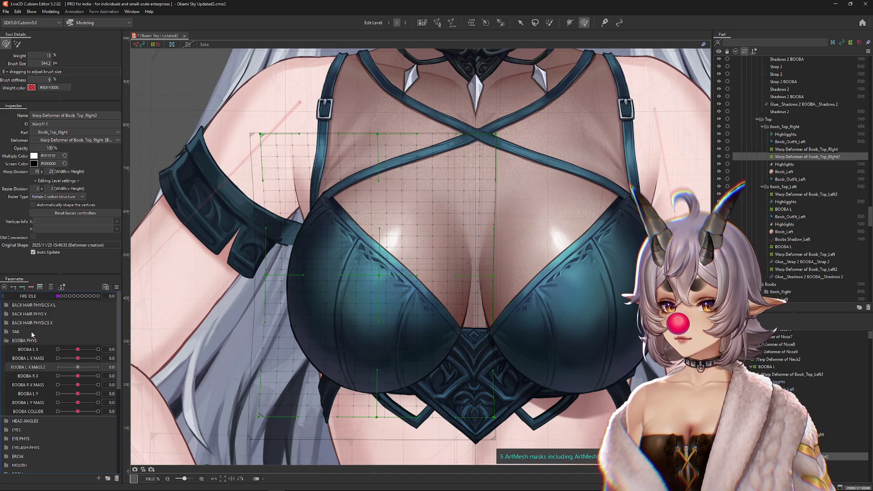
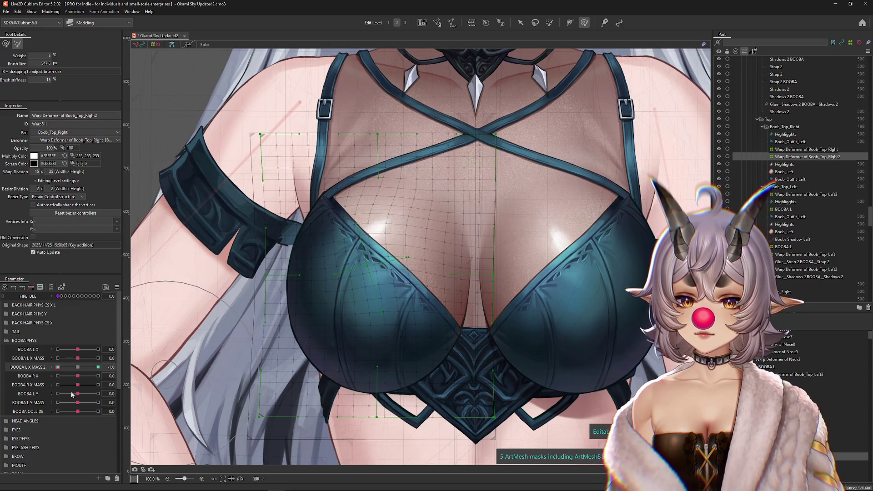
Push BOOBA L X MASS 2 to 1.0, recentre BOOBA R X at 0, and open Physics Settings
{"action": "left_click_drag", "start_coordinate": [65, 367], "coordinate": [98, 367]}
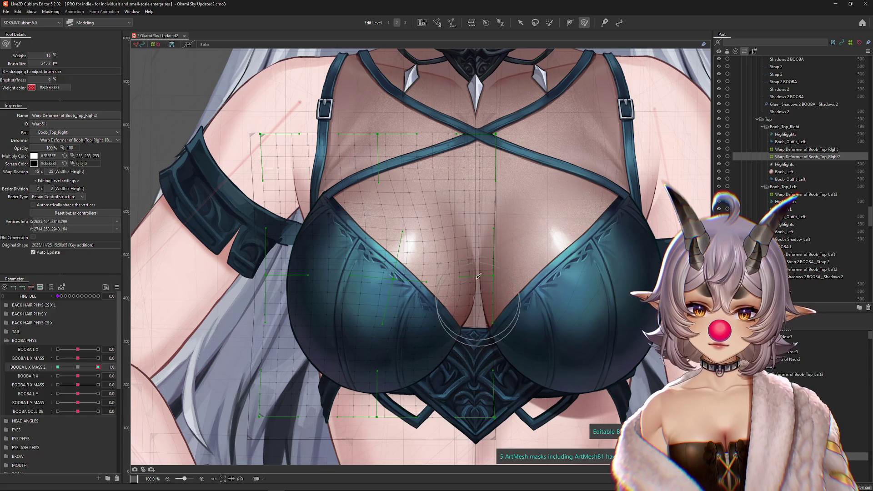
{"action": "key", "text": "ctrl+h"}
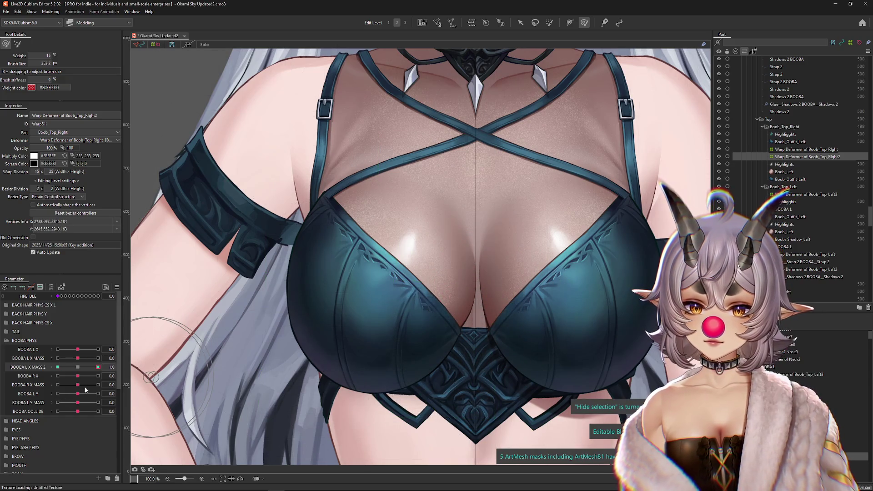
{"action": "left_click_drag", "start_coordinate": [76, 375], "coordinate": [98, 367]}
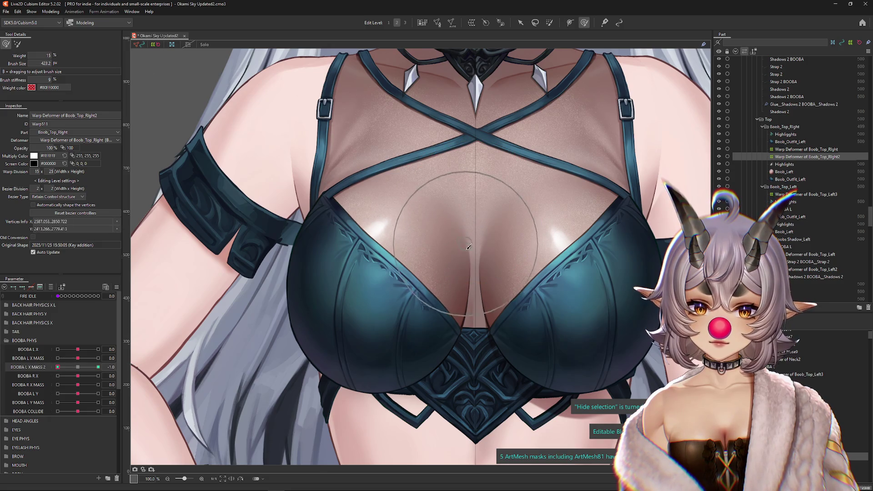
{"action": "left_click", "coordinate": [50, 11]}
{"action": "key", "text": "Return"}
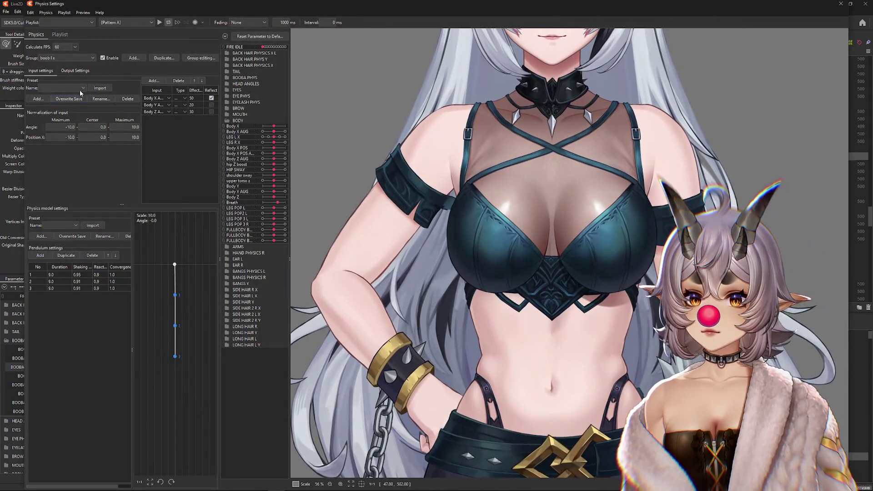
Add BOOBA L X MASS 2 from the BOOBA PHYS folder as an output of the chest group
{"action": "left_click", "coordinate": [72, 71]}
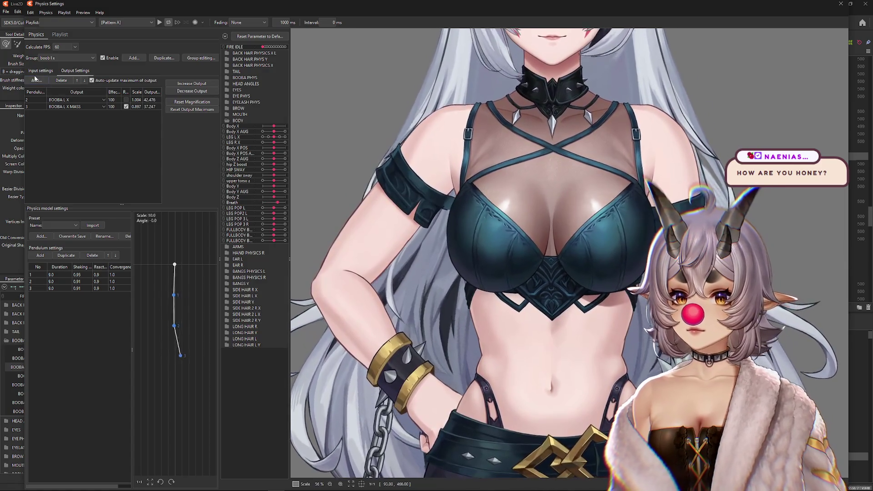
{"action": "left_click", "coordinate": [36, 80]}
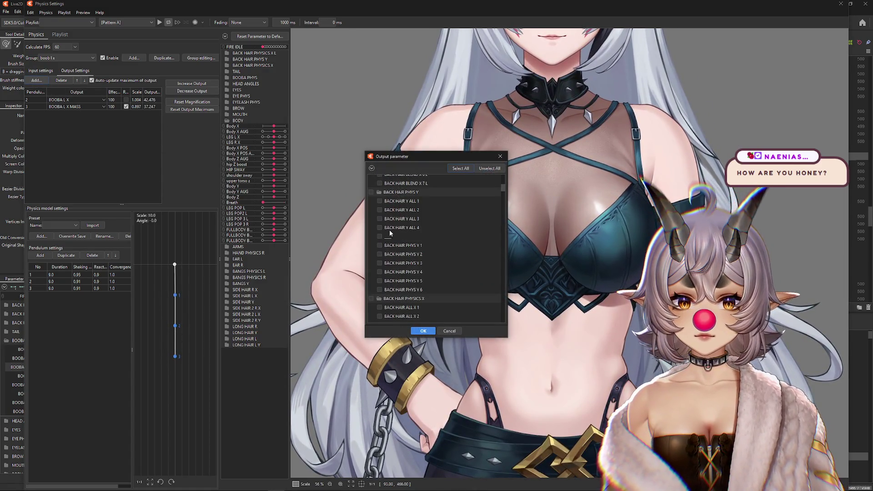
{"action": "left_click", "coordinate": [372, 169]}
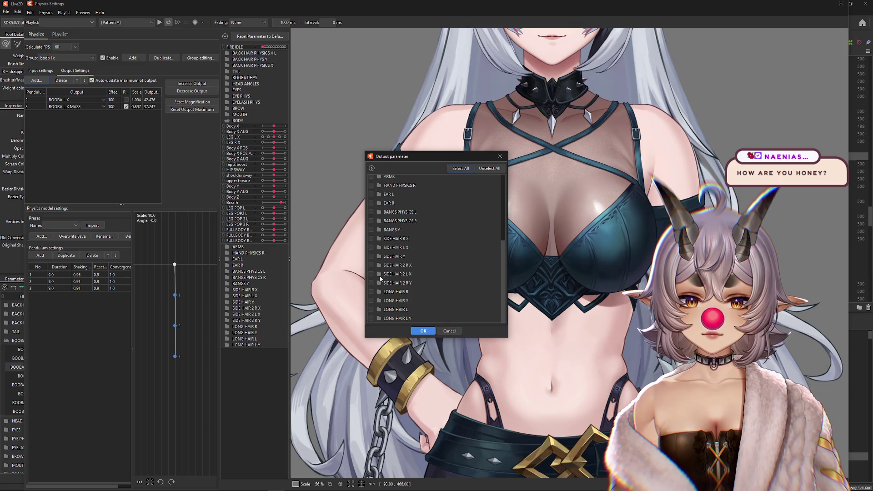
{"action": "left_click", "coordinate": [378, 215]}
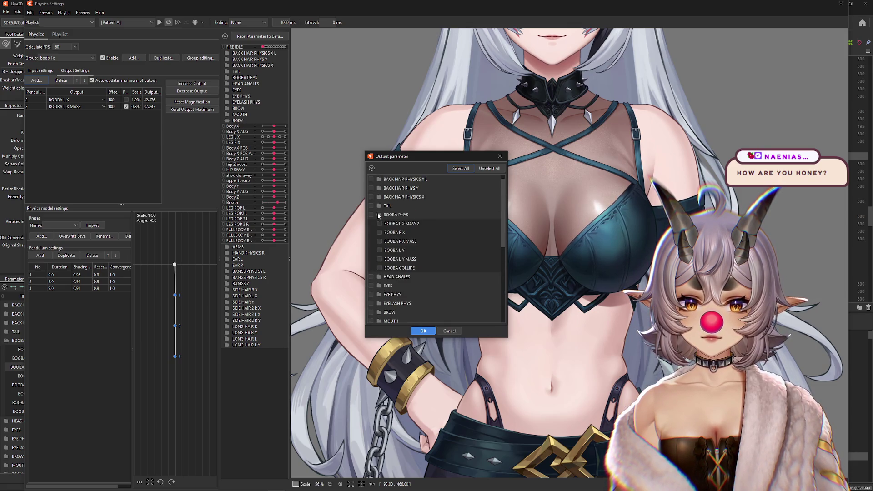
{"action": "left_click", "coordinate": [430, 333]}
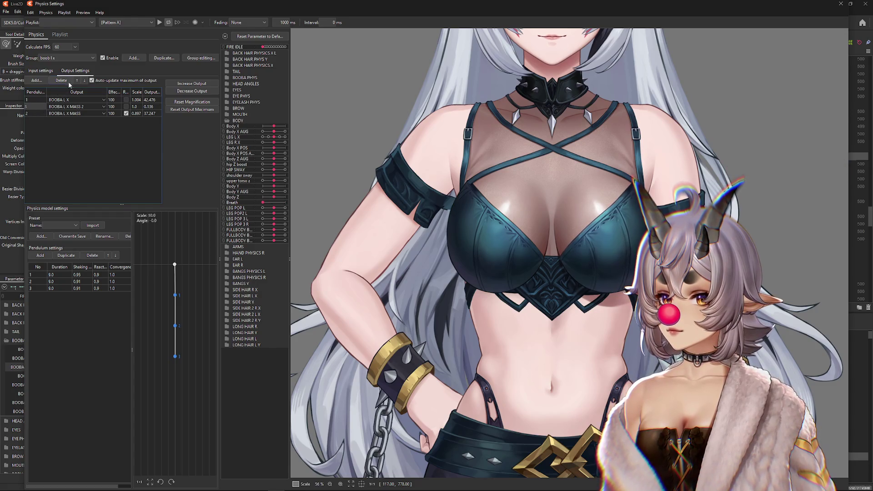
Unreverse the second output and reverse the third and BOOBA L X MASS outputs
{"action": "left_click", "coordinate": [126, 106]}
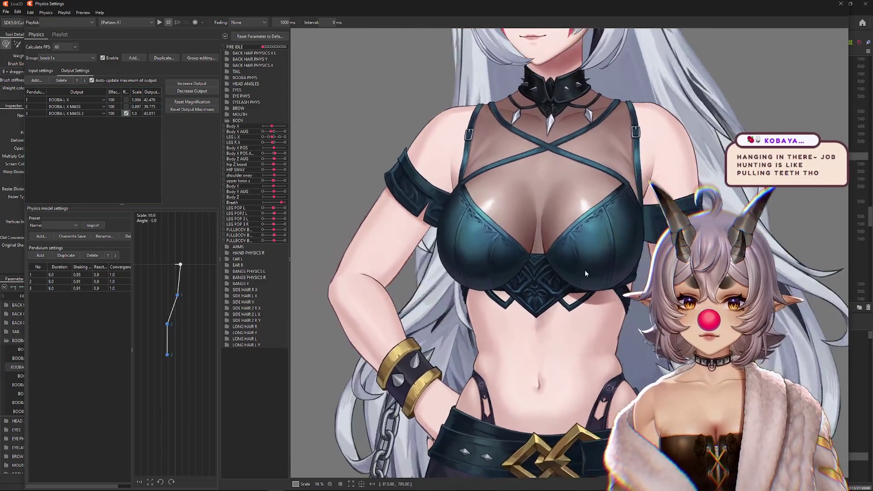
{"action": "left_click", "coordinate": [126, 113]}
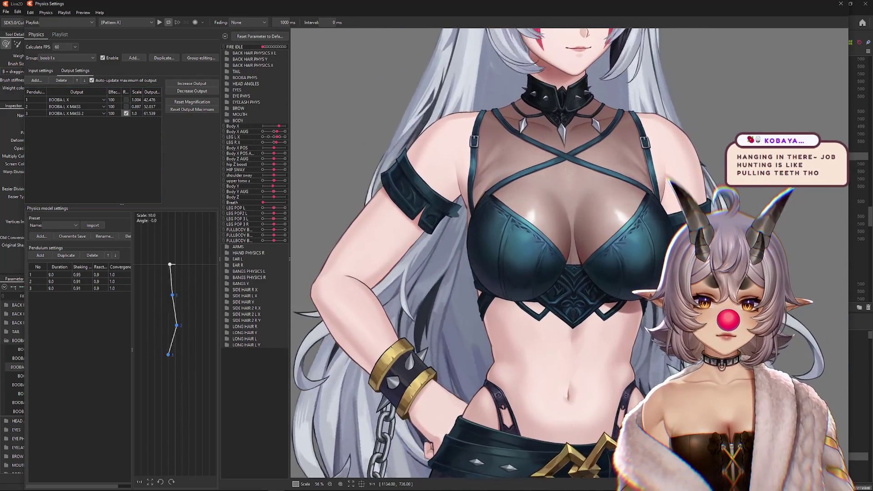
{"action": "scroll", "coordinate": [529, 235], "scroll_direction": "down", "scroll_amount": 2}
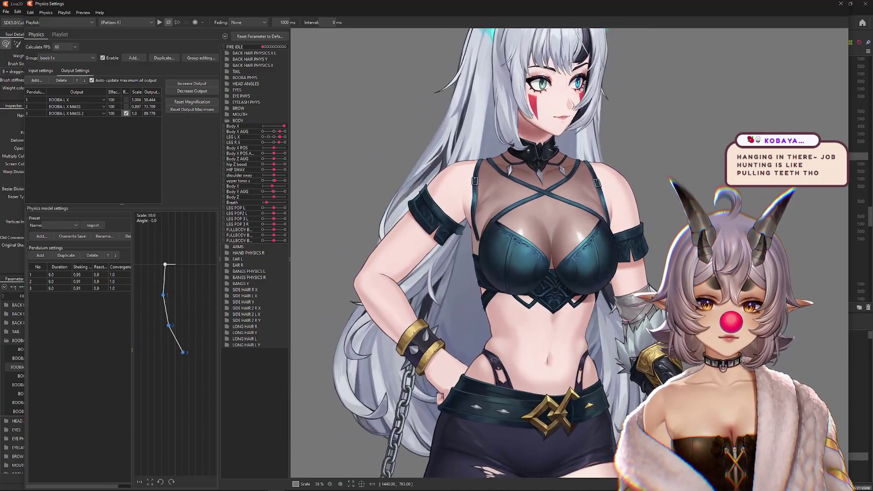
{"action": "left_click", "coordinate": [126, 106]}
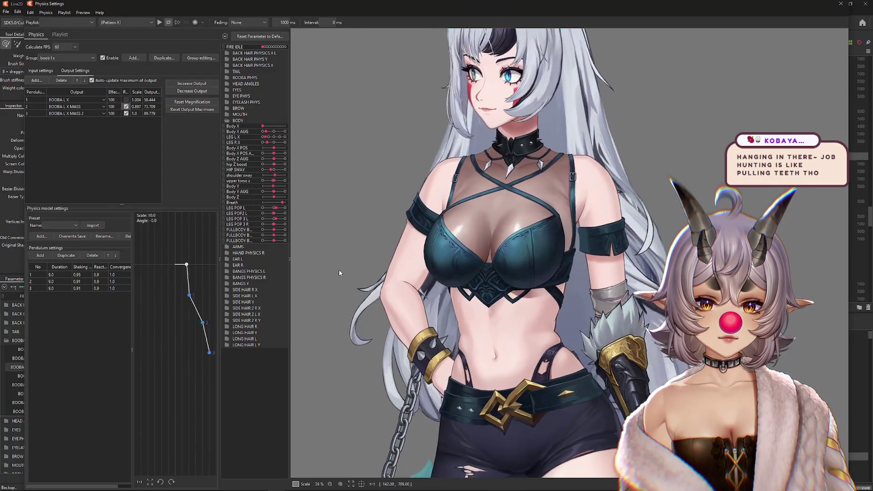
Set the BOOBA L X MASS 2 effect to 0 and the BOOBA L X MASS effect to 100
{"action": "double_click", "coordinate": [111, 113]}
{"action": "type", "text": "0"}
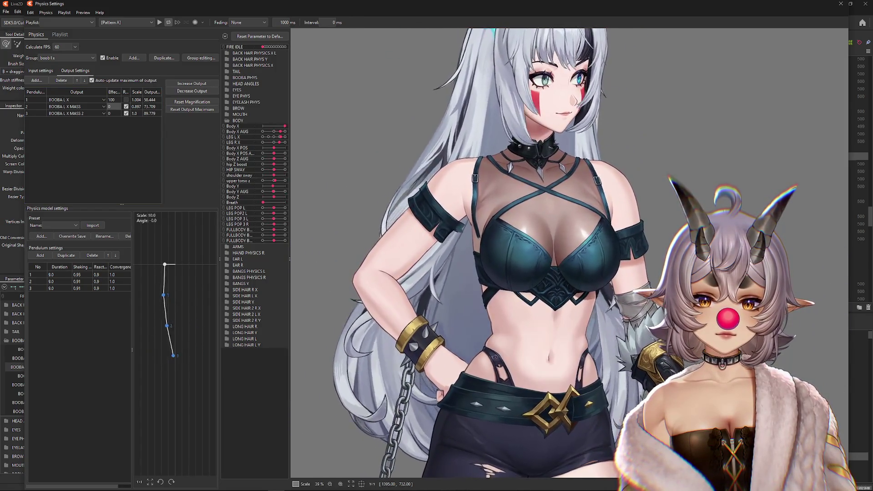
{"action": "left_click", "coordinate": [111, 106]}
{"action": "type", "text": "100"}
{"action": "key", "text": "Return"}
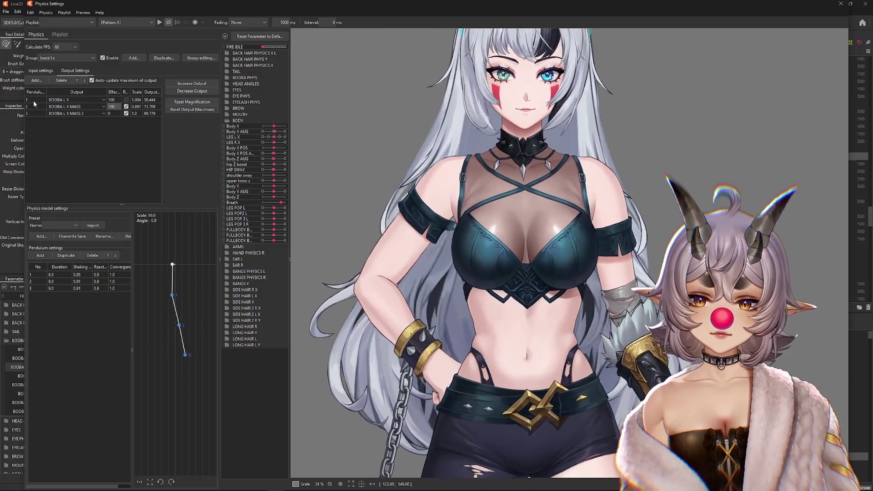
Move an output up, then auto-fit output magnifications to parameter ranges (0.969, 0.797, 0.691)
{"action": "left_click", "coordinate": [78, 81]}
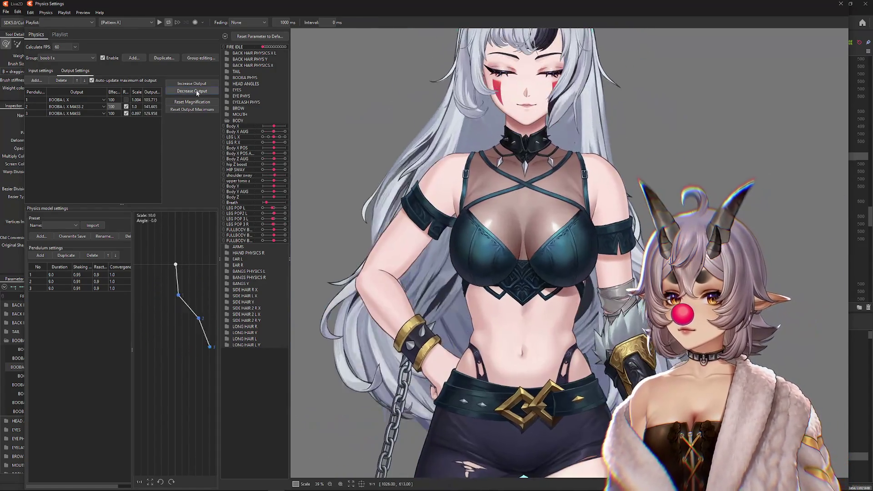
{"action": "left_click", "coordinate": [191, 91]}
{"action": "left_click", "coordinate": [463, 253]}
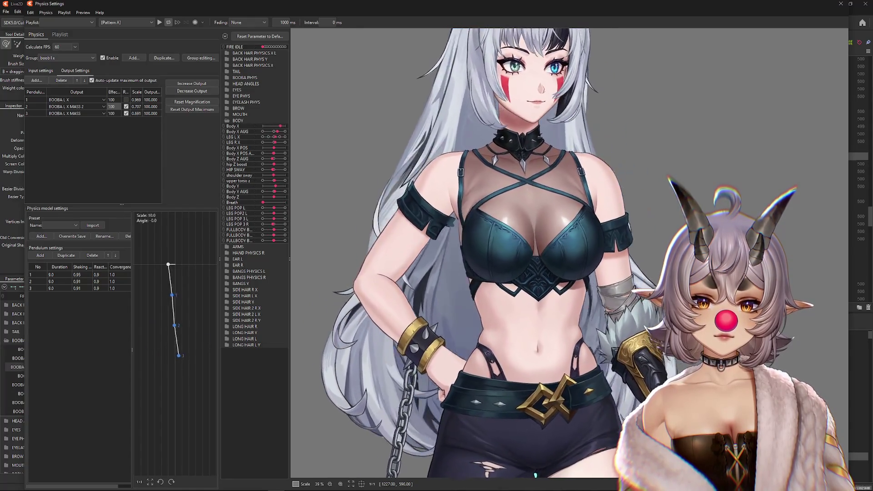
Reverse both mass outputs, keep BOOBA L X unreversed, and view the three body-angle inputs
{"action": "left_click", "coordinate": [126, 106]}
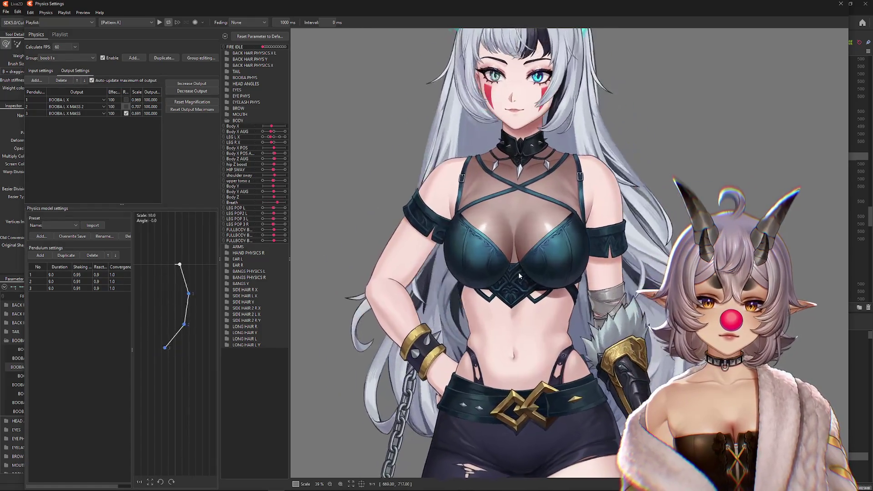
{"action": "left_click", "coordinate": [126, 106]}
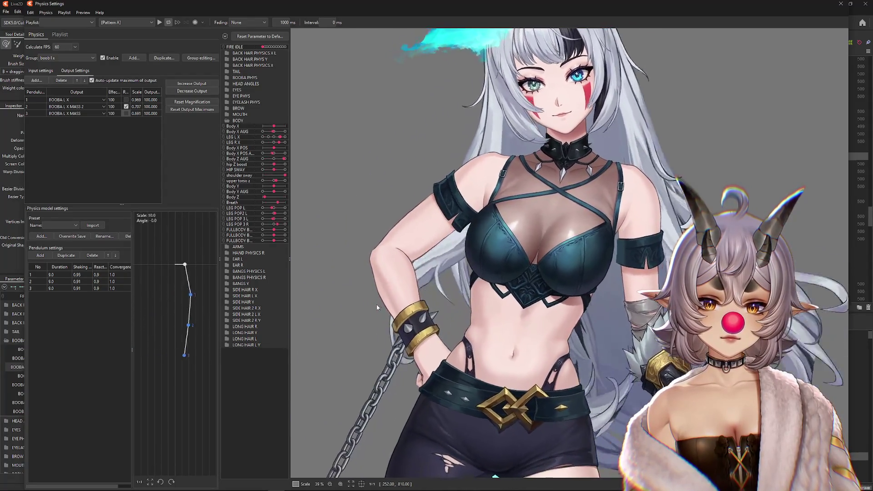
{"action": "left_click", "coordinate": [126, 113]}
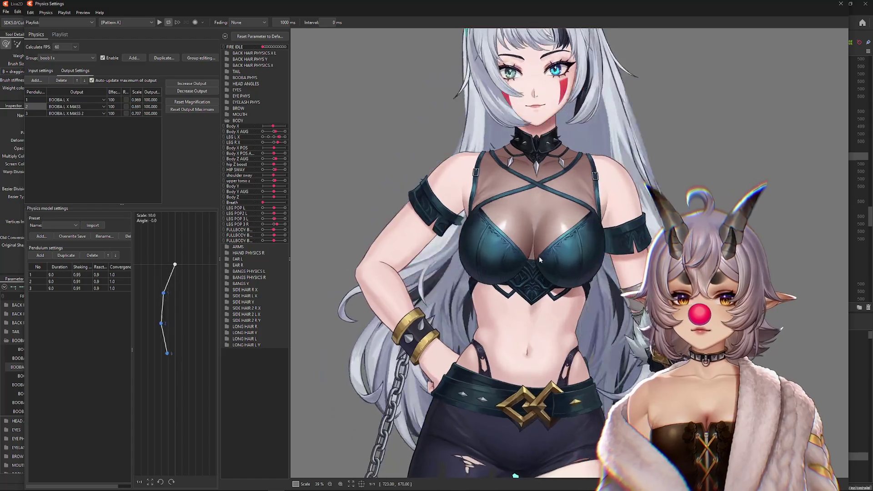
{"action": "left_click", "coordinate": [127, 106]}
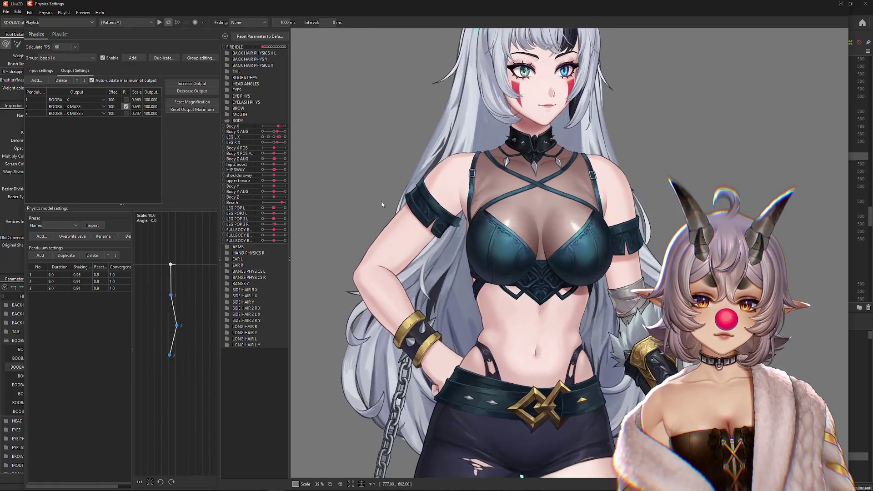
{"action": "left_click", "coordinate": [126, 113]}
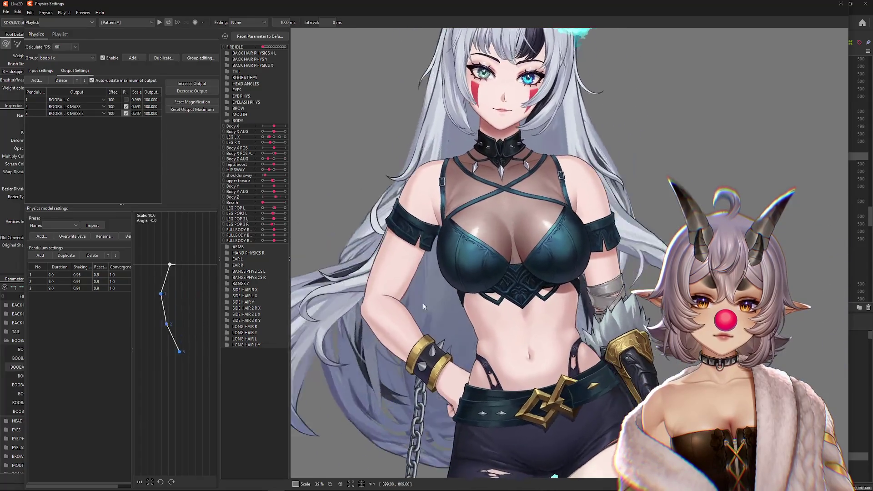
{"action": "left_click", "coordinate": [40, 71]}
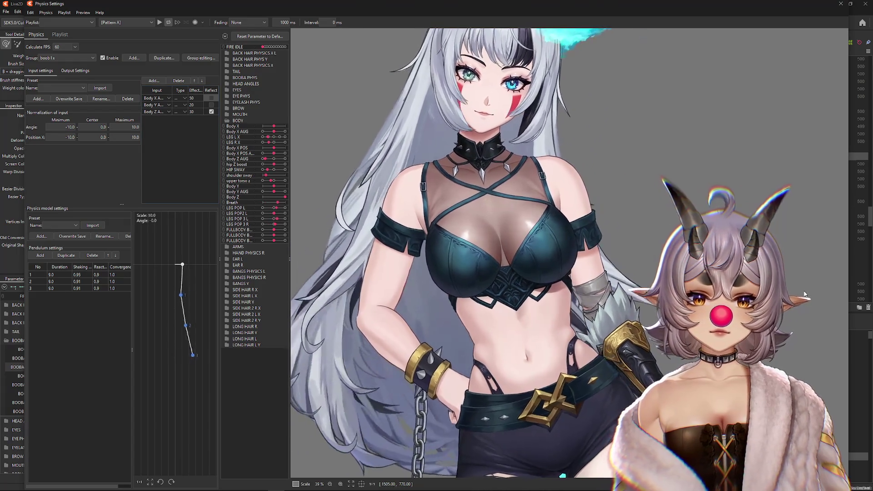
Swing the model's body right across the preview several times to test the chest pendulums
{"action": "left_click", "coordinate": [75, 70]}
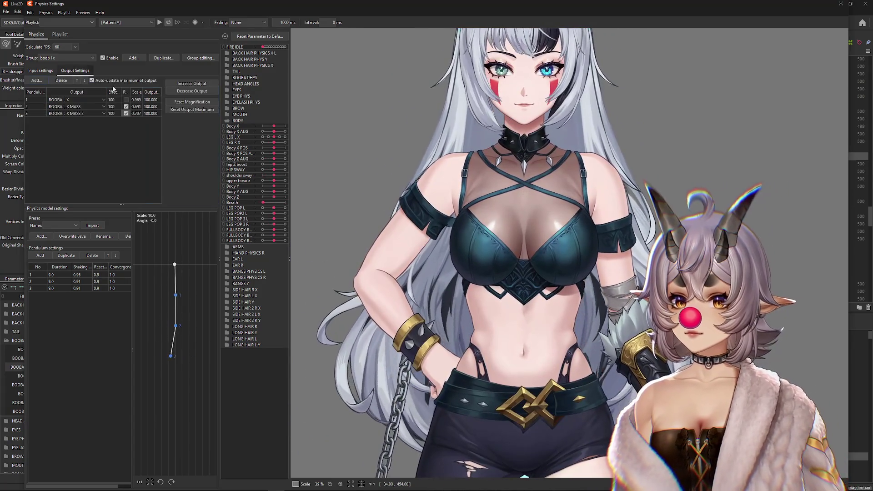
{"action": "left_click", "coordinate": [41, 71]}
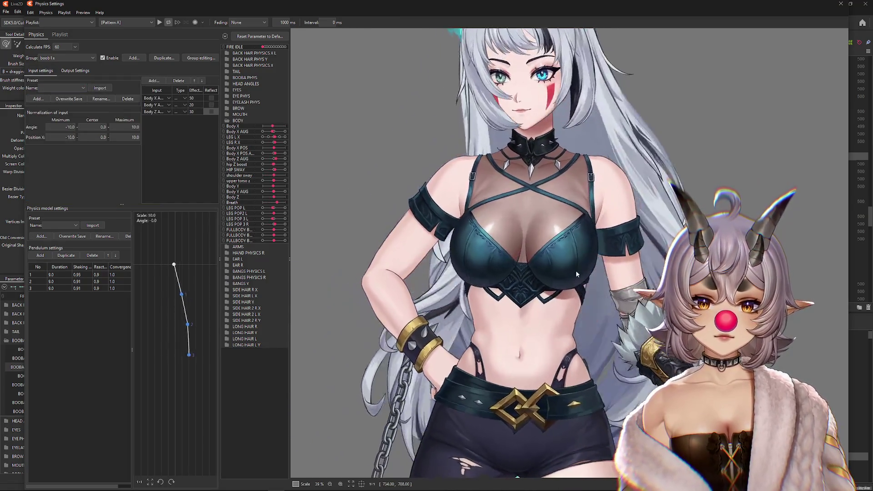
{"action": "left_click", "coordinate": [84, 72]}
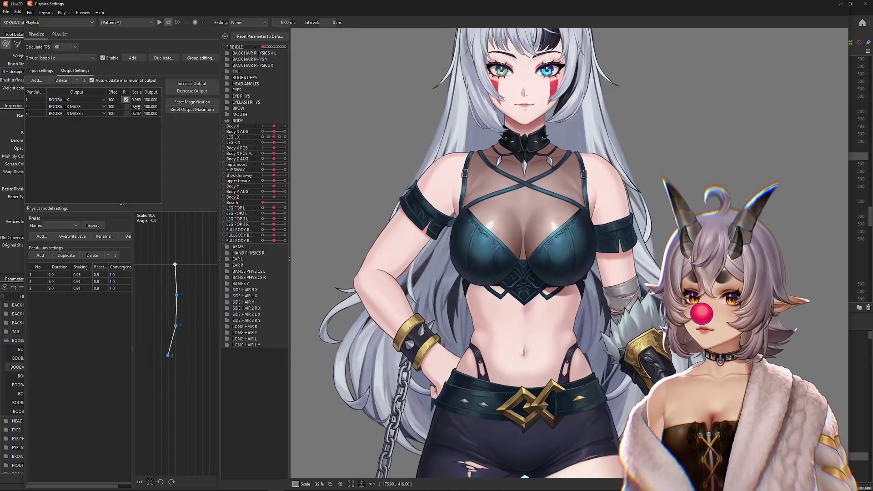
{"action": "left_click_drag", "start_coordinate": [398, 184], "coordinate": [609, 226]}
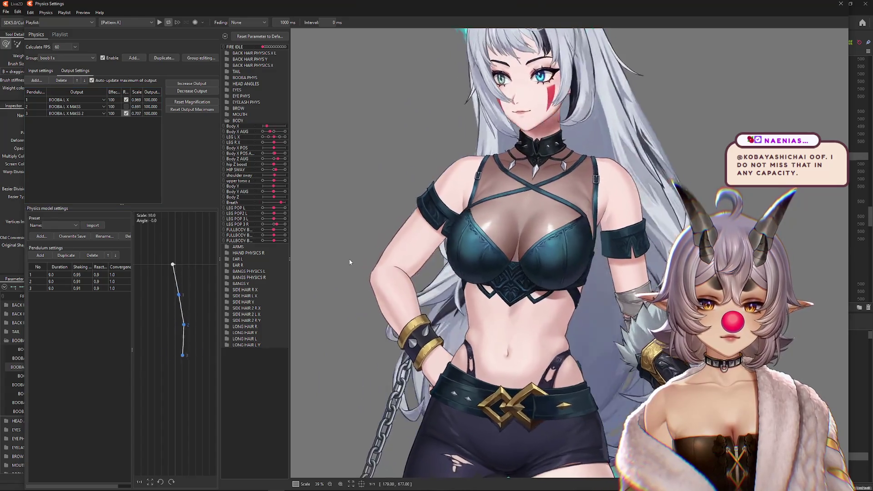
{"action": "left_click_drag", "start_coordinate": [349, 263], "coordinate": [536, 282]}
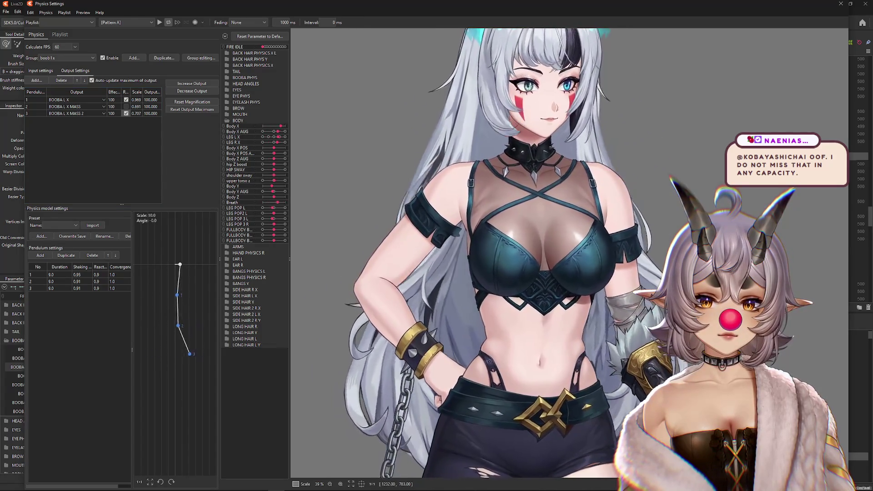
{"action": "left_click", "coordinate": [43, 71]}
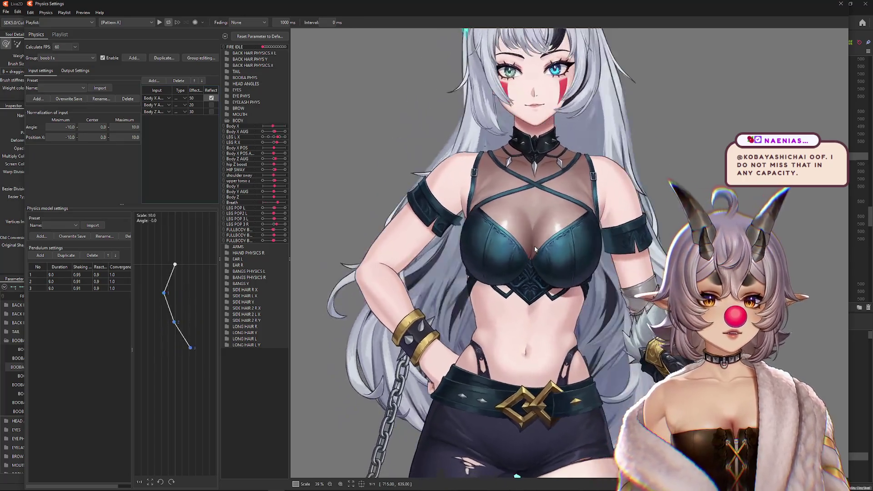
{"action": "left_click_drag", "start_coordinate": [534, 247], "coordinate": [652, 261]}
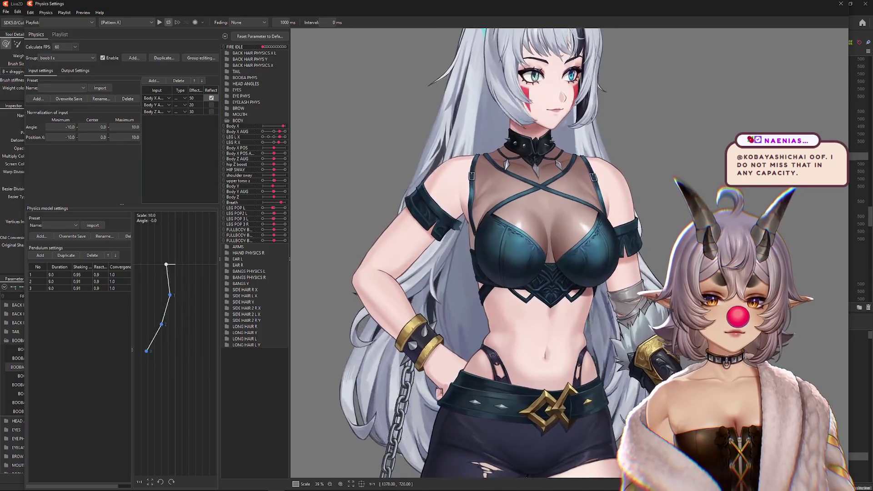
{"action": "left_click", "coordinate": [75, 71]}
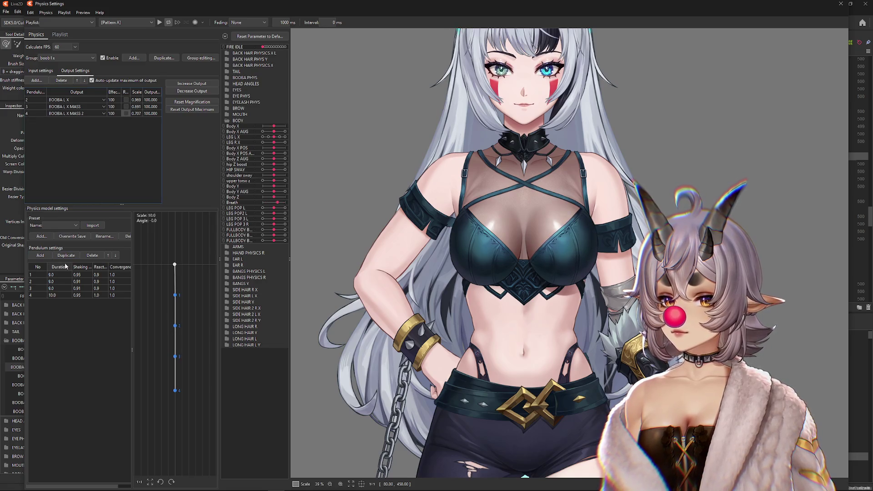
Give every pendulum duration 19, shaking 0.94 and convergence 1.1
{"action": "type", "text": "19"}
{"action": "key", "text": "Return"}
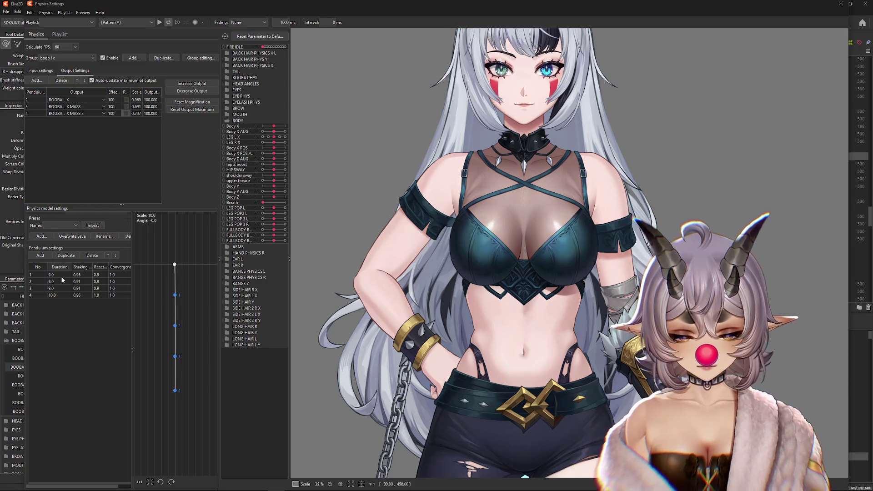
{"action": "type", "text": "0.94"}
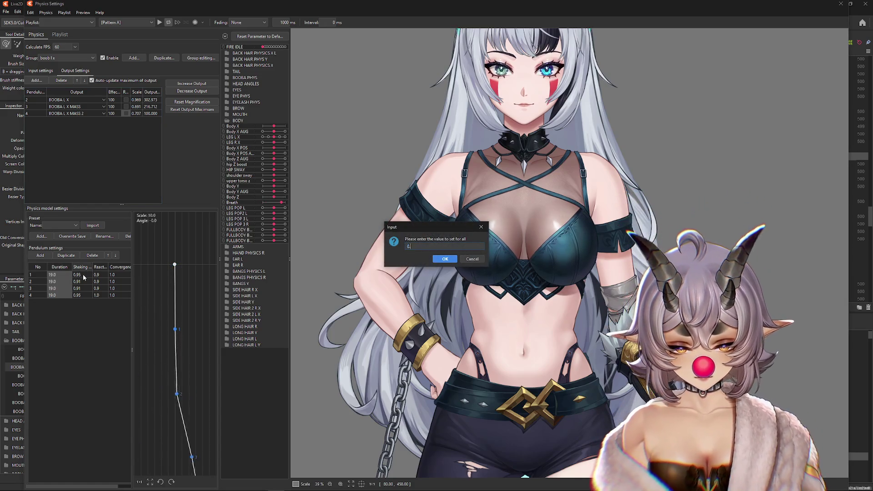
{"action": "key", "text": "Return"}
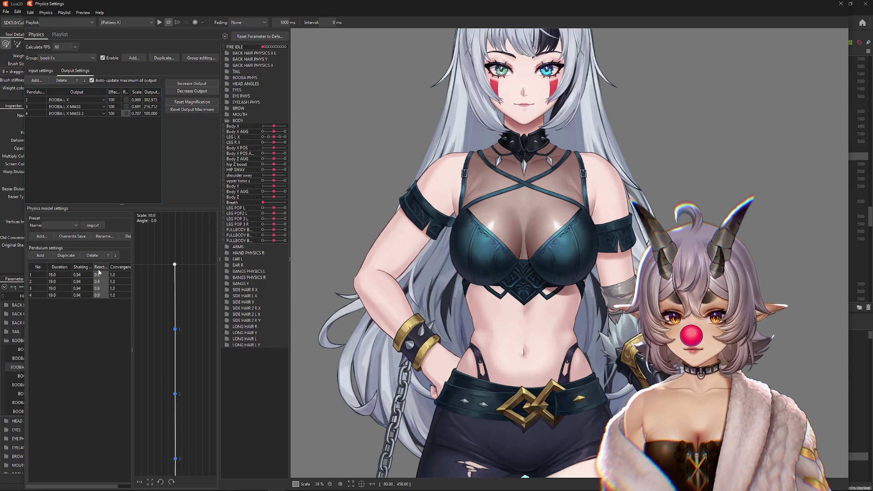
{"action": "type", "text": "1.1"}
{"action": "key", "text": "Return"}
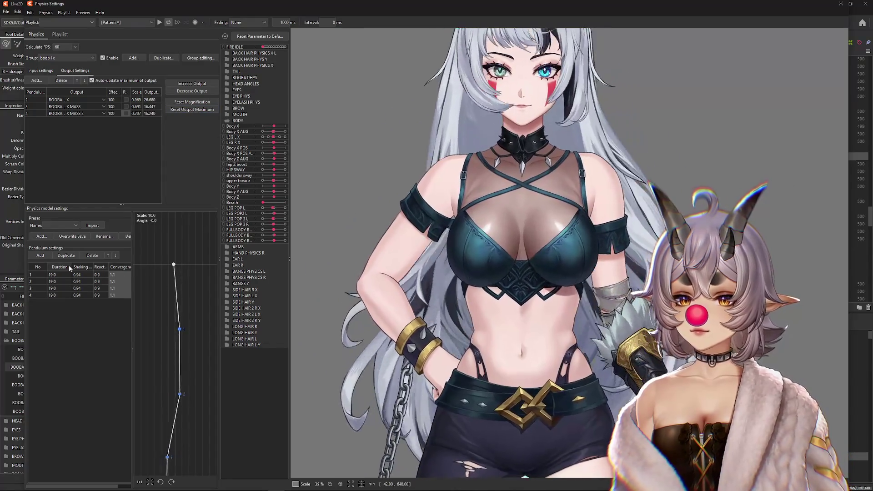
Change every pendulum's duration to 10 and reset the recorded output maximums
{"action": "double_click", "coordinate": [69, 271]}
{"action": "type", "text": "10"}
{"action": "key", "text": "Return"}
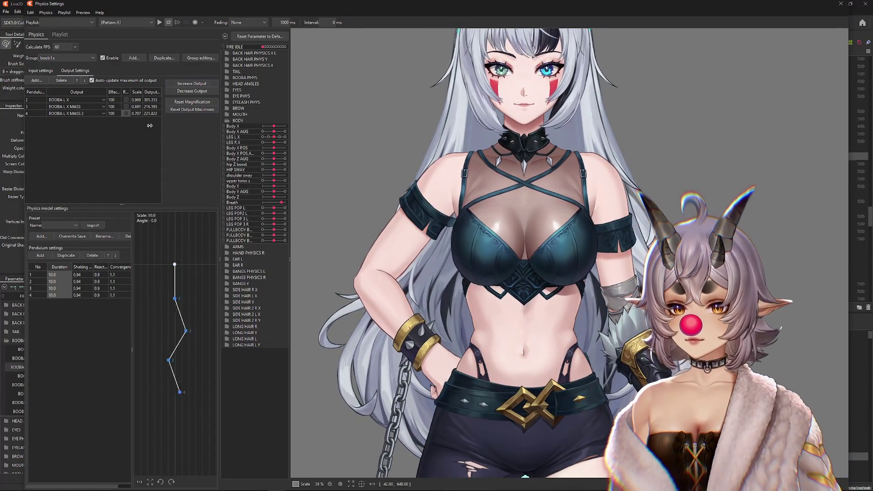
{"action": "left_click", "coordinate": [192, 109]}
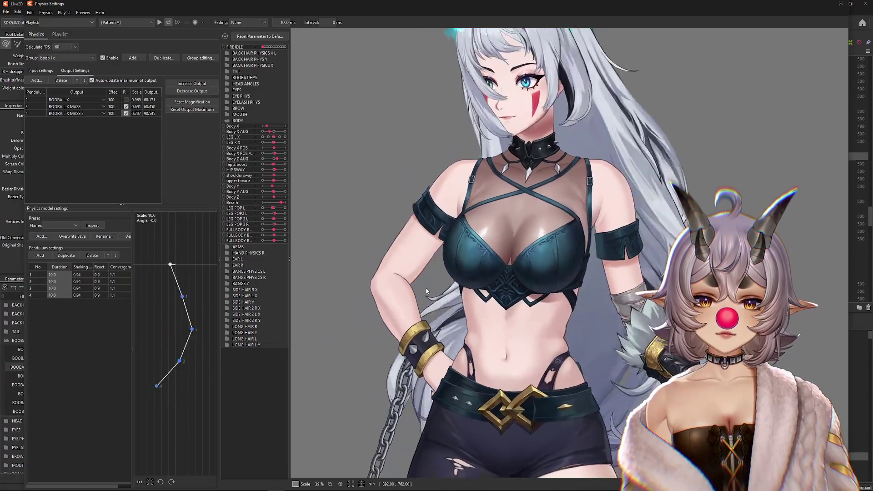
Stop reflecting the third output, then request fitting output magnifications to parameter ranges
{"action": "left_click", "coordinate": [126, 107]}
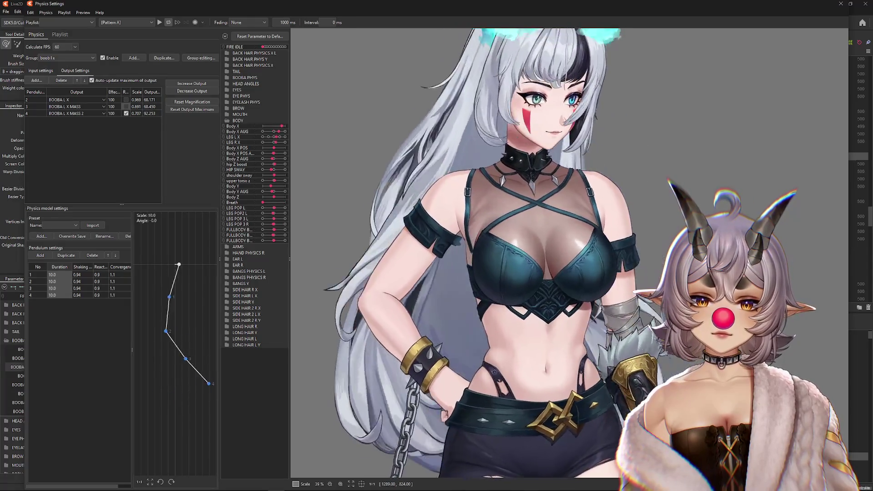
{"action": "left_click", "coordinate": [44, 70]}
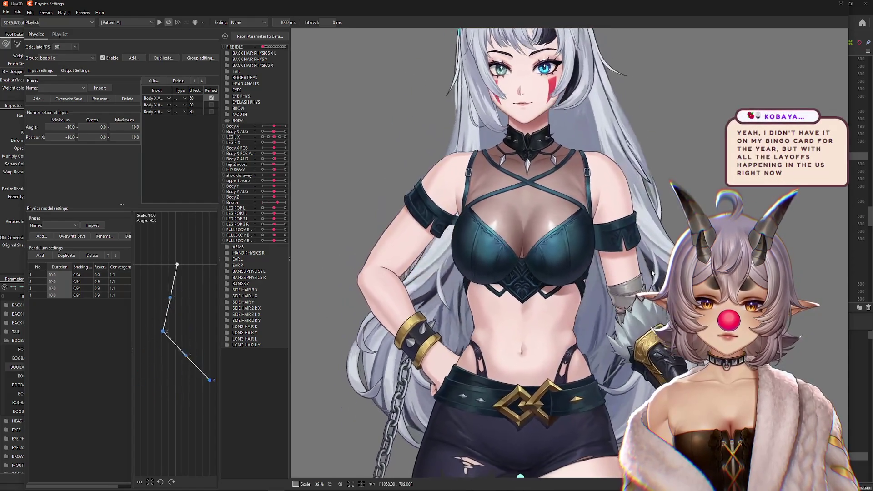
{"action": "left_click", "coordinate": [85, 71]}
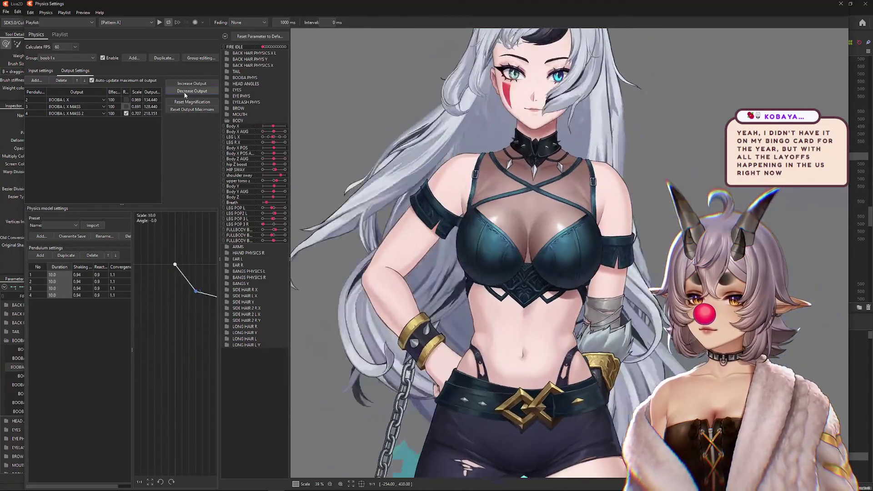
{"action": "left_click", "coordinate": [192, 110]}
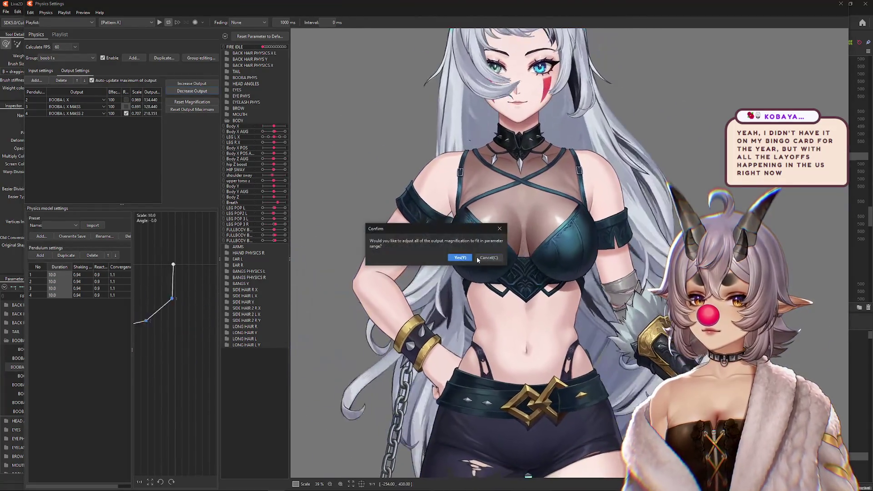
Confirm the magnification fit (0.721, 0.538, 0.325) and sway the body to test the chest physics
{"action": "left_click", "coordinate": [511, 255]}
{"action": "left_click_drag", "start_coordinate": [561, 289], "coordinate": [663, 294]}
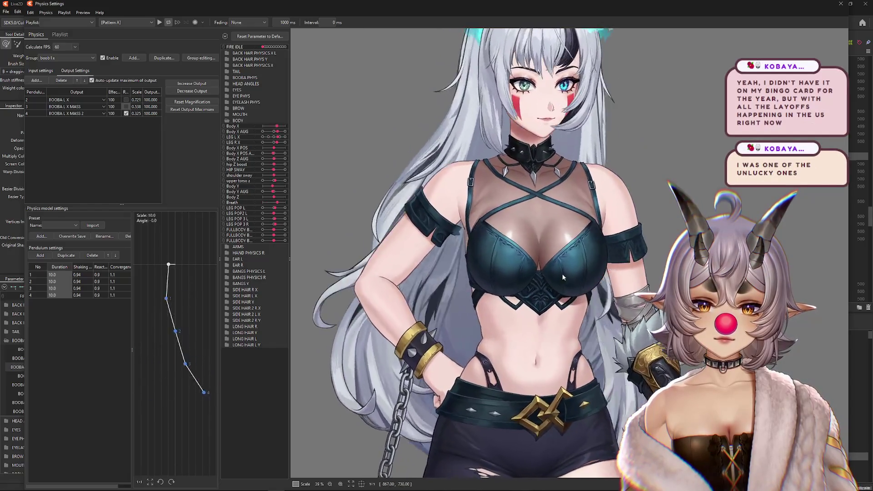
{"action": "scroll", "coordinate": [573, 253], "scroll_direction": "down", "scroll_amount": 2}
{"action": "scroll", "coordinate": [600, 280], "scroll_direction": "down", "scroll_amount": 1}
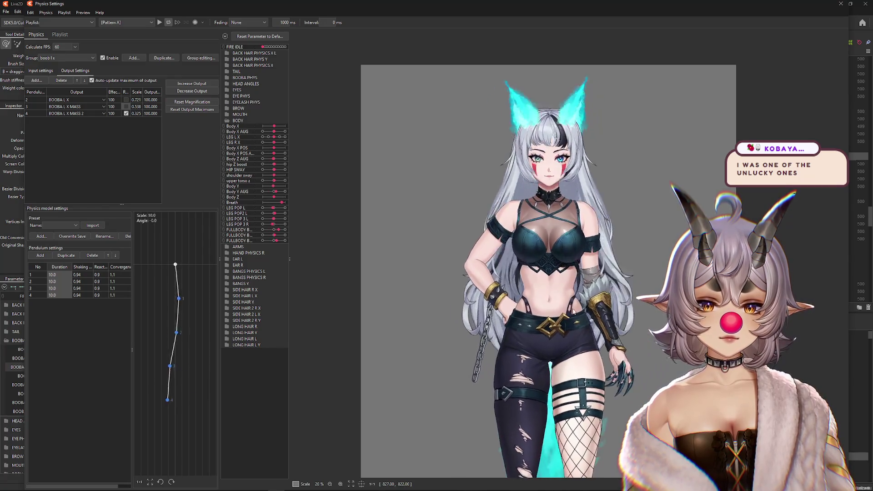
{"action": "scroll", "coordinate": [573, 251], "scroll_direction": "up", "scroll_amount": 1}
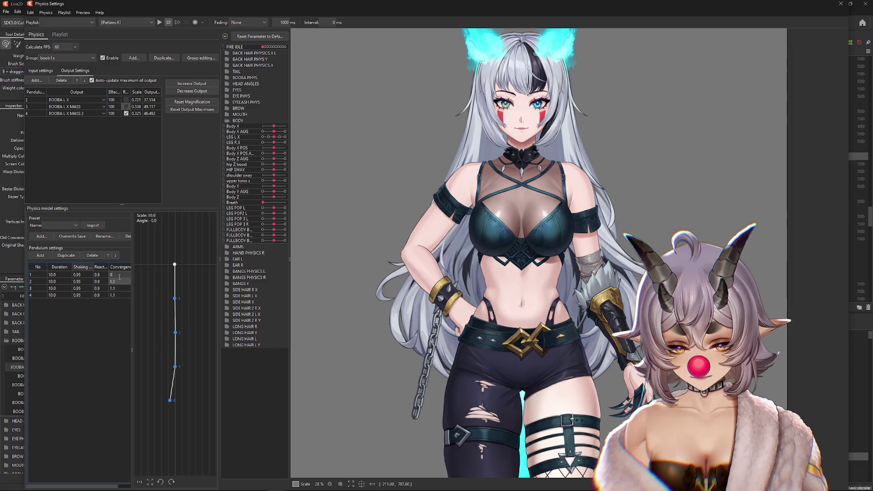
{"action": "left_click_drag", "start_coordinate": [686, 208], "coordinate": [719, 212]}
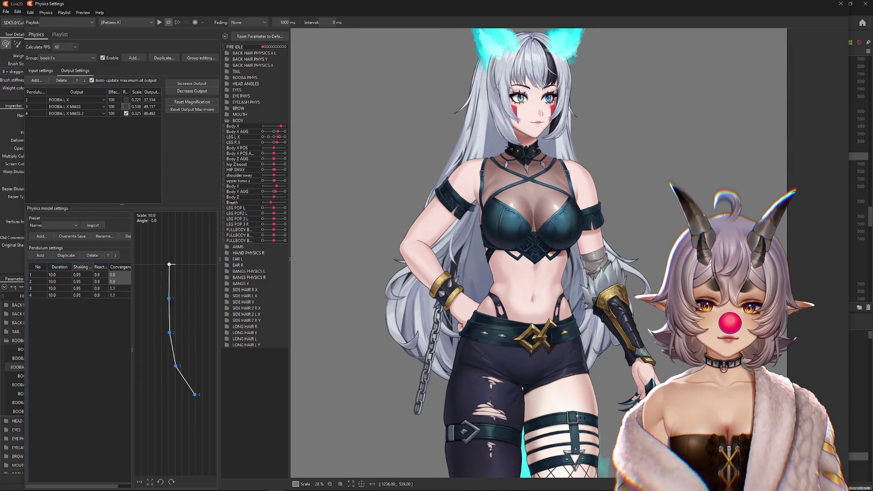
{"action": "left_click", "coordinate": [40, 70]}
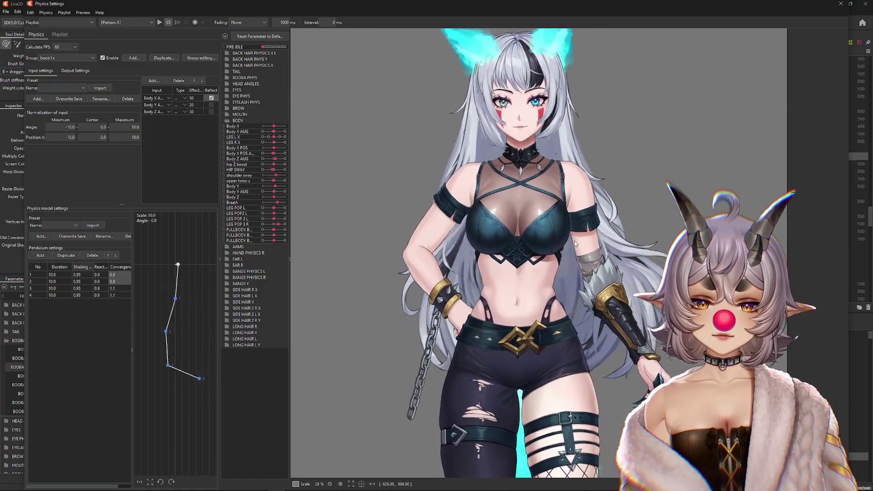
Switch to the boob R x(2) group, view its outputs, and swing the body to test
{"action": "mouse_move", "coordinate": [554, 320]}
{"action": "left_mouse_down"}
{"action": "mouse_move", "coordinate": [857, 293]}
{"action": "mouse_move", "coordinate": [333, 271]}
{"action": "mouse_move", "coordinate": [837, 261]}
{"action": "left_mouse_up"}
{"action": "left_click", "coordinate": [55, 58]}
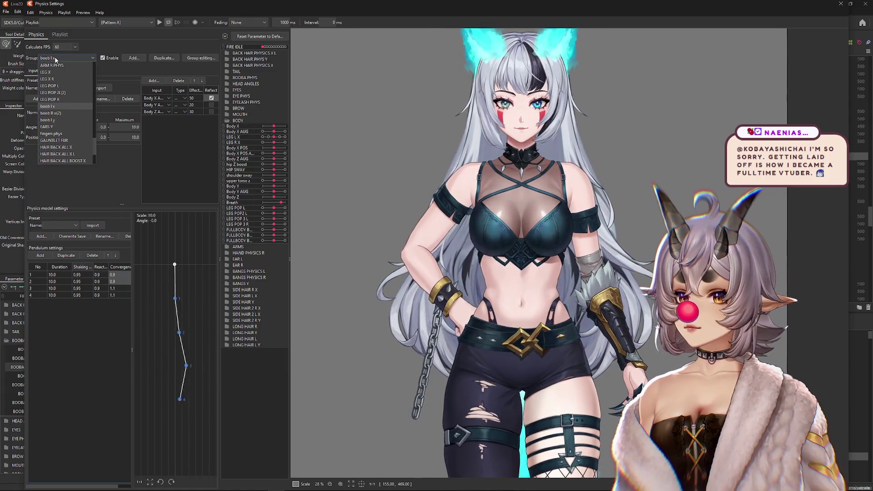
{"action": "left_click", "coordinate": [70, 72]}
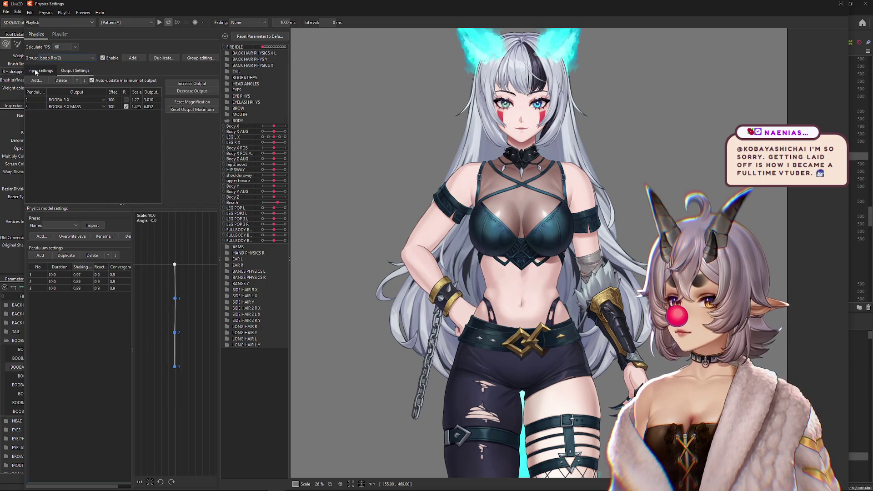
{"action": "left_click_drag", "start_coordinate": [842, 241], "coordinate": [541, 268]}
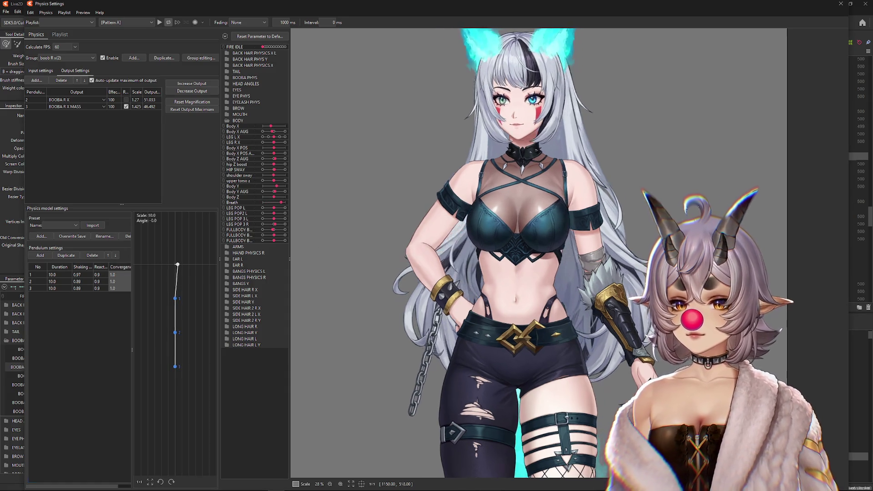
{"action": "left_click", "coordinate": [69, 58]}
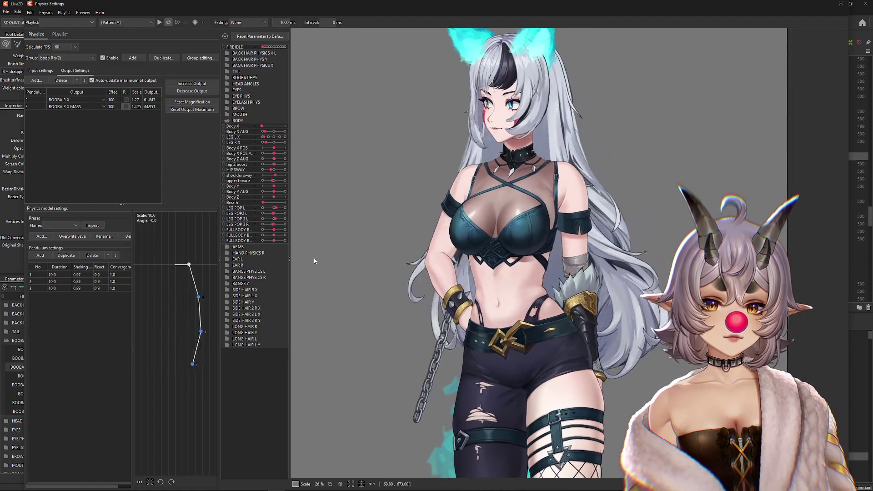
{"action": "left_click", "coordinate": [29, 71]}
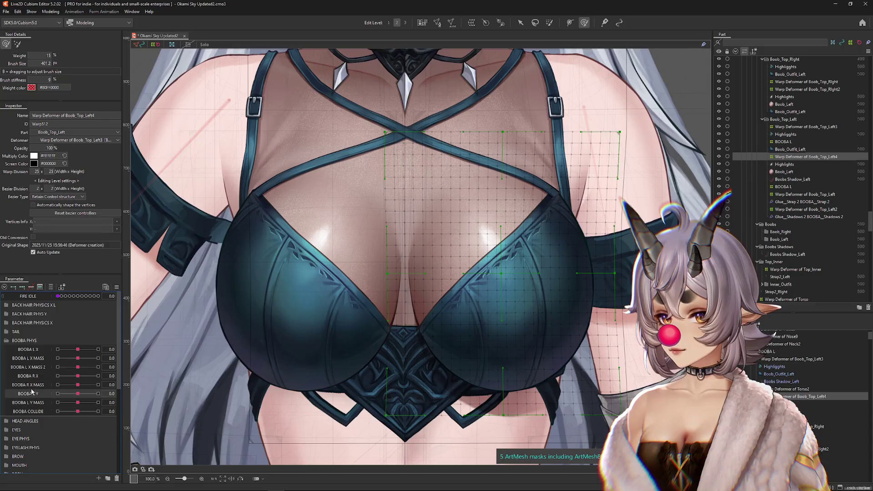
Rename the new parameter to BOOBA R X MASS 2
{"action": "left_click", "coordinate": [54, 397]}
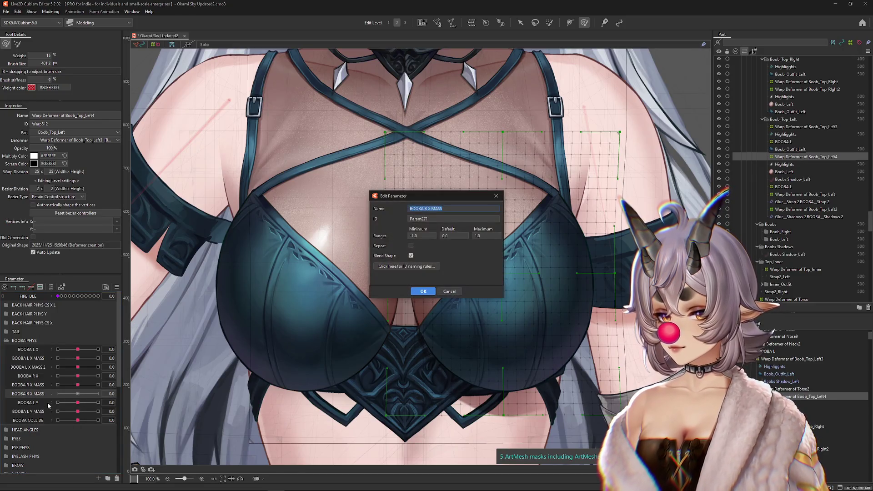
{"action": "type", "text": "2"}
{"action": "key", "text": "Return"}
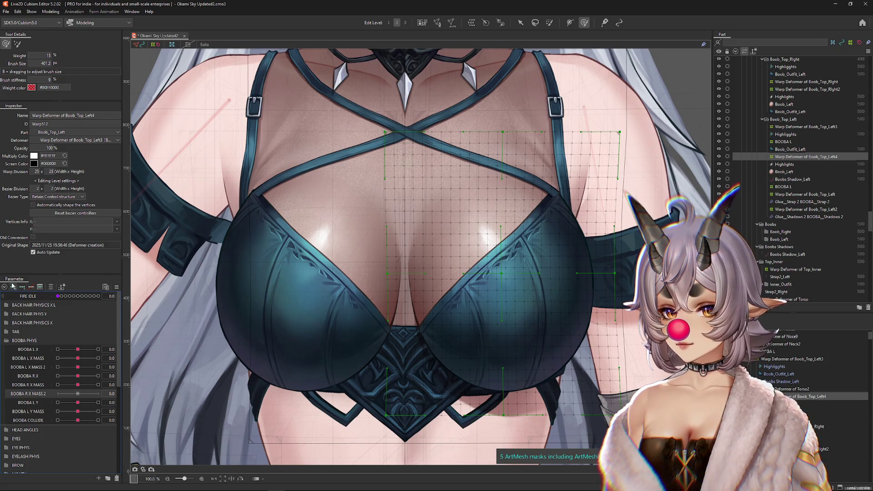
Resize the brush and reshape the Boob_Top_Left4 warp deformer at key 1.0
{"action": "scroll", "coordinate": [470, 234], "scroll_direction": "up", "scroll_amount": 2}
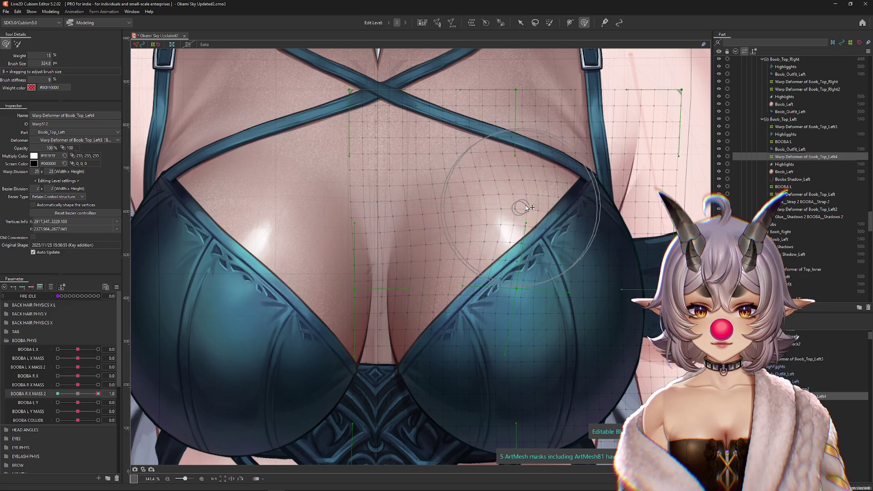
{"action": "left_click_drag", "start_coordinate": [451, 226], "coordinate": [455, 190]}
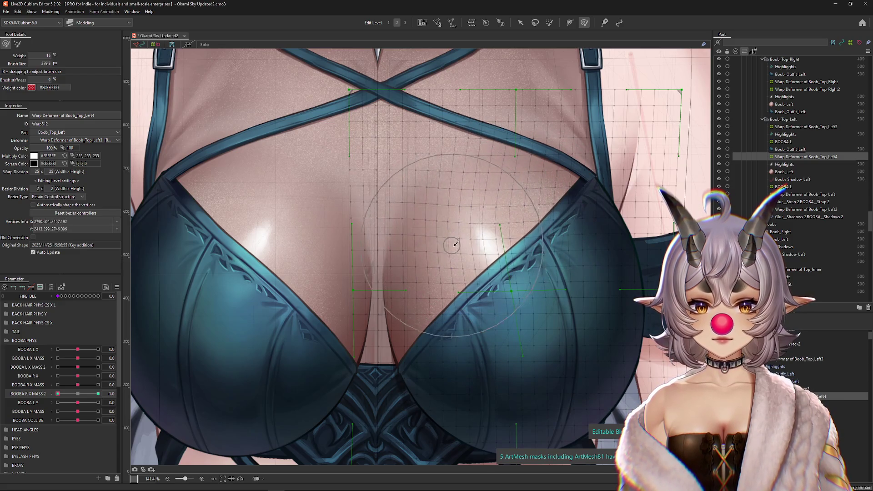
{"action": "left_click_drag", "start_coordinate": [413, 298], "coordinate": [381, 315]}
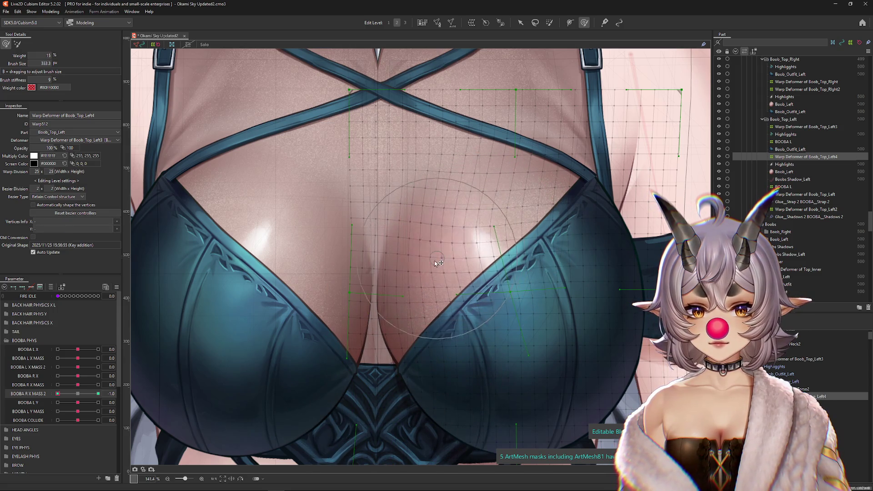
{"action": "left_click_drag", "start_coordinate": [459, 310], "coordinate": [501, 299]}
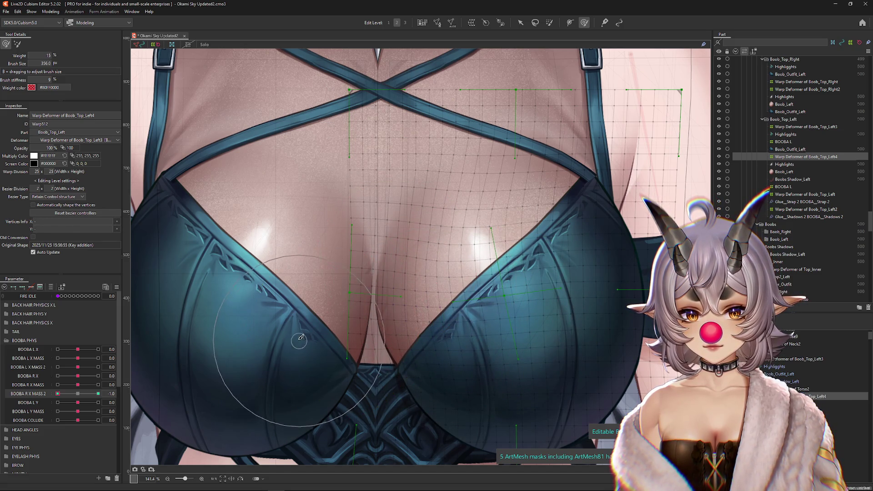
{"action": "scroll", "coordinate": [360, 309], "scroll_direction": "down", "scroll_amount": 2}
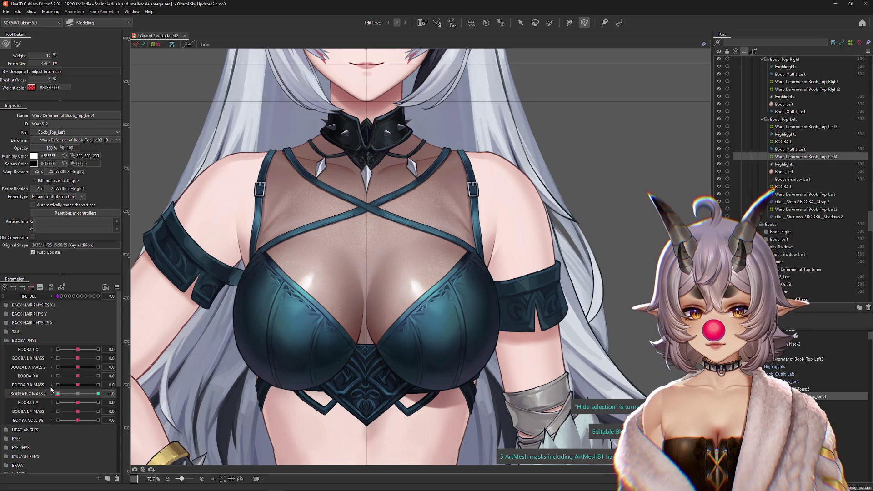
{"action": "left_click", "coordinate": [53, 164]}
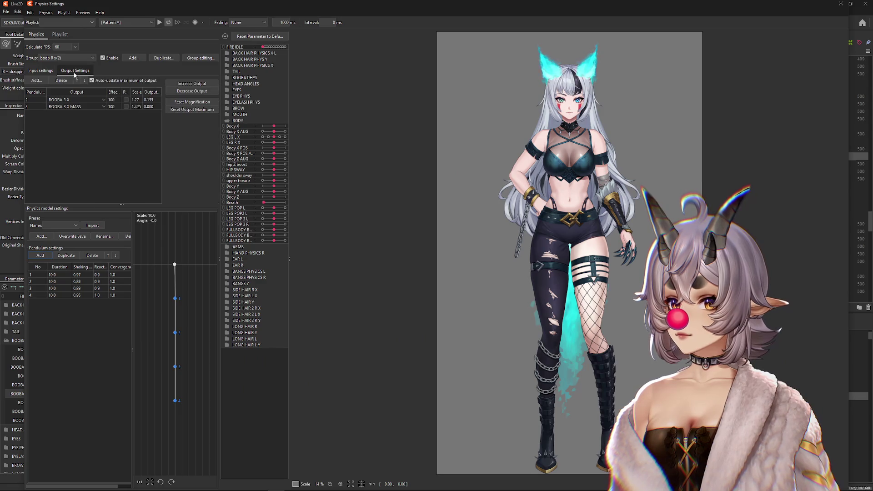
Add BOOBA R X MASS 2 as a new output of the right chest physics group
{"action": "left_click", "coordinate": [75, 70]}
{"action": "left_click", "coordinate": [36, 80]}
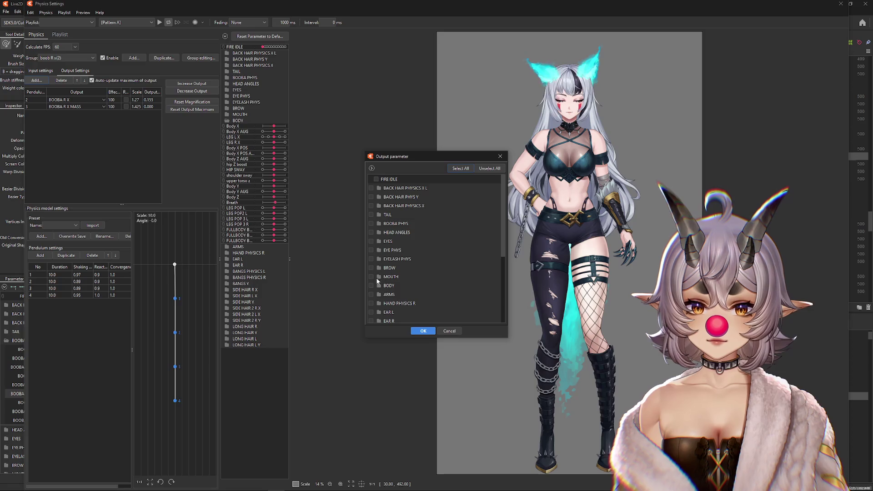
{"action": "left_click", "coordinate": [379, 224]}
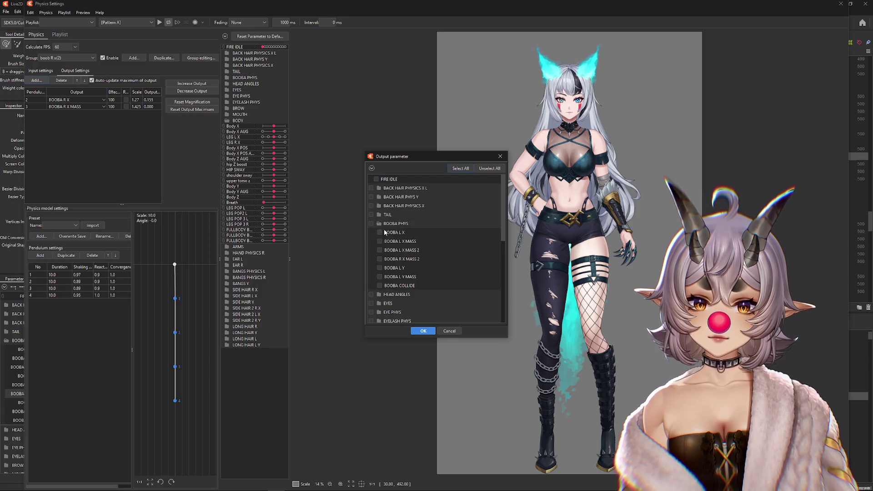
{"action": "left_click", "coordinate": [423, 332]}
{"action": "scroll", "coordinate": [532, 258], "scroll_direction": "up", "scroll_amount": 5}
{"action": "left_click", "coordinate": [501, 156]}
{"action": "scroll", "coordinate": [512, 182], "scroll_direction": "up", "scroll_amount": 3}
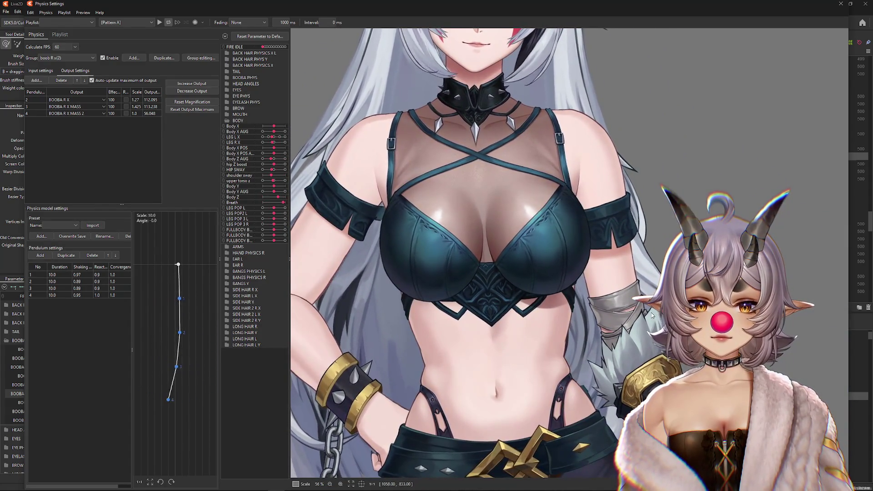
Increase, then decrease, the output magnifications to fit the parameter range, accepting each prompt
{"action": "left_click", "coordinate": [40, 70]}
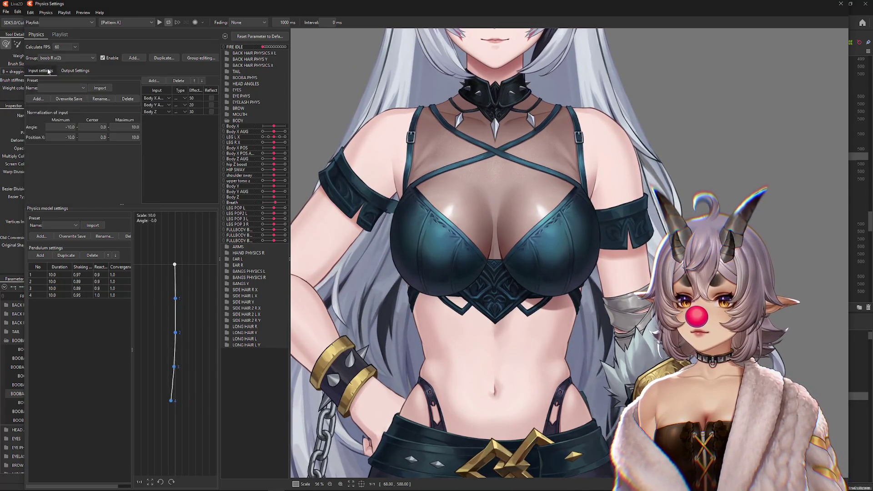
{"action": "left_click", "coordinate": [65, 71]}
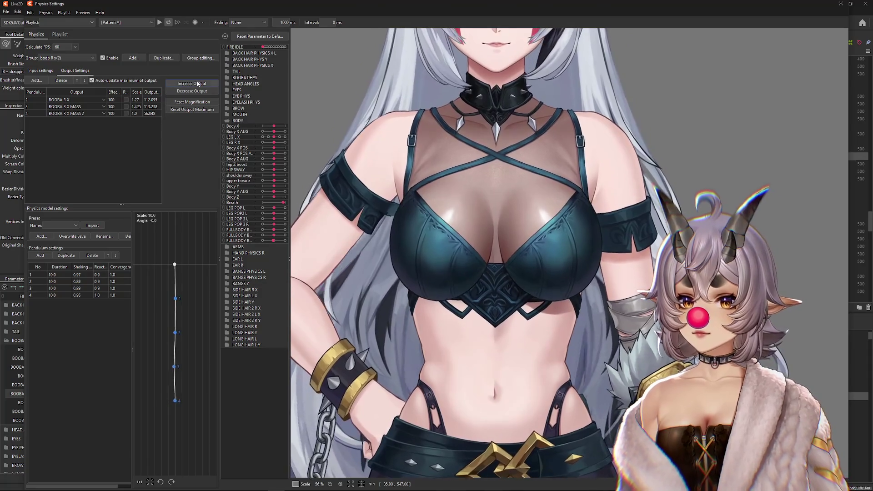
{"action": "left_click", "coordinate": [191, 83]}
{"action": "left_click", "coordinate": [460, 258]}
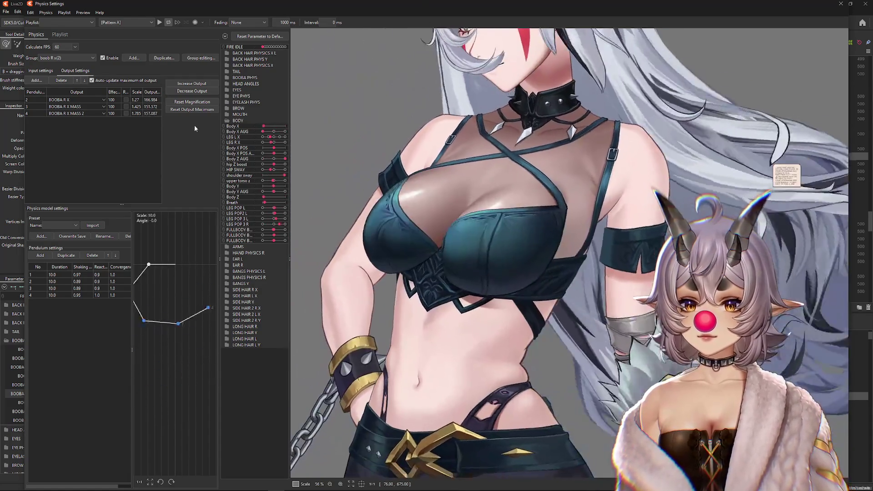
{"action": "left_click", "coordinate": [192, 91]}
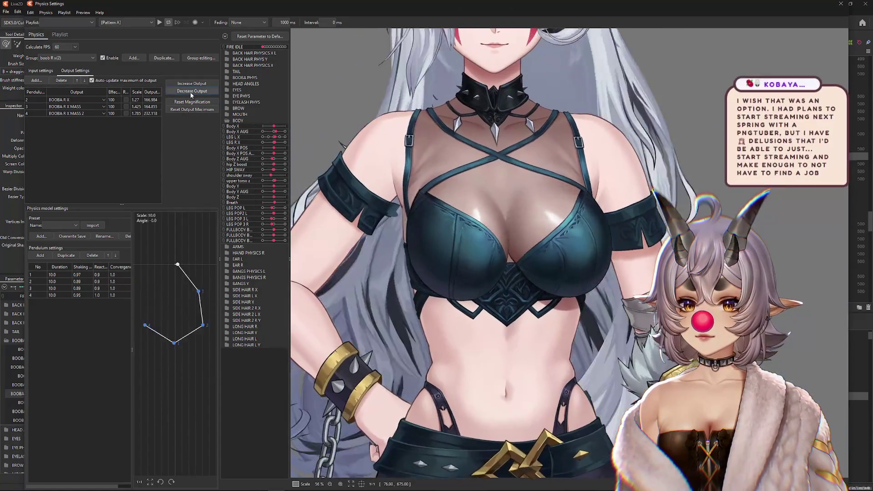
{"action": "left_click", "coordinate": [471, 258]}
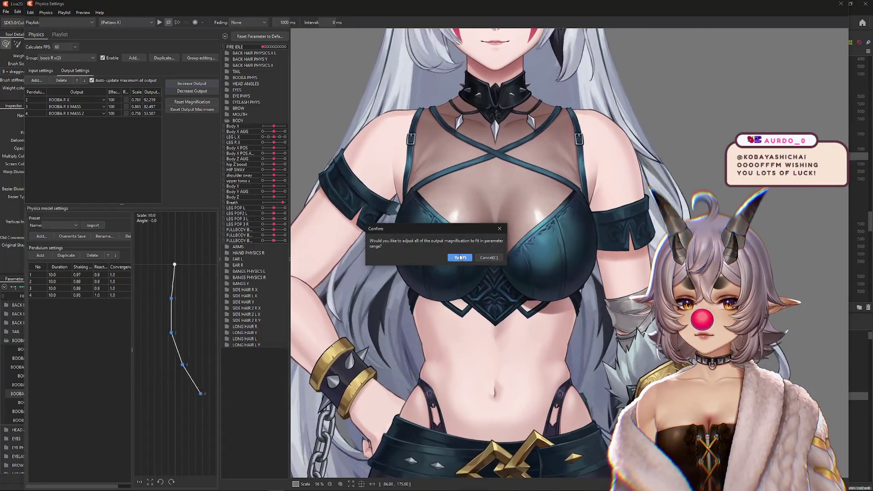
Accept the magnification fit, test the body sway, and reverse the BOOBA R X MASS 2 output
{"action": "left_click", "coordinate": [511, 255]}
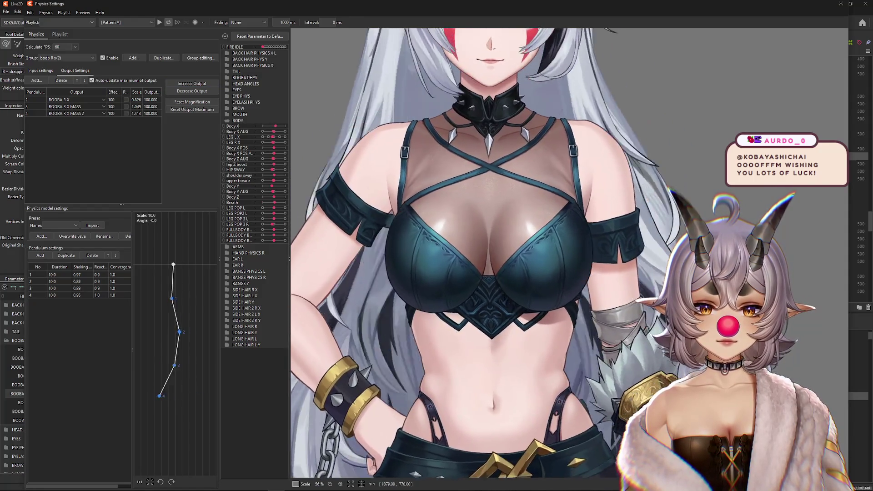
{"action": "scroll", "coordinate": [590, 298], "scroll_direction": "down", "scroll_amount": 5}
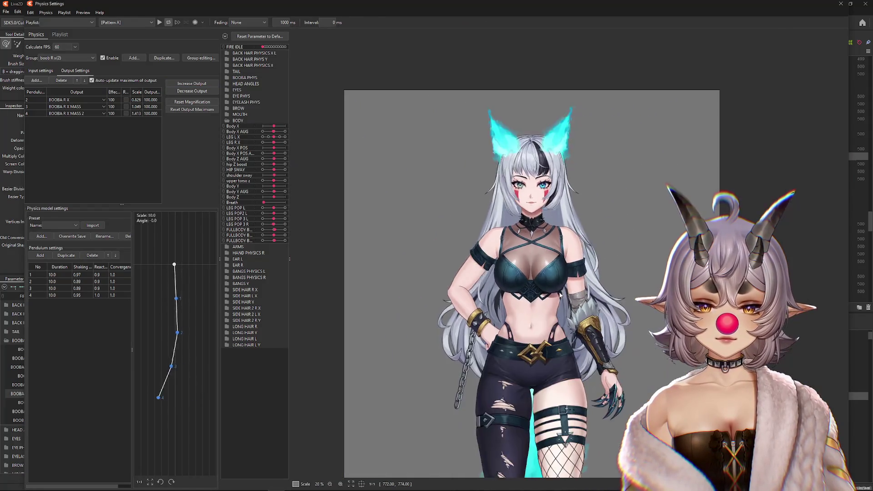
{"action": "scroll", "coordinate": [590, 298], "scroll_direction": "up", "scroll_amount": 2}
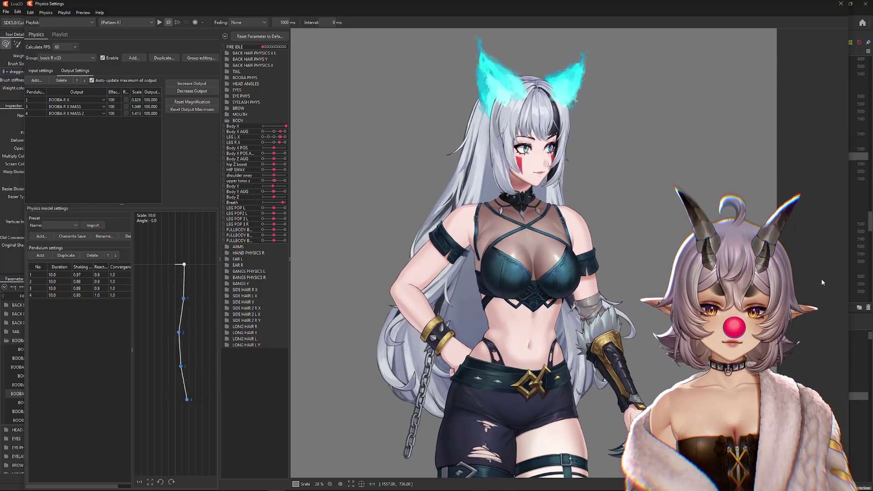
{"action": "mouse_move", "coordinate": [429, 308]}
{"action": "left_mouse_down"}
{"action": "mouse_move", "coordinate": [318, 312]}
{"action": "mouse_move", "coordinate": [386, 314]}
{"action": "left_mouse_up"}
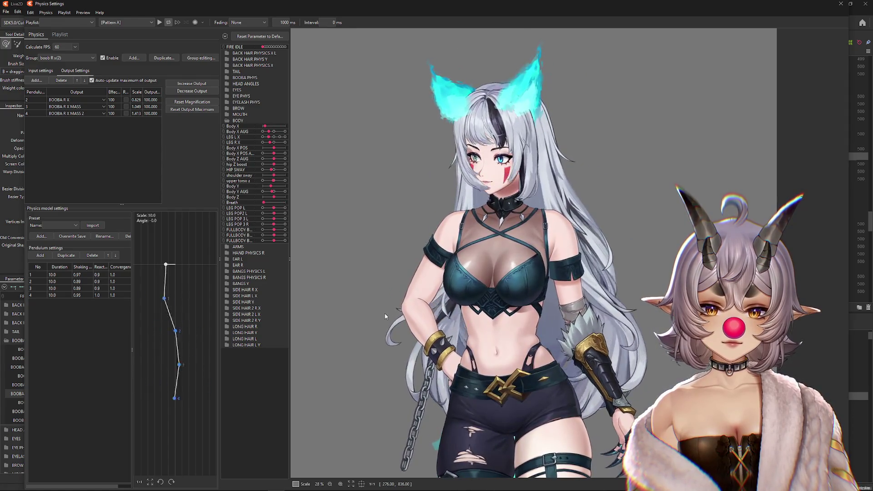
{"action": "left_click", "coordinate": [126, 113]}
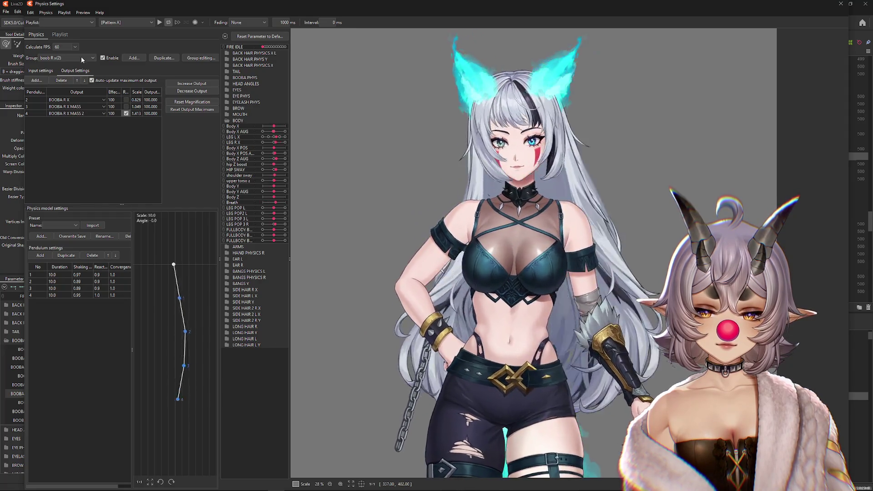
Try reversing the Body X, Y and Z inputs, leaving them all unreversed
{"action": "left_click", "coordinate": [40, 71]}
{"action": "left_click", "coordinate": [212, 105]}
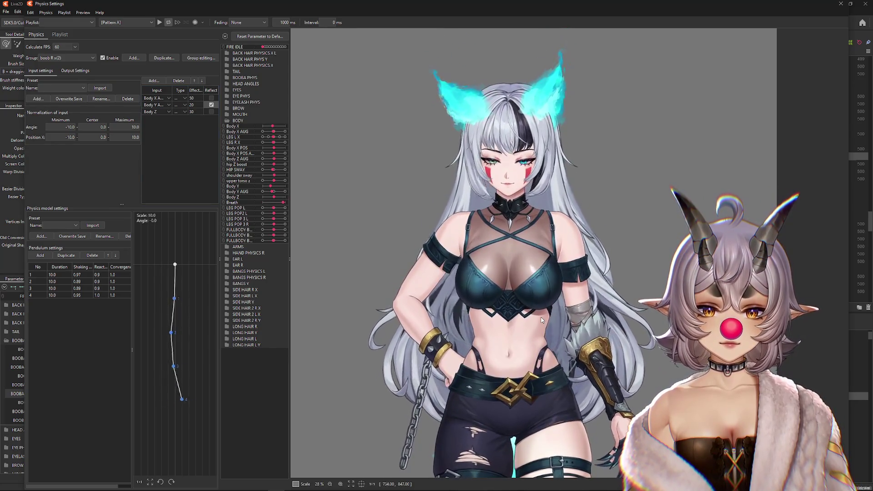
{"action": "left_click", "coordinate": [212, 106]}
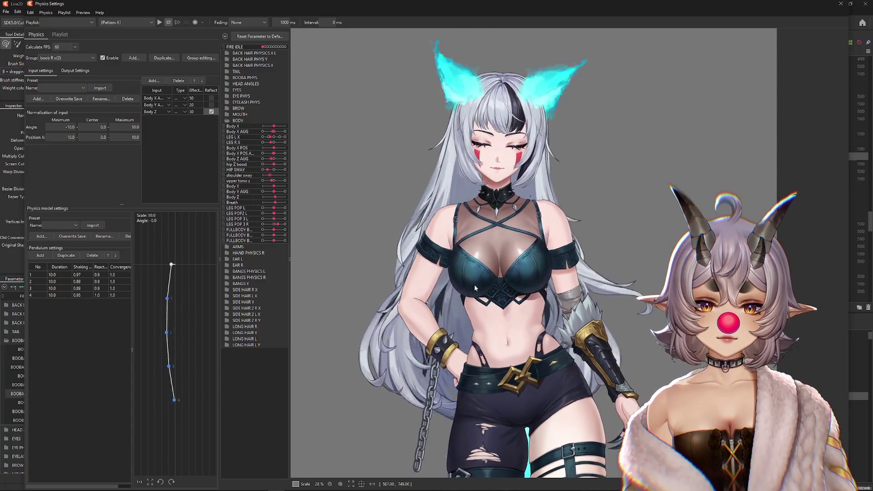
{"action": "left_click", "coordinate": [211, 112]}
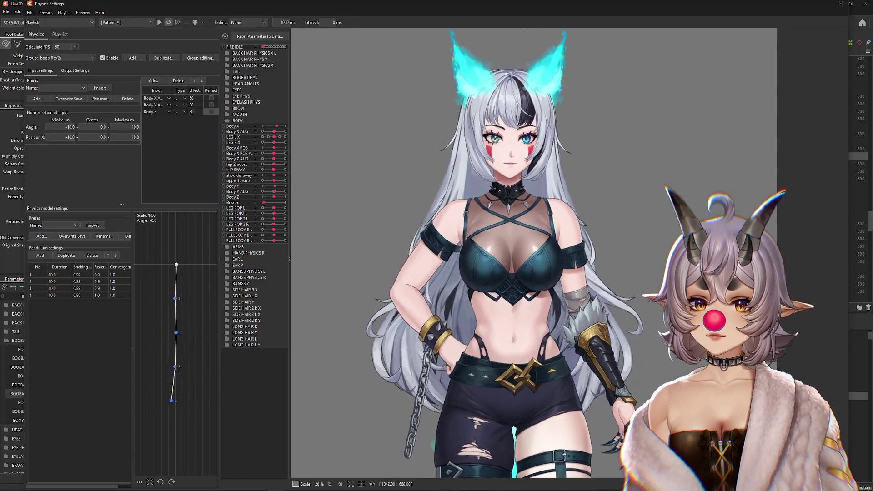
{"action": "left_click", "coordinate": [211, 98]}
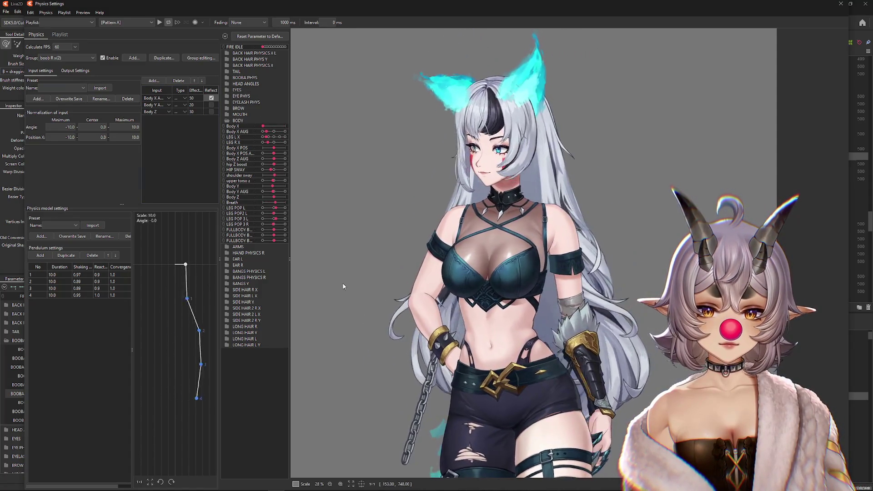
{"action": "left_click", "coordinate": [211, 98]}
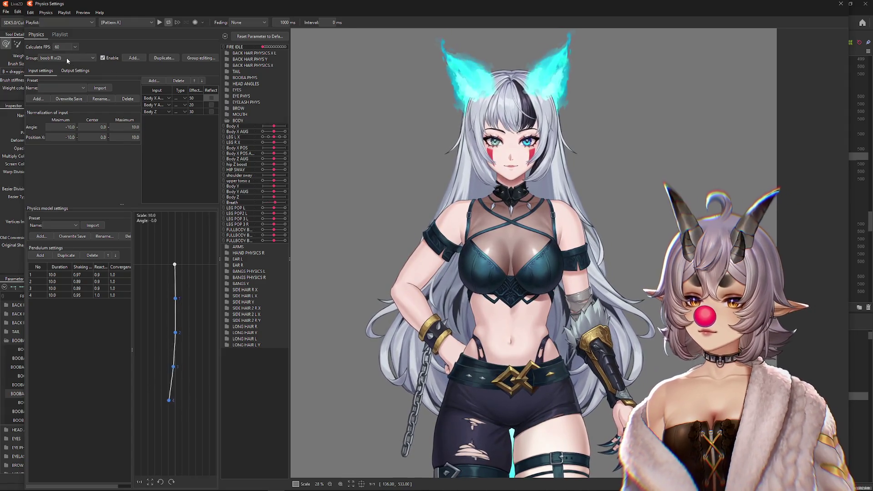
Select the boob L x group and give every pendulum convergence 1.0, then view its outputs
{"action": "left_click", "coordinate": [66, 58]}
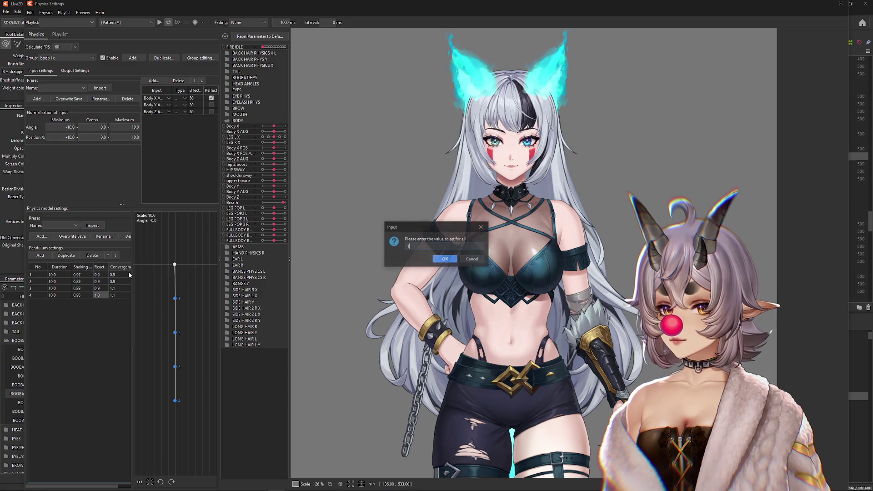
{"action": "key", "text": "Return"}
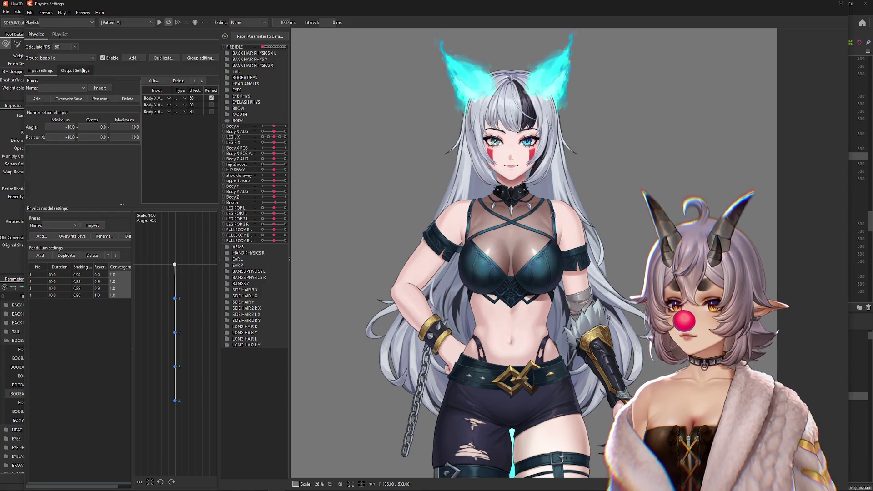
{"action": "left_click", "coordinate": [84, 70]}
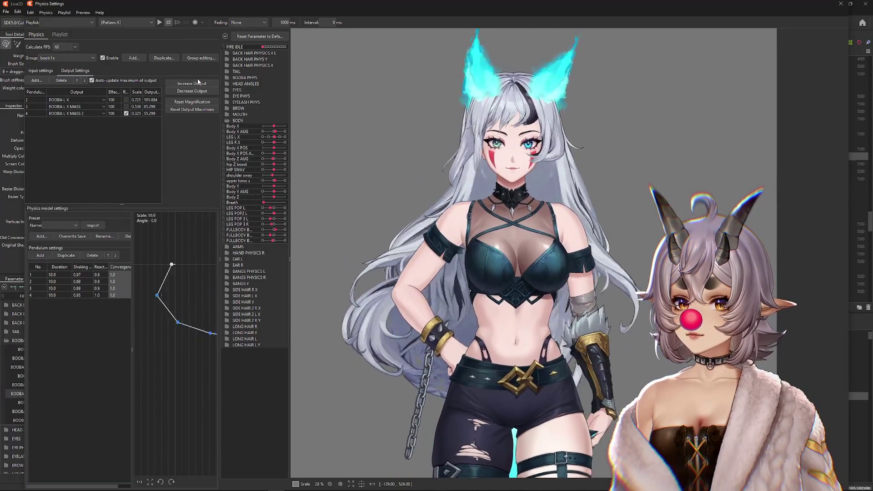
Increase the left-chest output magnifications to fit the parameter range
{"action": "left_click", "coordinate": [191, 83]}
{"action": "left_click", "coordinate": [460, 258]}
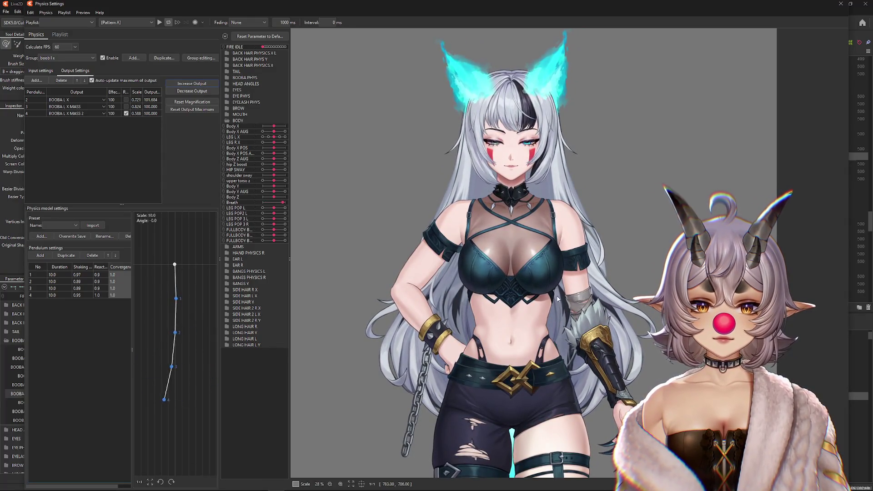
{"action": "scroll", "coordinate": [559, 299], "scroll_direction": "up", "scroll_amount": 5}
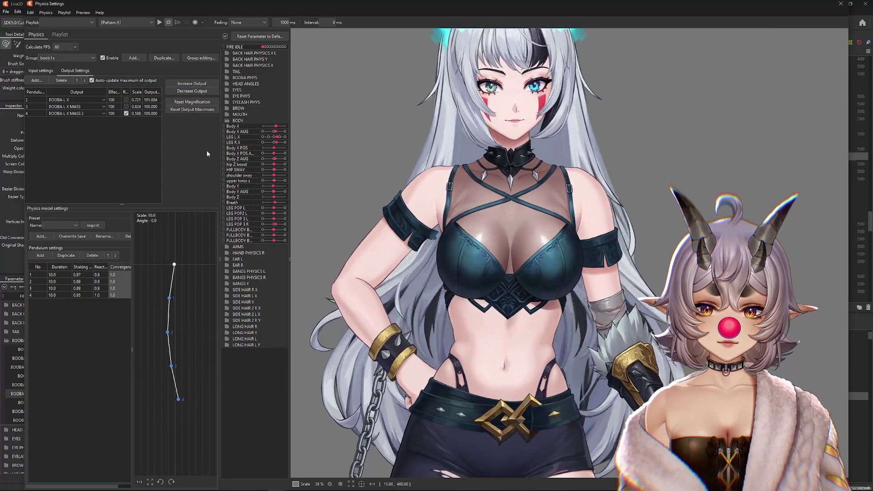
Switch to the boob R x(2) group and view its Body inputs weighted 50, 20 and 30
{"action": "left_click", "coordinate": [68, 58]}
{"action": "left_click", "coordinate": [66, 78]}
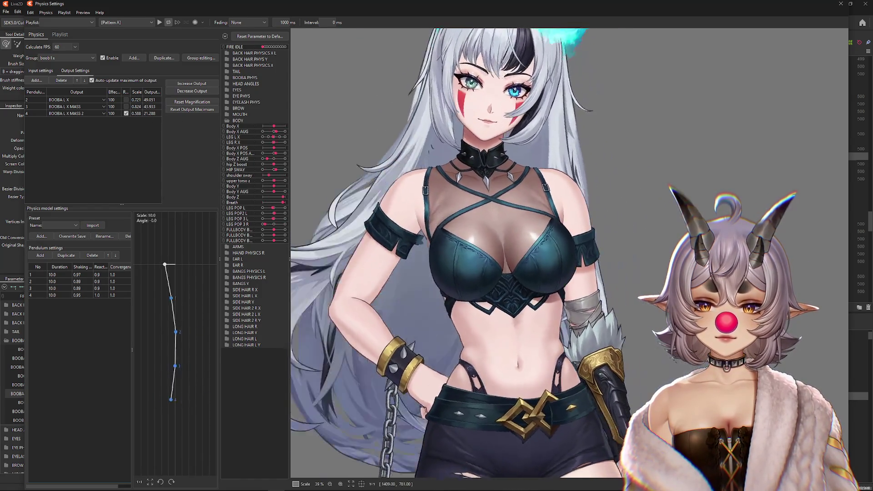
{"action": "scroll", "coordinate": [452, 286], "scroll_direction": "down", "scroll_amount": 3}
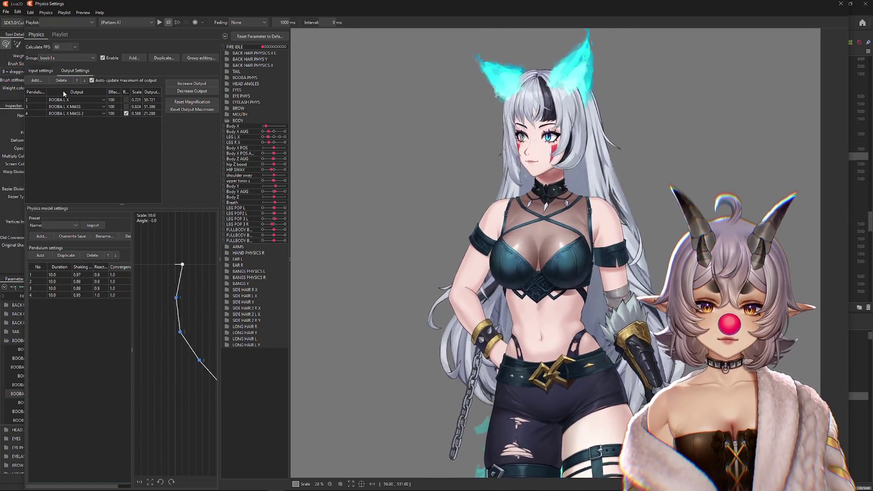
{"action": "left_click", "coordinate": [39, 70]}
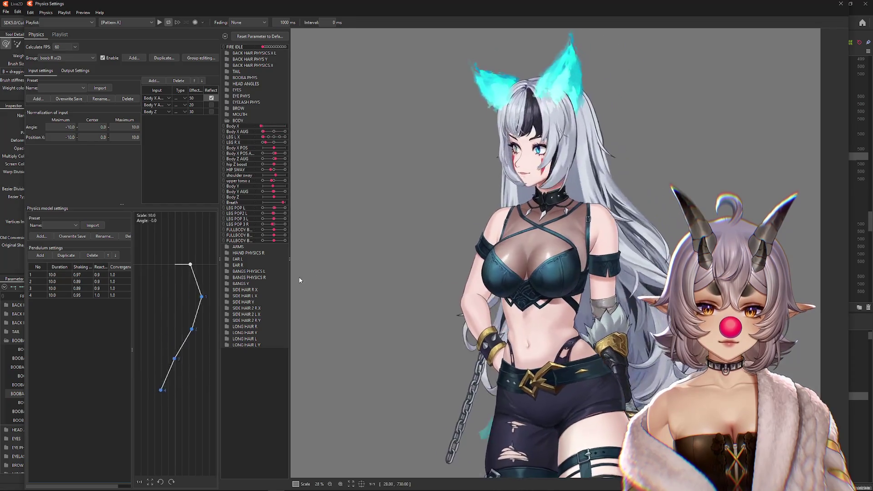
Unreverse the Body X input, select the boob R x(2) group, and sway the model both ways
{"action": "left_click", "coordinate": [211, 98]}
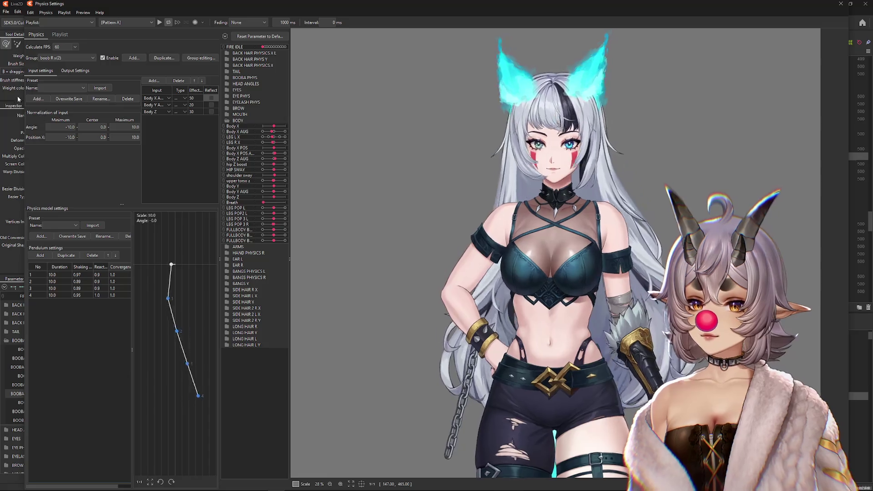
{"action": "left_click", "coordinate": [65, 60]}
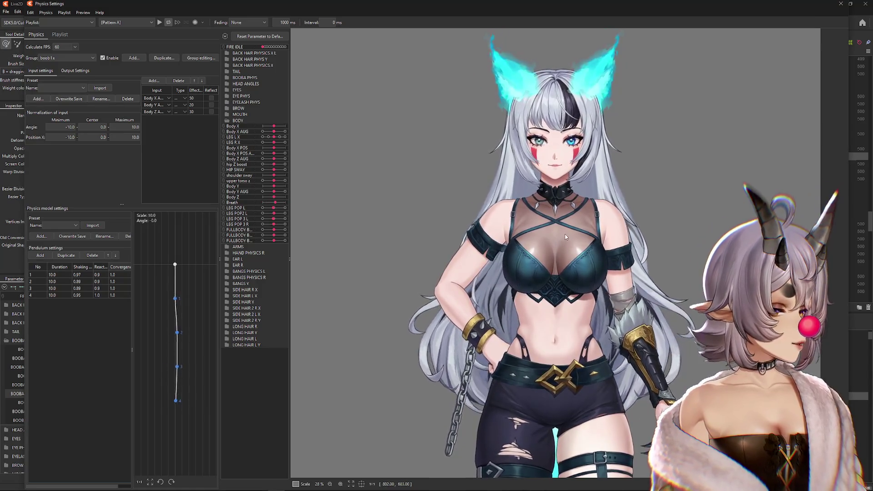
{"action": "scroll", "coordinate": [575, 284], "scroll_direction": "up", "scroll_amount": 3}
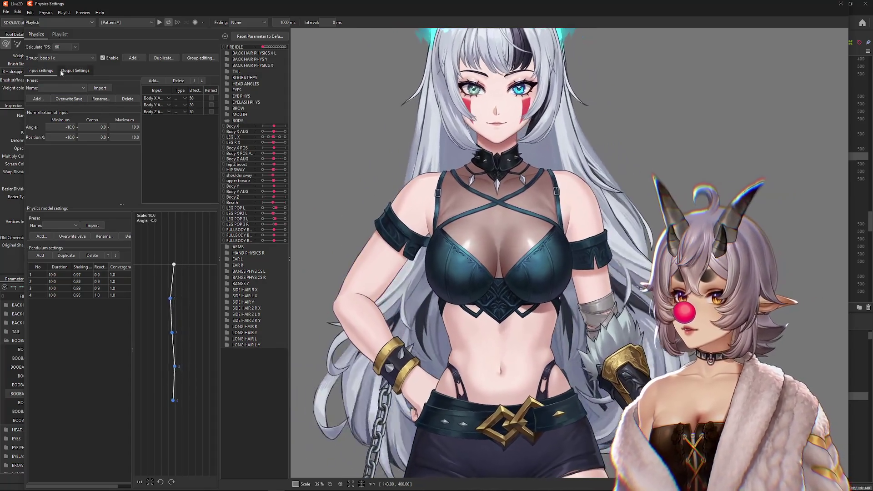
{"action": "left_click", "coordinate": [63, 59]}
{"action": "left_click", "coordinate": [64, 106]}
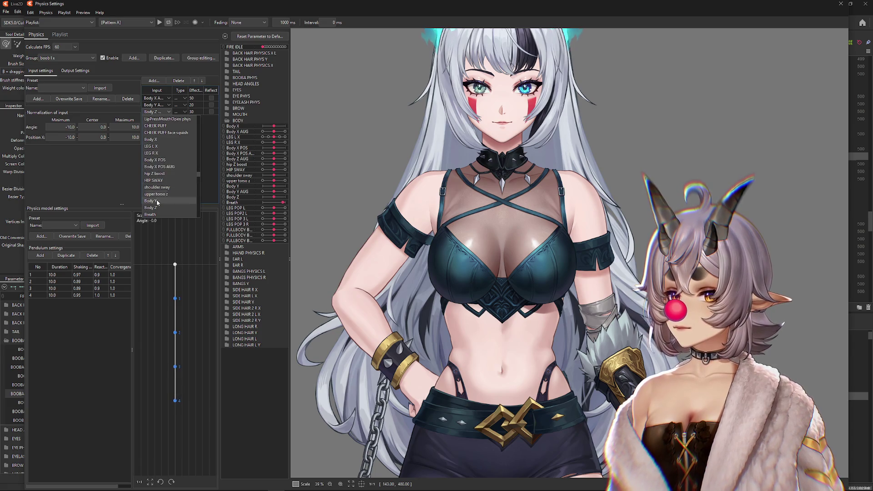
{"action": "left_click_drag", "start_coordinate": [533, 284], "coordinate": [666, 308]}
{"action": "left_click_drag", "start_coordinate": [505, 296], "coordinate": [539, 283]}
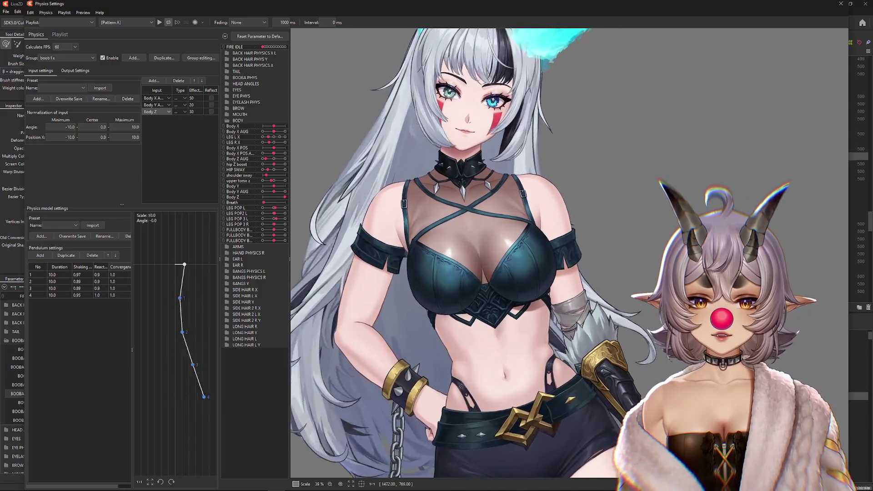
Reverse the Body Z, X and Y inputs and sway the model left and right to compare
{"action": "left_click", "coordinate": [212, 112]}
{"action": "mouse_move", "coordinate": [357, 158]}
{"action": "left_mouse_down"}
{"action": "mouse_move", "coordinate": [631, 261]}
{"action": "mouse_move", "coordinate": [456, 265]}
{"action": "left_mouse_up"}
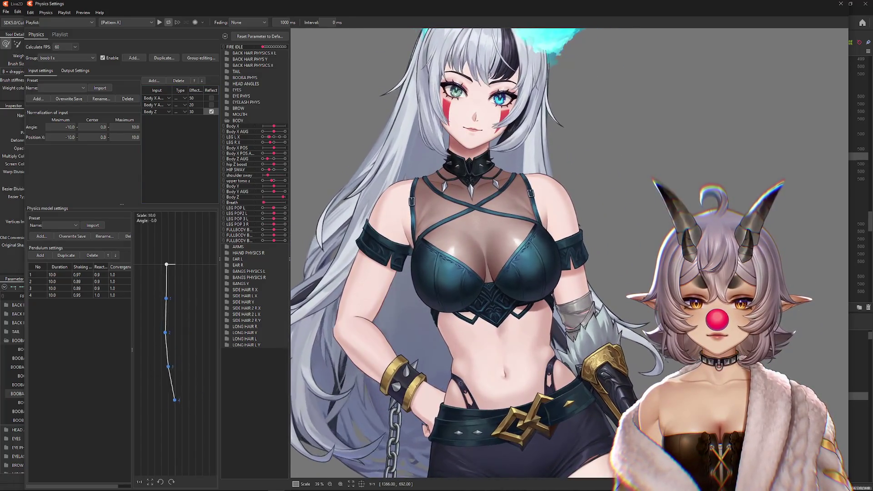
{"action": "left_click", "coordinate": [212, 98]}
{"action": "left_click", "coordinate": [211, 105]}
{"action": "left_click_drag", "start_coordinate": [552, 270], "coordinate": [381, 270]}
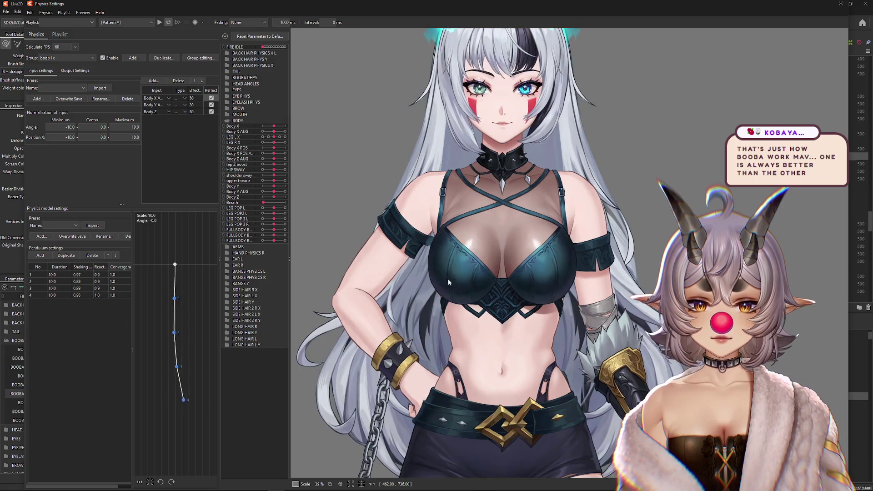
{"action": "left_click_drag", "start_coordinate": [477, 280], "coordinate": [647, 282]}
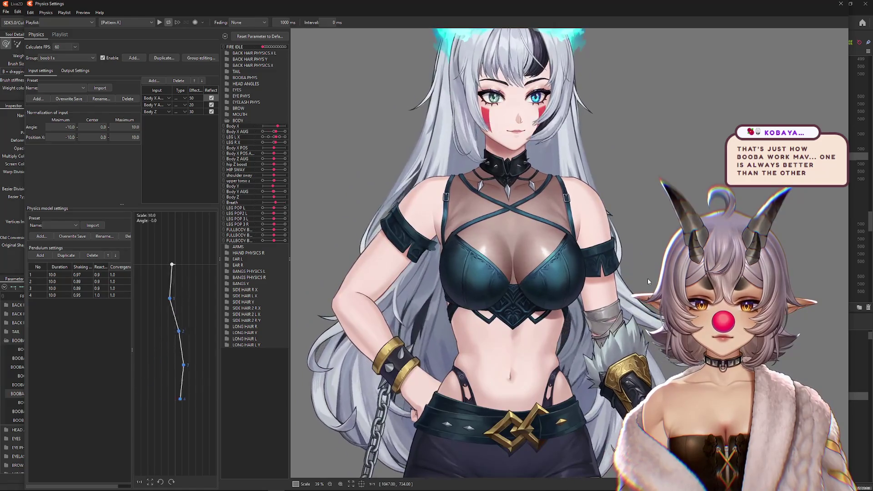
{"action": "mouse_move", "coordinate": [593, 322]}
{"action": "left_mouse_down"}
{"action": "mouse_move", "coordinate": [573, 202]}
{"action": "mouse_move", "coordinate": [337, 299]}
{"action": "mouse_move", "coordinate": [800, 300]}
{"action": "left_mouse_up"}
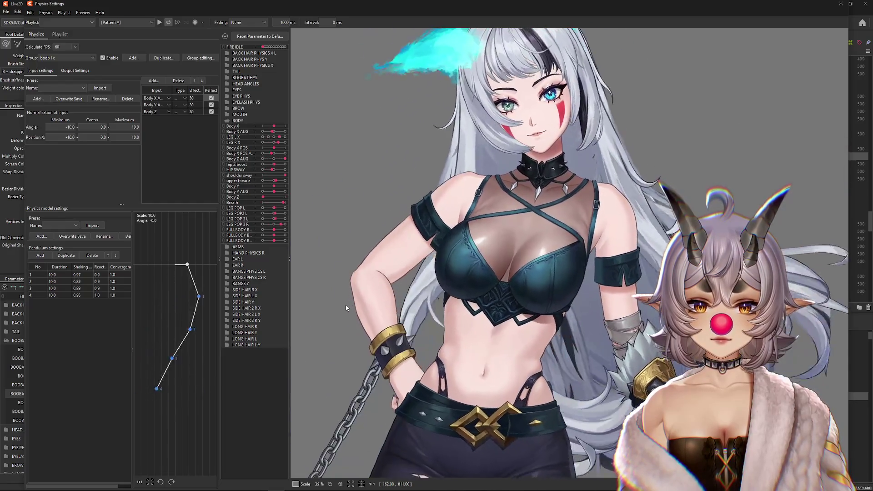
After a test swing, raise all left-chest output maxima to 100 with Increase Output
{"action": "left_click", "coordinate": [71, 72]}
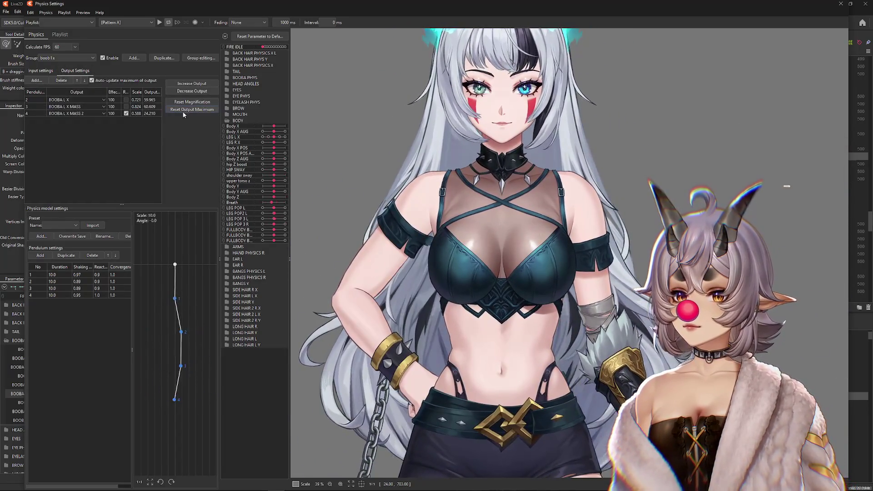
{"action": "left_click_drag", "start_coordinate": [568, 237], "coordinate": [736, 195]}
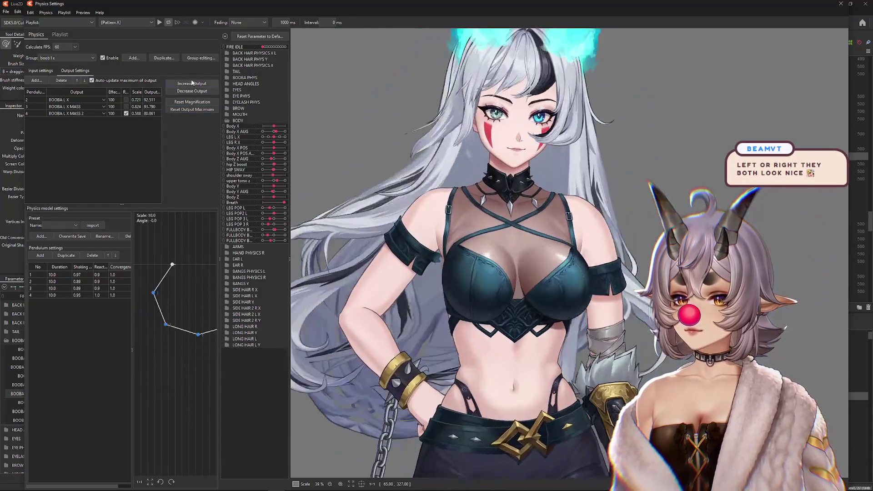
{"action": "left_click", "coordinate": [191, 83]}
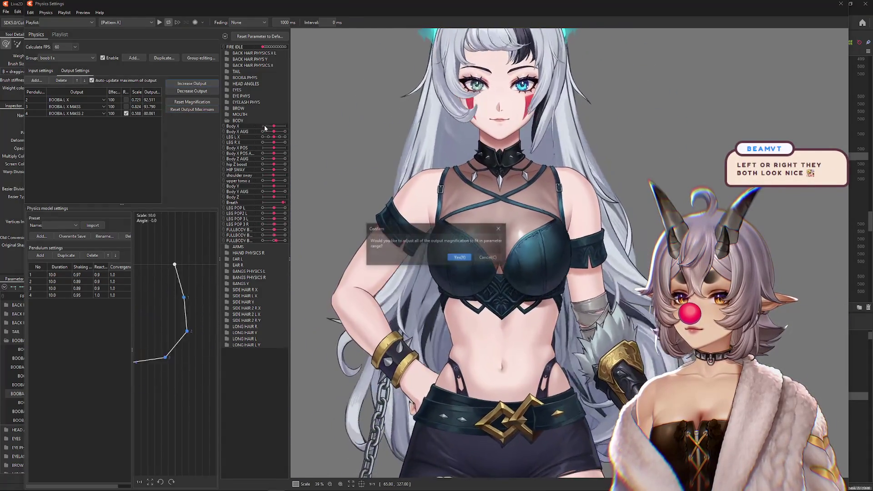
{"action": "left_click", "coordinate": [489, 251]}
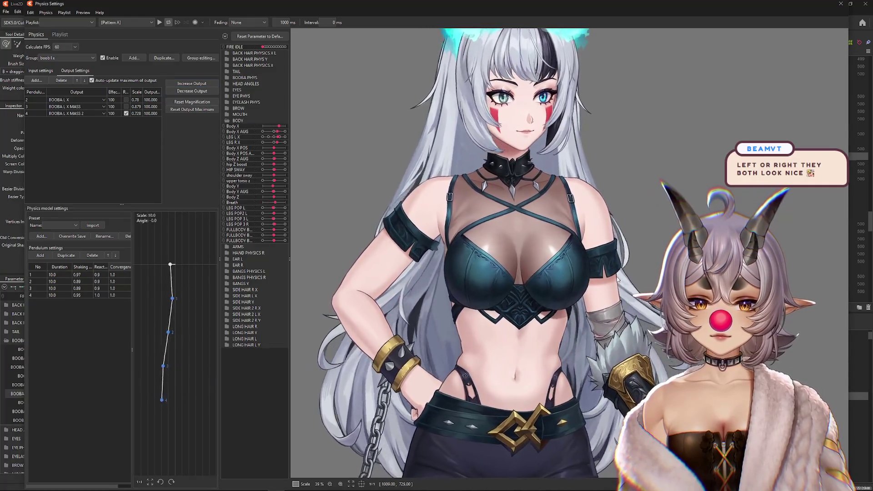
{"action": "scroll", "coordinate": [604, 277], "scroll_direction": "down", "scroll_amount": 5}
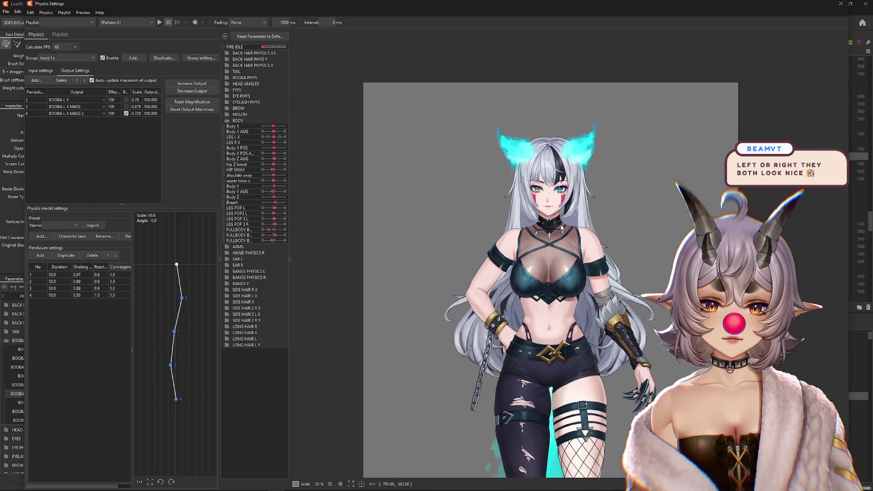
{"action": "scroll", "coordinate": [580, 283], "scroll_direction": "up", "scroll_amount": 5}
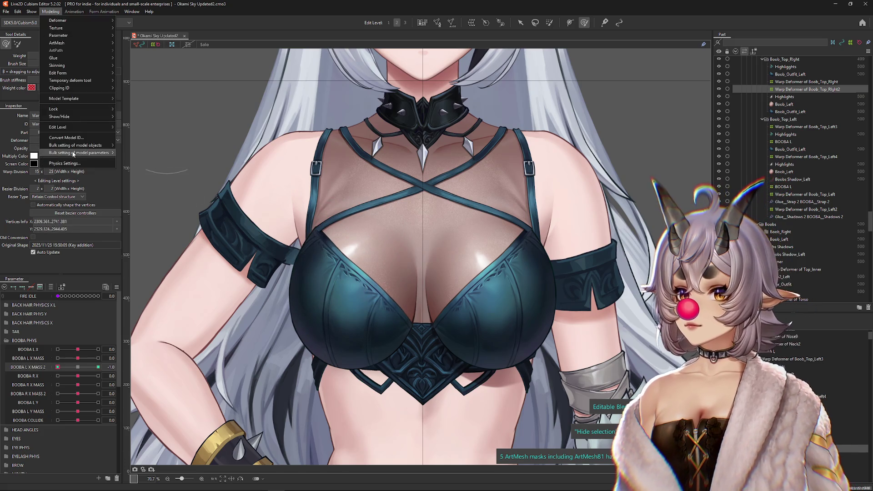
Uncheck the reverse box on the BOOBA L X MASS 2 output in Physics Settings
{"action": "left_click", "coordinate": [64, 163]}
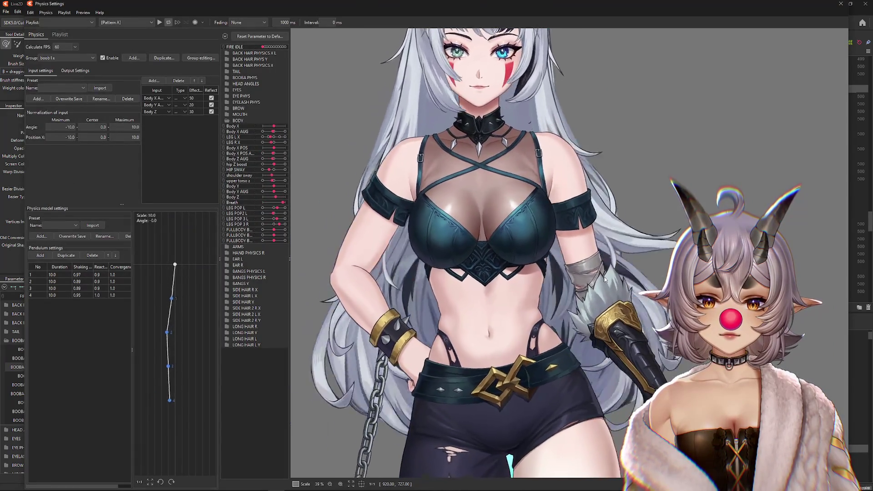
{"action": "left_click", "coordinate": [126, 114]}
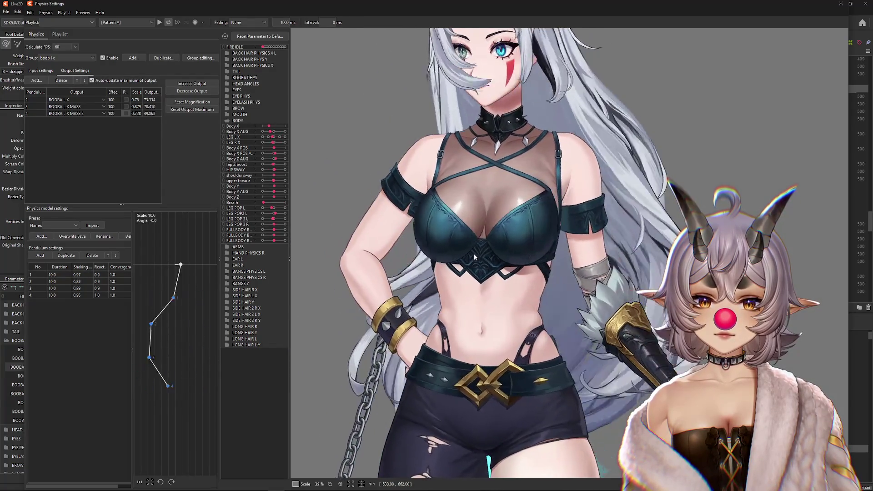
{"action": "scroll", "coordinate": [568, 253], "scroll_direction": "down", "scroll_amount": 3}
{"action": "scroll", "coordinate": [571, 253], "scroll_direction": "down", "scroll_amount": 2}
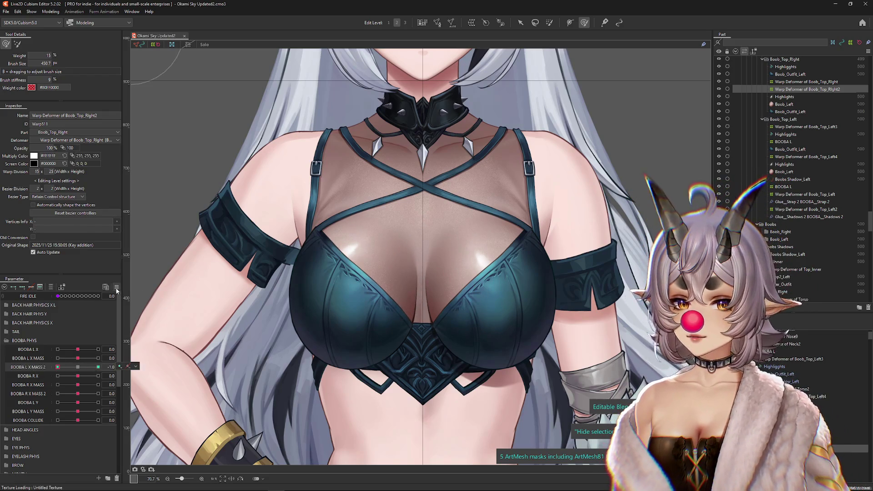
Select the left chest Highlights mesh, try the BOOBA L X MASS deformation, and reset it to 0
{"action": "left_click", "coordinate": [147, 282]}
{"action": "scroll", "coordinate": [361, 253], "scroll_direction": "up", "scroll_amount": 2}
{"action": "right_click", "coordinate": [376, 270]}
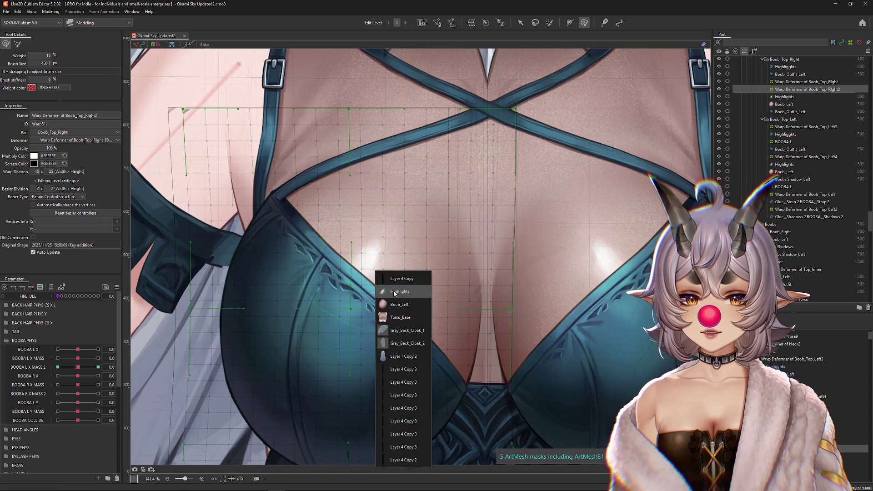
{"action": "left_click", "coordinate": [440, 297]}
{"action": "scroll", "coordinate": [440, 296], "scroll_direction": "down", "scroll_amount": 1}
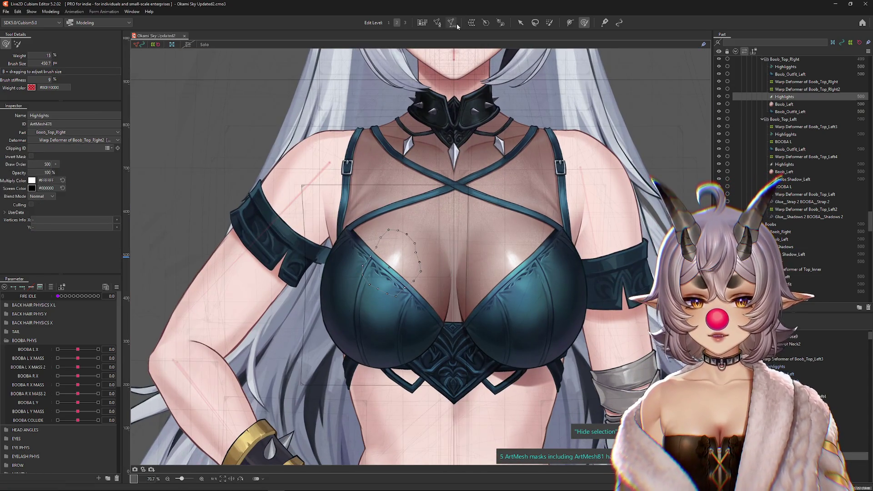
{"action": "mouse_move", "coordinate": [78, 350]}
{"action": "left_mouse_down"}
{"action": "mouse_move", "coordinate": [86, 349]}
{"action": "mouse_move", "coordinate": [70, 349]}
{"action": "mouse_move", "coordinate": [98, 350]}
{"action": "left_mouse_up"}
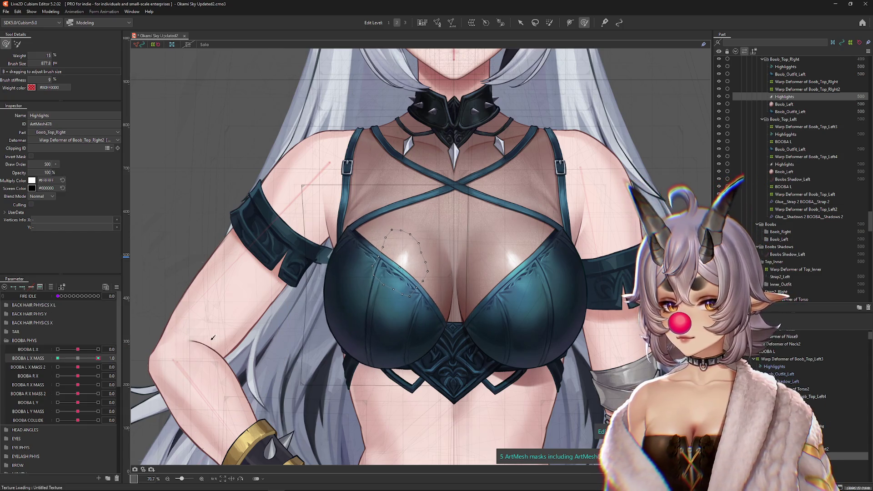
{"action": "left_click_drag", "start_coordinate": [191, 344], "coordinate": [383, 282]}
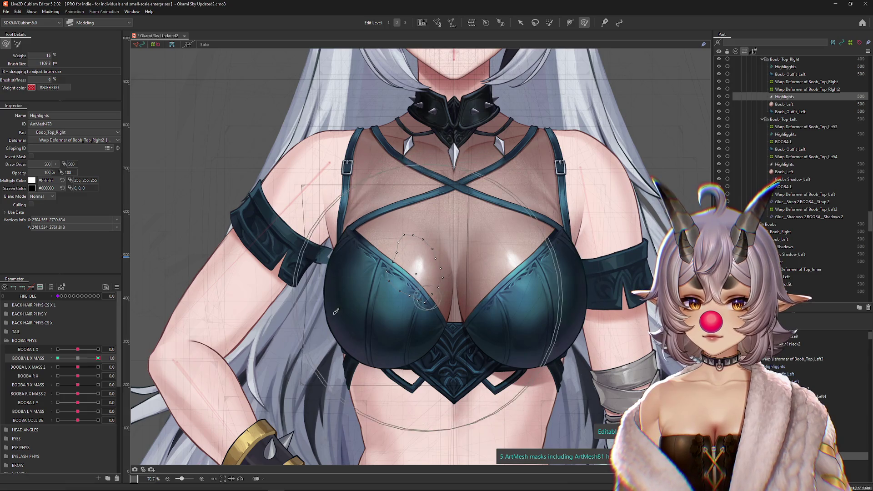
{"action": "left_click", "coordinate": [77, 359]}
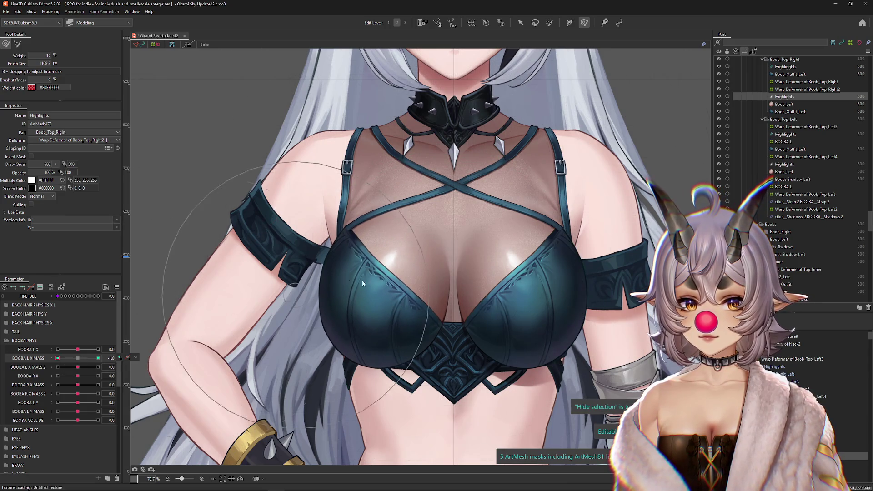
{"action": "key", "text": "Escape"}
Swing the model in Physics Settings to recheck the chest sway, then close it
{"action": "left_click", "coordinate": [51, 11]}
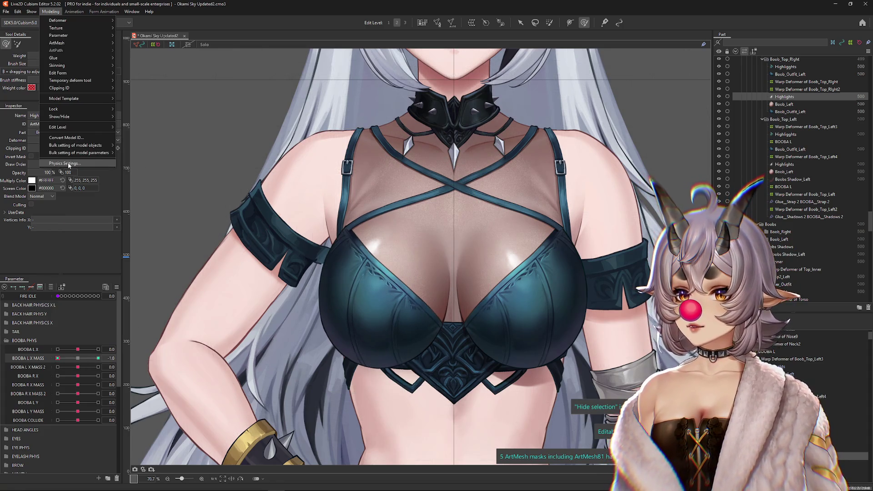
{"action": "left_click", "coordinate": [68, 164]}
{"action": "mouse_move", "coordinate": [594, 206]}
{"action": "left_mouse_down"}
{"action": "mouse_move", "coordinate": [455, 236]}
{"action": "mouse_move", "coordinate": [669, 242]}
{"action": "mouse_move", "coordinate": [500, 236]}
{"action": "mouse_move", "coordinate": [559, 245]}
{"action": "mouse_move", "coordinate": [598, 273]}
{"action": "mouse_move", "coordinate": [573, 234]}
{"action": "left_mouse_up"}
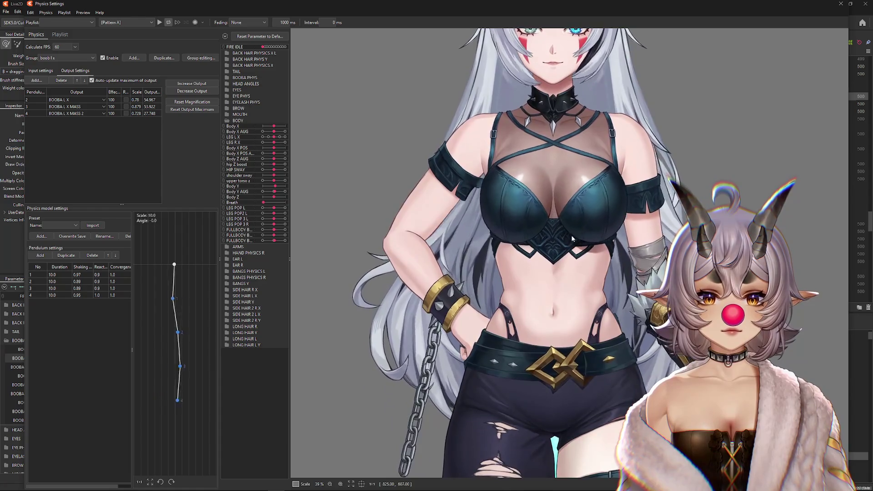
{"action": "scroll", "coordinate": [572, 235], "scroll_direction": "down", "scroll_amount": 5}
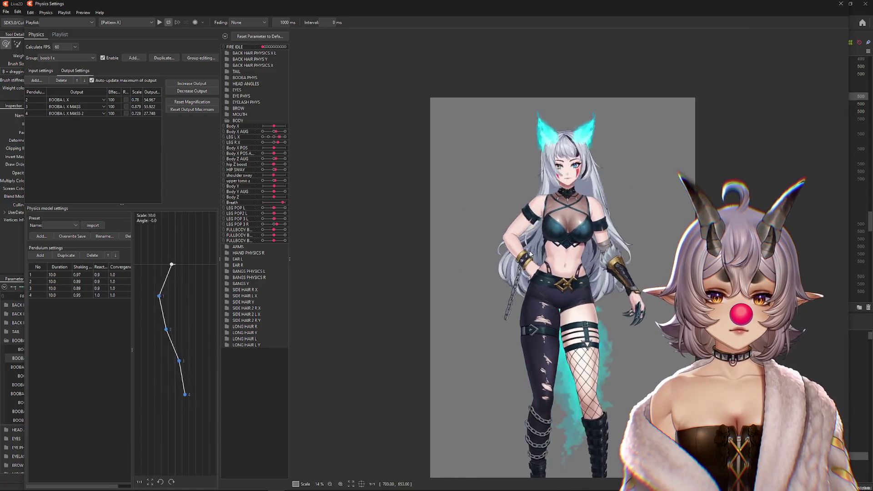
{"action": "left_click", "coordinate": [841, 3]}
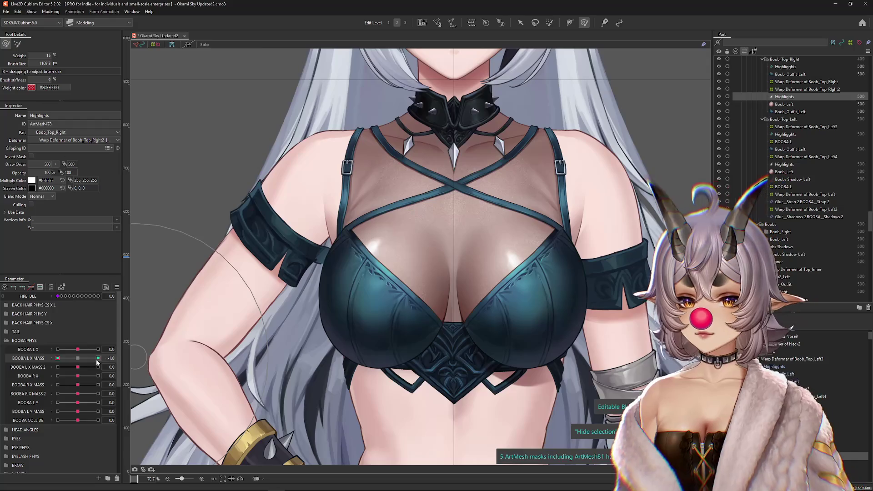
Check the BOOBA L X MASS key options and physics settings, then set the parameter to 1.0
{"action": "left_click", "coordinate": [128, 358]}
{"action": "left_click", "coordinate": [128, 358]}
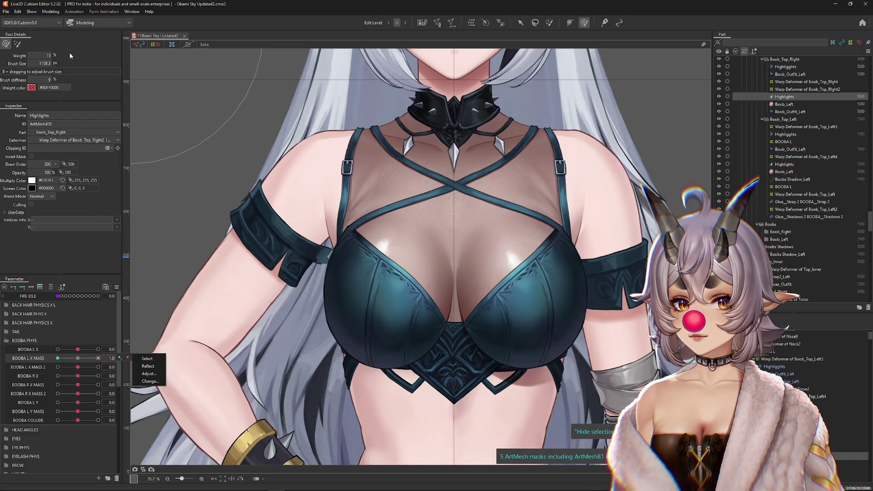
{"action": "key", "text": "Escape"}
{"action": "left_click", "coordinate": [51, 12]}
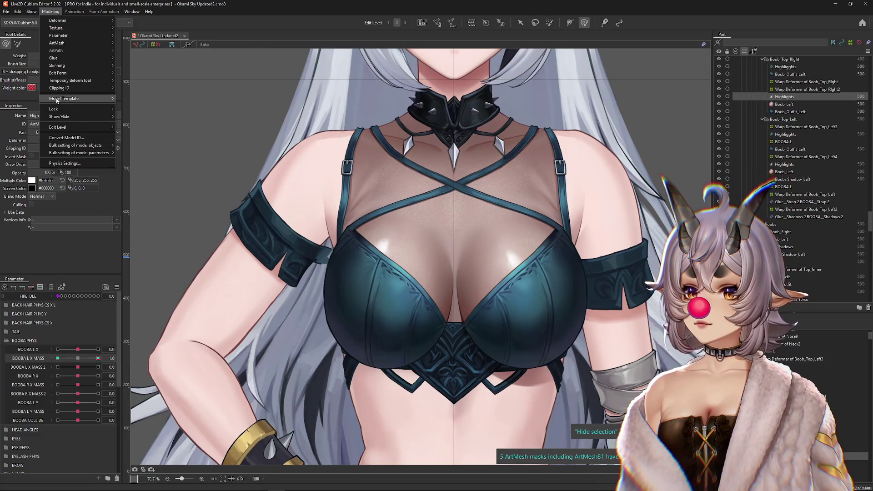
{"action": "left_click", "coordinate": [65, 164]}
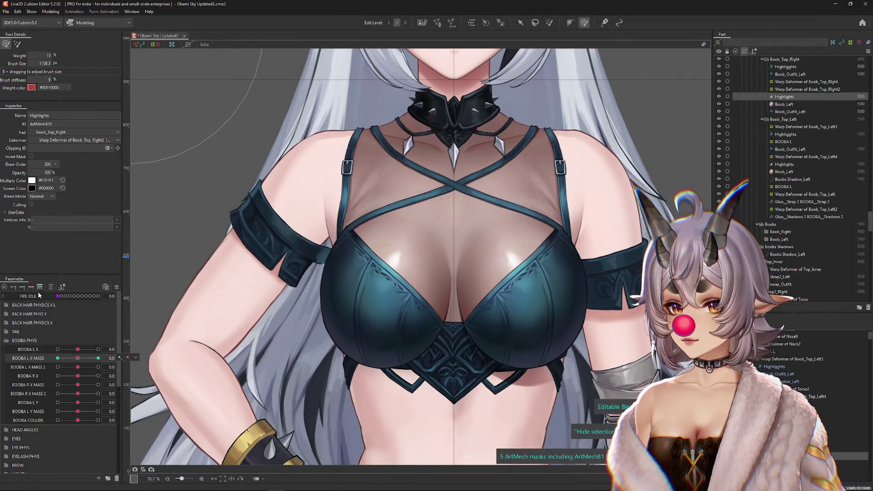
{"action": "mouse_move", "coordinate": [78, 359]}
{"action": "left_mouse_down"}
{"action": "mouse_move", "coordinate": [119, 362]}
{"action": "mouse_move", "coordinate": [10, 353]}
{"action": "left_mouse_up"}
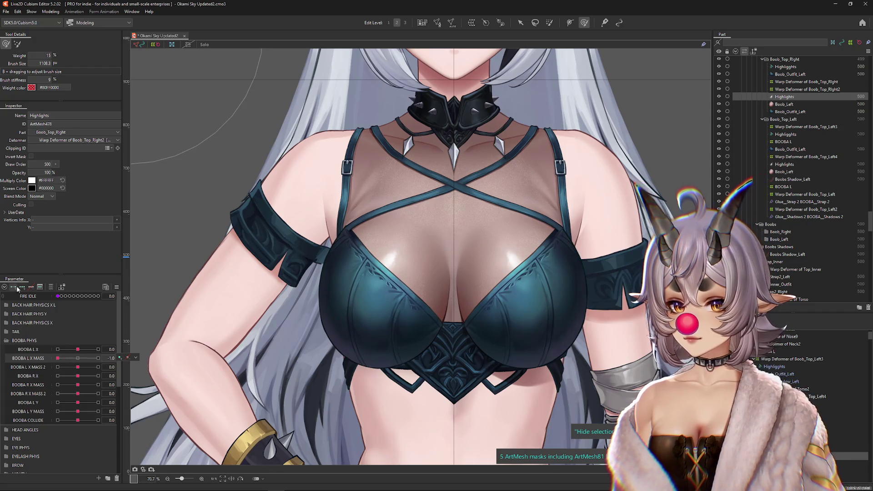
{"action": "scroll", "coordinate": [377, 277], "scroll_direction": "up", "scroll_amount": 2}
Enlarge the Highlights mesh at BOOBA L X MASS 1.0, then check it at -1, 0 and 0.6
{"action": "key", "text": "v"}
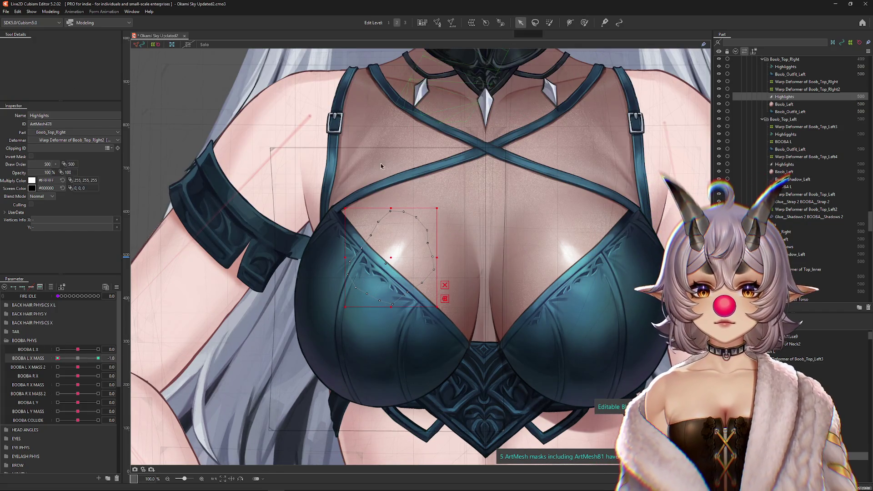
{"action": "left_click_drag", "start_coordinate": [344, 210], "coordinate": [321, 191]}
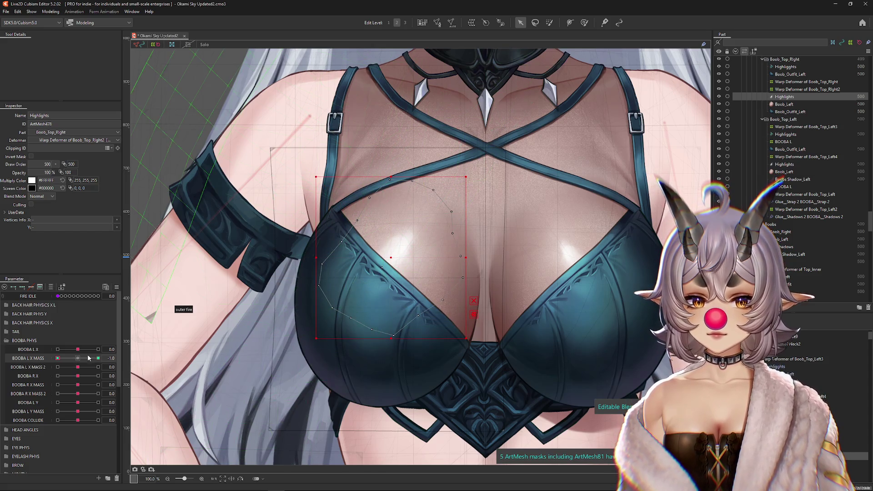
{"action": "left_click_drag", "start_coordinate": [88, 358], "coordinate": [104, 358]}
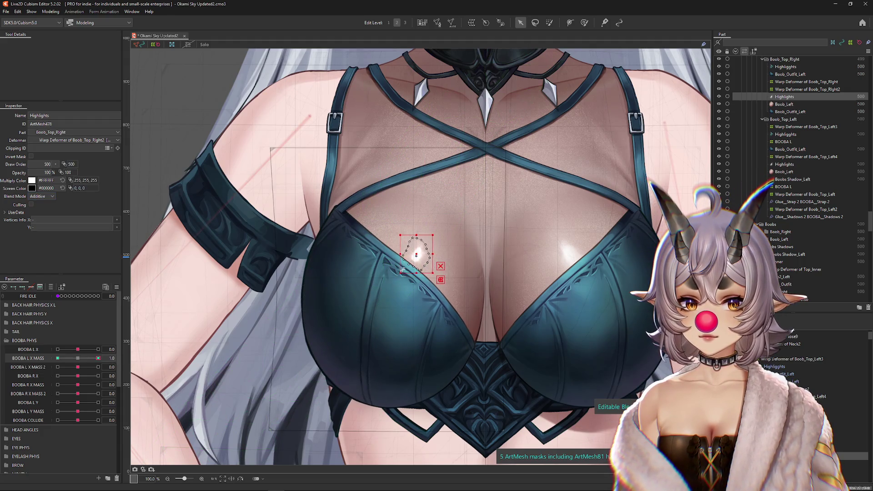
{"action": "left_click_drag", "start_coordinate": [80, 363], "coordinate": [57, 359]}
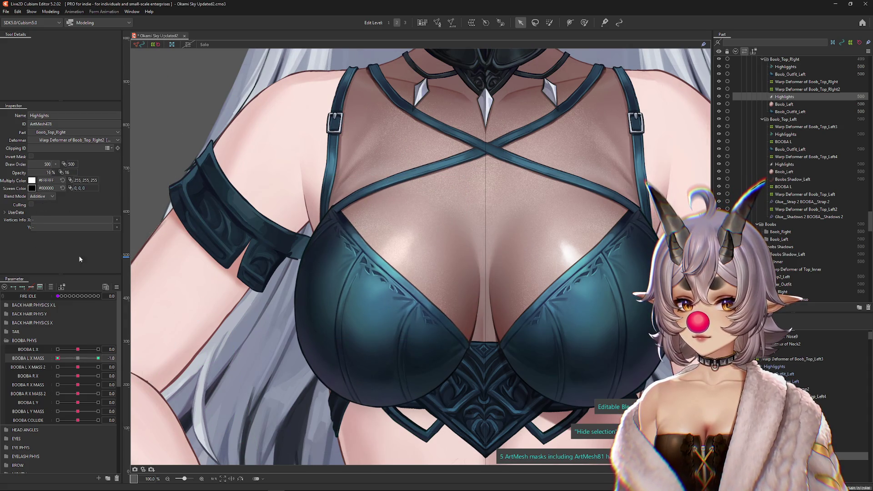
{"action": "left_click", "coordinate": [76, 359]}
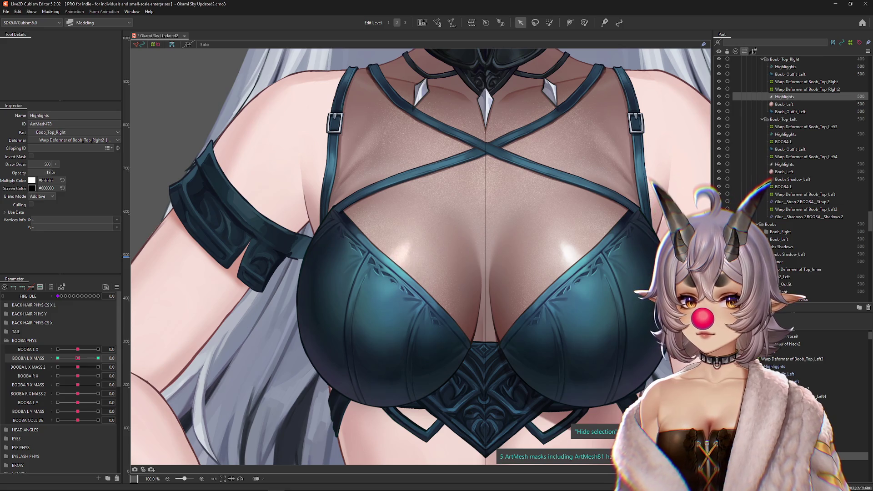
{"action": "scroll", "coordinate": [180, 205], "scroll_direction": "down", "scroll_amount": 1}
{"action": "mouse_move", "coordinate": [80, 358]}
{"action": "left_mouse_down"}
{"action": "mouse_move", "coordinate": [93, 364]}
{"action": "mouse_move", "coordinate": [17, 331]}
{"action": "left_mouse_up"}
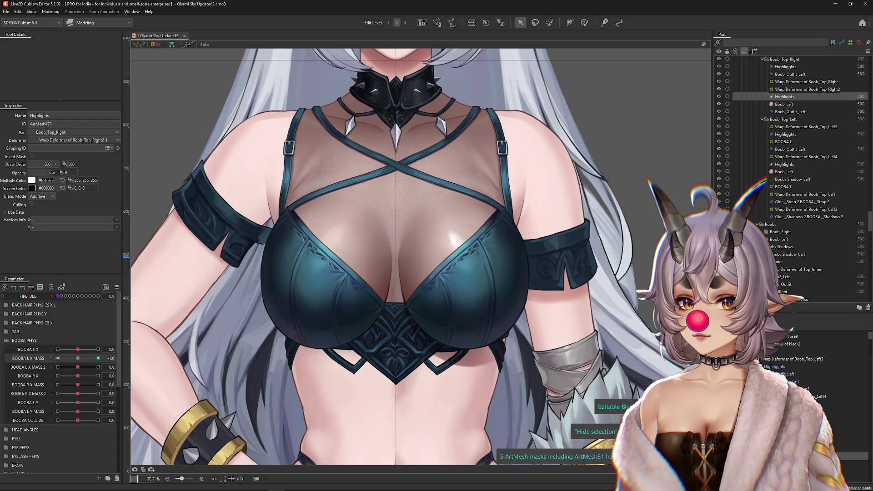
{"action": "left_click", "coordinate": [51, 11]}
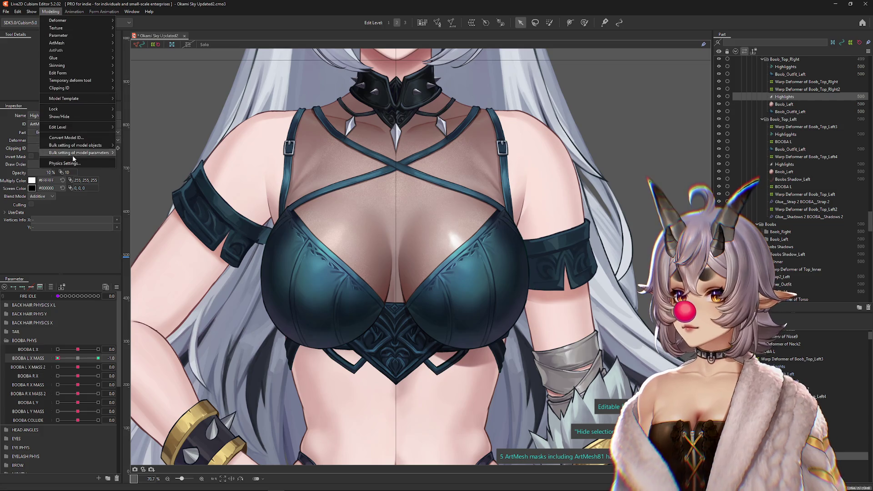
Shake the model in Physics Settings to test the left highlight fade, then close the window
{"action": "left_click", "coordinate": [68, 155]}
{"action": "scroll", "coordinate": [564, 238], "scroll_direction": "up", "scroll_amount": 3}
{"action": "mouse_move", "coordinate": [564, 238]}
{"action": "left_mouse_down"}
{"action": "mouse_move", "coordinate": [626, 274]}
{"action": "mouse_move", "coordinate": [441, 249]}
{"action": "left_mouse_up"}
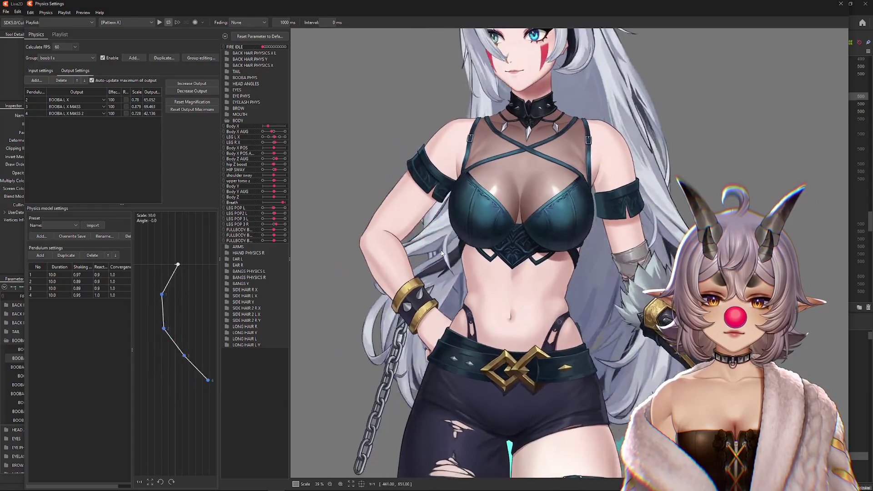
{"action": "scroll", "coordinate": [441, 250], "scroll_direction": "down", "scroll_amount": 3}
{"action": "mouse_move", "coordinate": [543, 248]}
{"action": "left_mouse_down"}
{"action": "mouse_move", "coordinate": [561, 245]}
{"action": "mouse_move", "coordinate": [523, 254]}
{"action": "mouse_move", "coordinate": [573, 259]}
{"action": "mouse_move", "coordinate": [555, 266]}
{"action": "mouse_move", "coordinate": [387, 250]}
{"action": "mouse_move", "coordinate": [627, 272]}
{"action": "mouse_move", "coordinate": [647, 206]}
{"action": "left_mouse_up"}
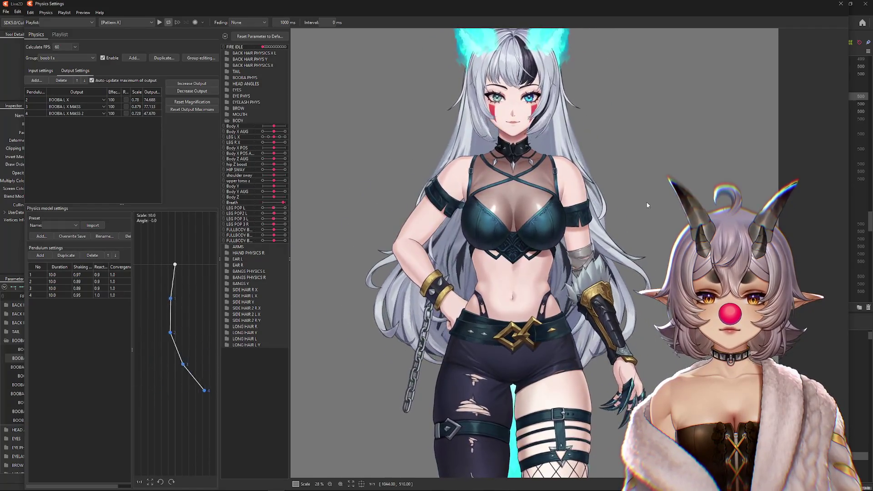
{"action": "scroll", "coordinate": [644, 206], "scroll_direction": "down", "scroll_amount": 3}
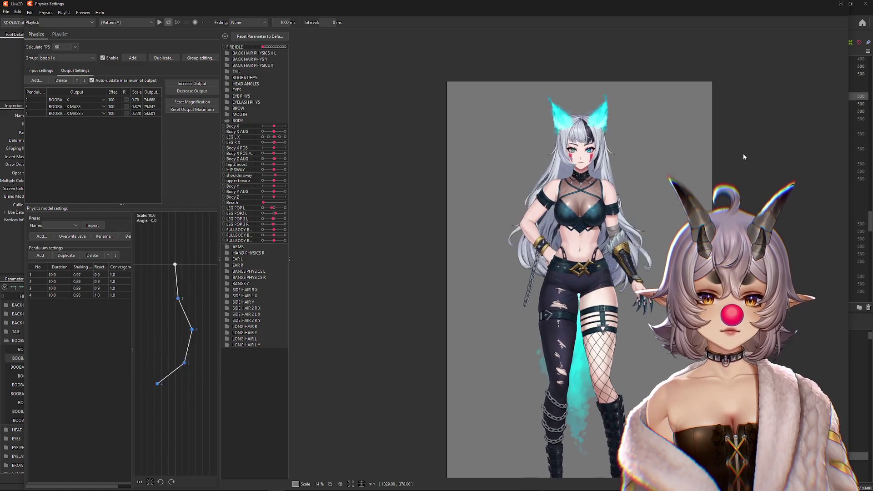
{"action": "scroll", "coordinate": [744, 156], "scroll_direction": "up", "scroll_amount": 2}
{"action": "left_click", "coordinate": [841, 4]}
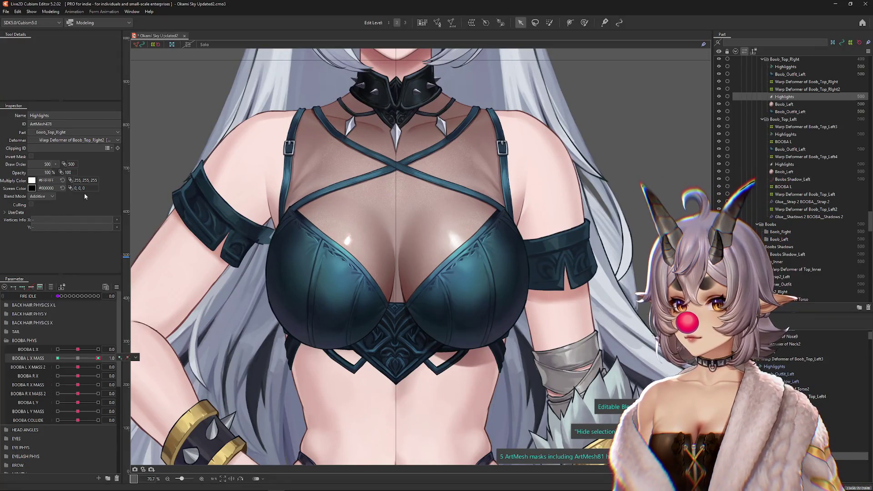
Key the Highlights opacity at BOOBA L X MASS 1, 0 and -1, dimming it to 10% at -1
{"action": "left_click_drag", "start_coordinate": [47, 172], "coordinate": [27, 172]}
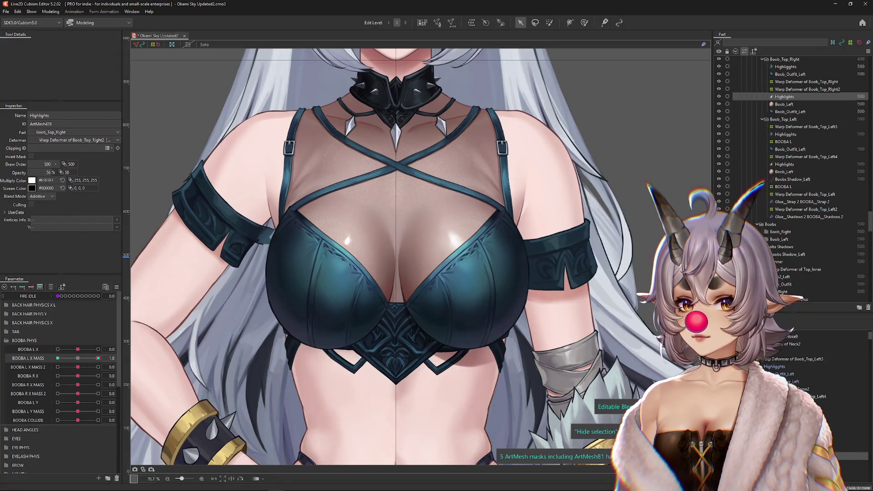
{"action": "left_click", "coordinate": [76, 359]}
{"action": "left_click_drag", "start_coordinate": [48, 173], "coordinate": [46, 173]}
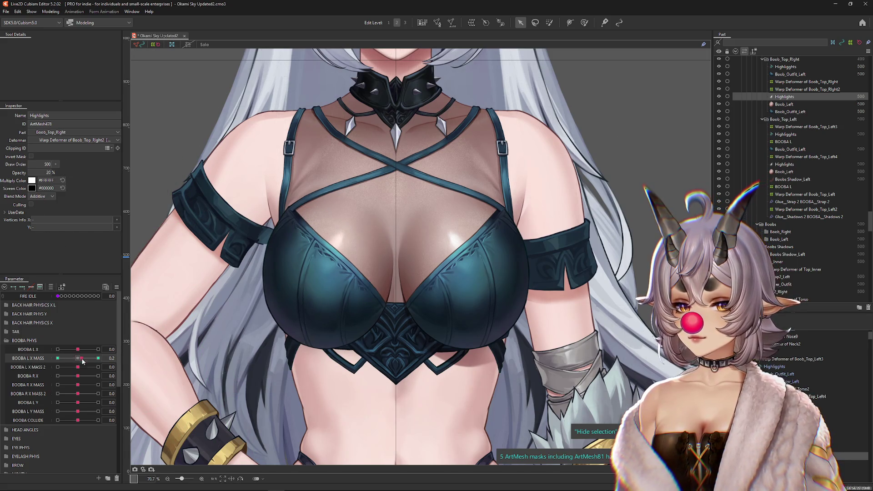
{"action": "left_click", "coordinate": [98, 358]}
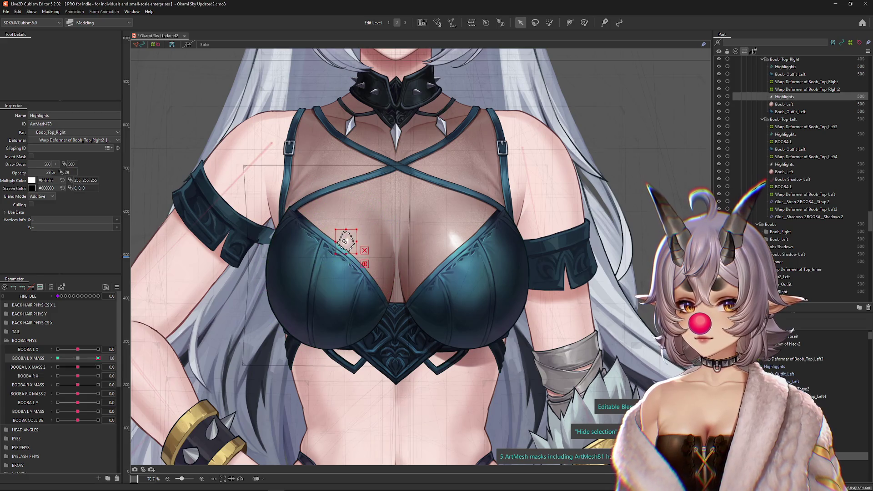
{"action": "left_click", "coordinate": [99, 359]}
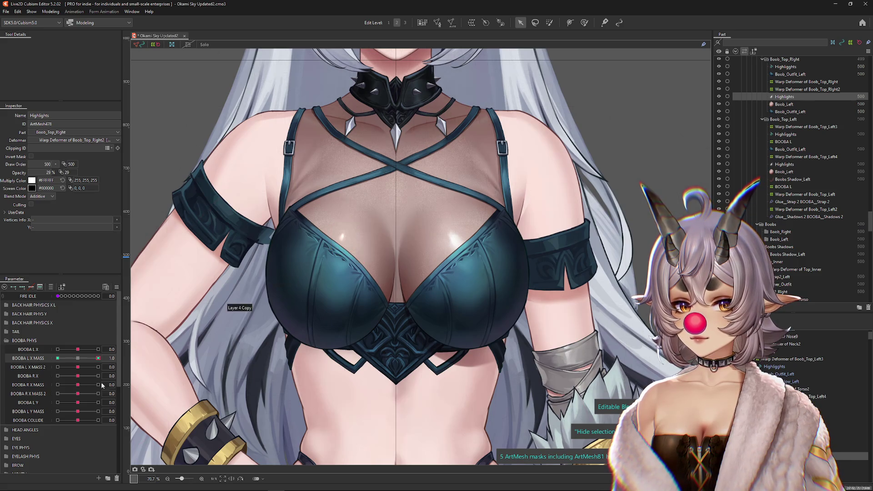
{"action": "mouse_move", "coordinate": [99, 358]}
{"action": "left_mouse_down"}
{"action": "mouse_move", "coordinate": [77, 359]}
{"action": "mouse_move", "coordinate": [85, 361]}
{"action": "left_mouse_up"}
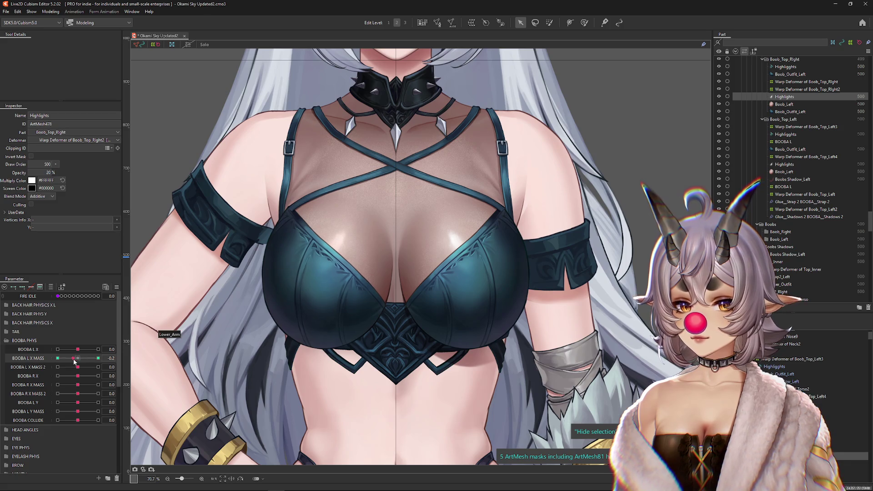
{"action": "left_click_drag", "start_coordinate": [75, 362], "coordinate": [46, 350]}
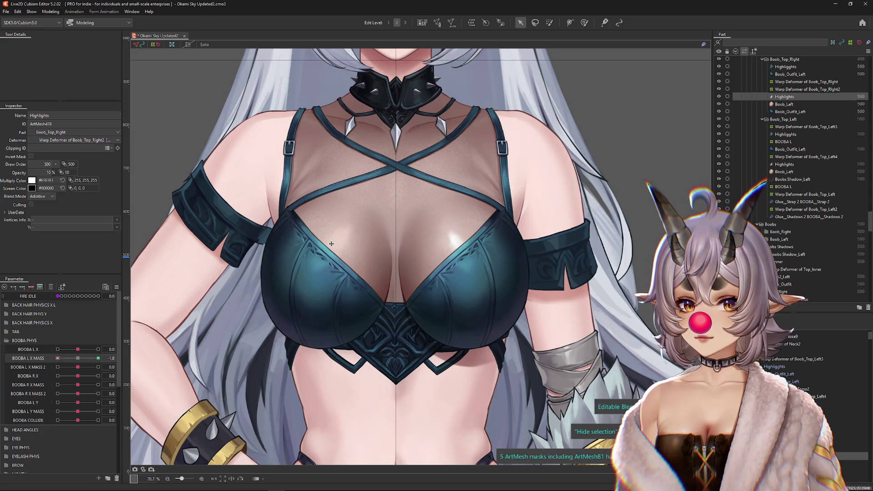
Sway the model in the Physics Settings preview to watch the highlight fade, then close it
{"action": "left_click", "coordinate": [50, 11]}
{"action": "left_click", "coordinate": [60, 163]}
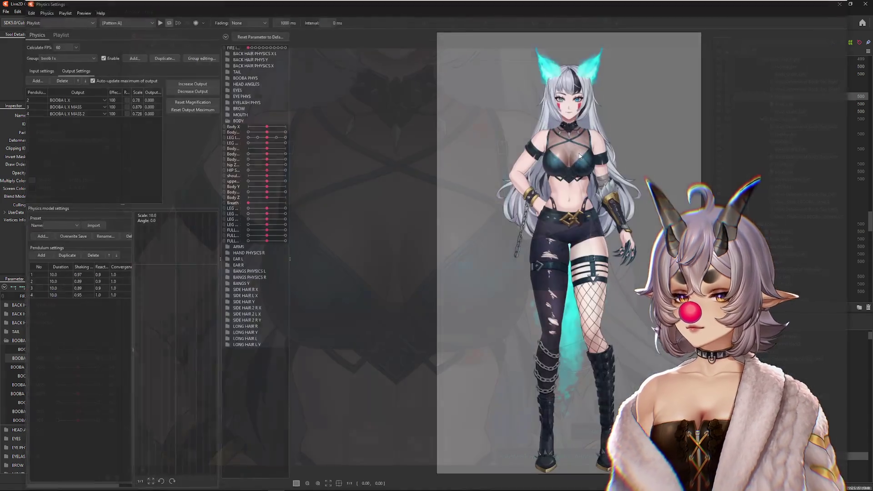
{"action": "scroll", "coordinate": [423, 224], "scroll_direction": "up", "scroll_amount": 3}
{"action": "mouse_move", "coordinate": [423, 224]}
{"action": "left_mouse_down"}
{"action": "mouse_move", "coordinate": [605, 215]}
{"action": "mouse_move", "coordinate": [561, 188]}
{"action": "mouse_move", "coordinate": [502, 350]}
{"action": "left_mouse_up"}
{"action": "scroll", "coordinate": [503, 350], "scroll_direction": "down", "scroll_amount": 2}
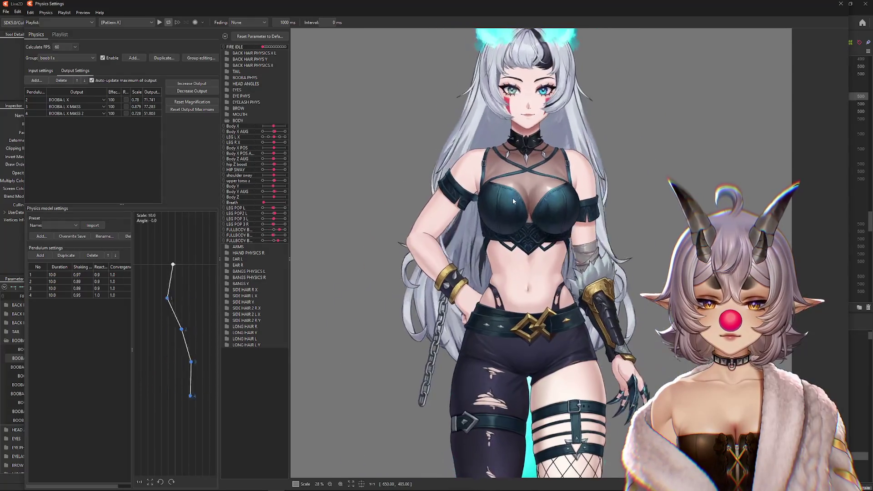
{"action": "mouse_move", "coordinate": [504, 257]}
{"action": "left_mouse_down"}
{"action": "mouse_move", "coordinate": [369, 258]}
{"action": "mouse_move", "coordinate": [353, 248]}
{"action": "left_mouse_up"}
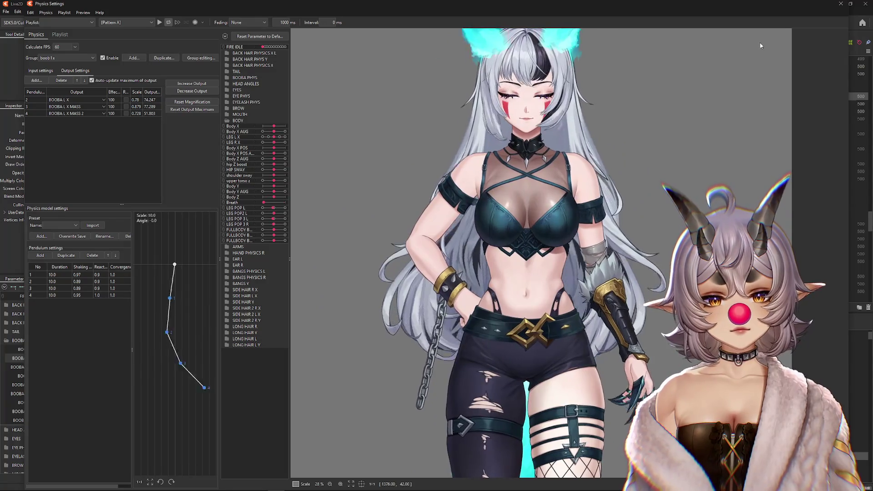
{"action": "left_click", "coordinate": [841, 4]}
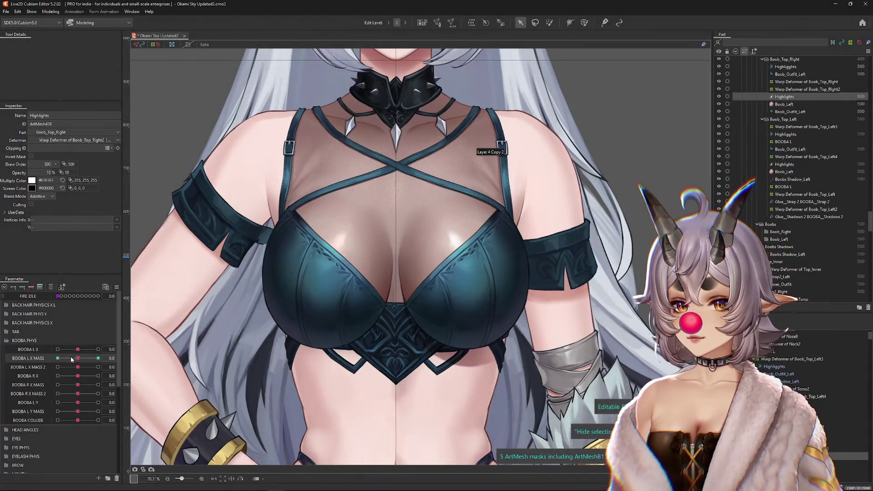
{"action": "mouse_move", "coordinate": [77, 403]}
{"action": "left_mouse_down"}
{"action": "mouse_move", "coordinate": [110, 400]}
{"action": "mouse_move", "coordinate": [77, 403]}
{"action": "left_mouse_up"}
Use Change... to reassign the Highlights keys from BOOBA L X MASS to BOOBA L Y MASS, then test the slider
{"action": "right_click", "coordinate": [132, 355]}
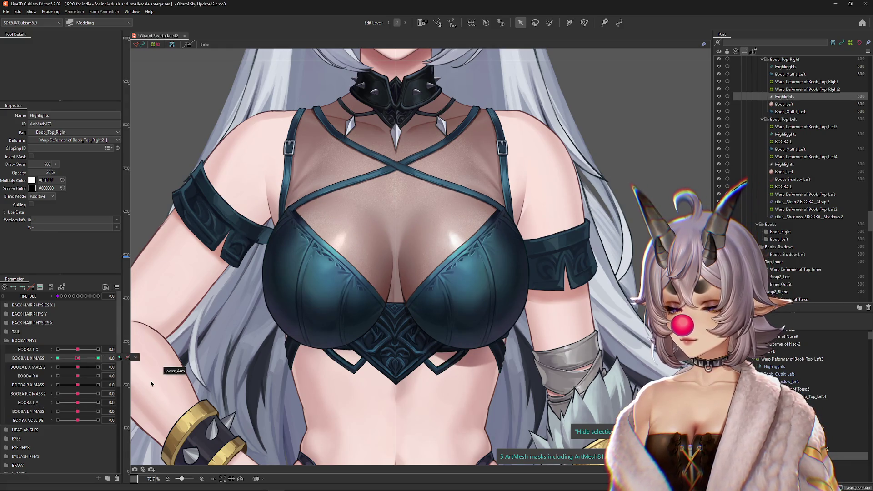
{"action": "right_click", "coordinate": [131, 355]}
{"action": "left_click", "coordinate": [145, 383]}
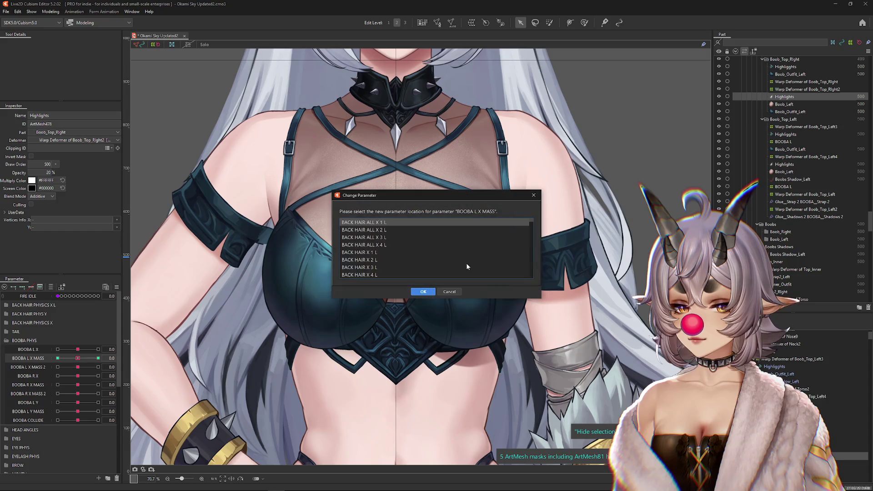
{"action": "scroll", "coordinate": [400, 250], "scroll_direction": "down", "scroll_amount": 10}
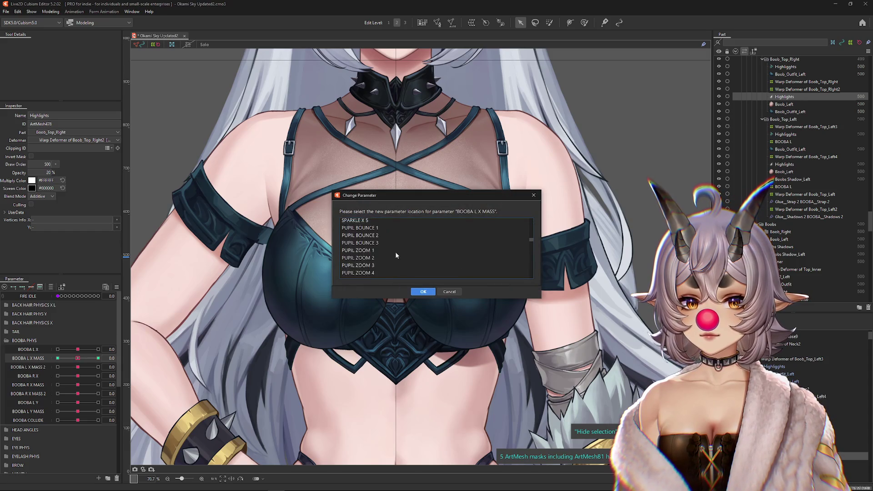
{"action": "scroll", "coordinate": [395, 256], "scroll_direction": "down", "scroll_amount": 15}
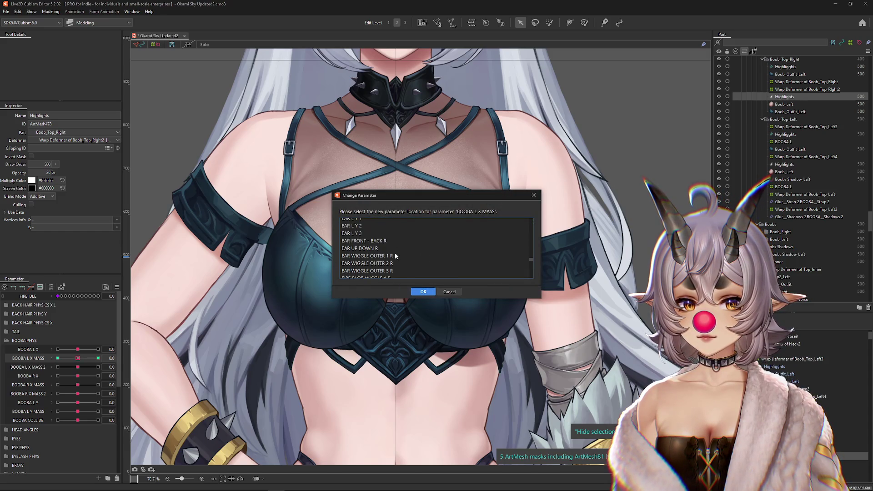
{"action": "scroll", "coordinate": [396, 256], "scroll_direction": "down", "scroll_amount": 3}
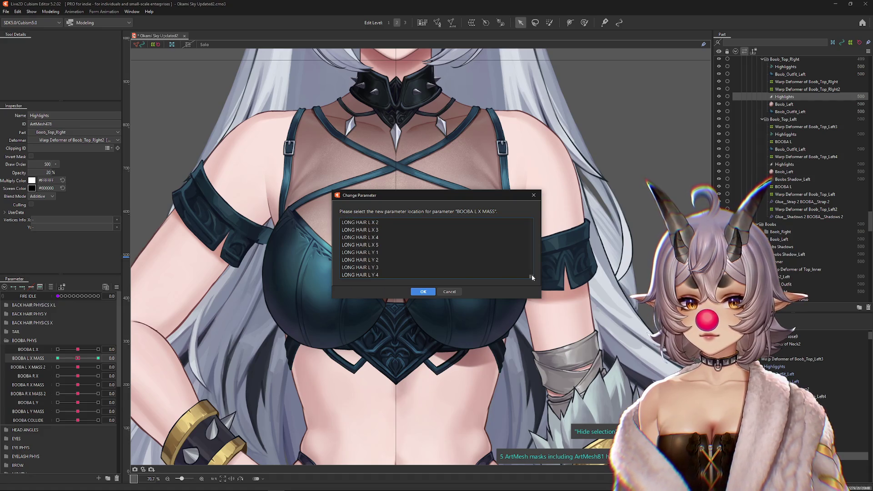
{"action": "left_click_drag", "start_coordinate": [533, 273], "coordinate": [531, 261]}
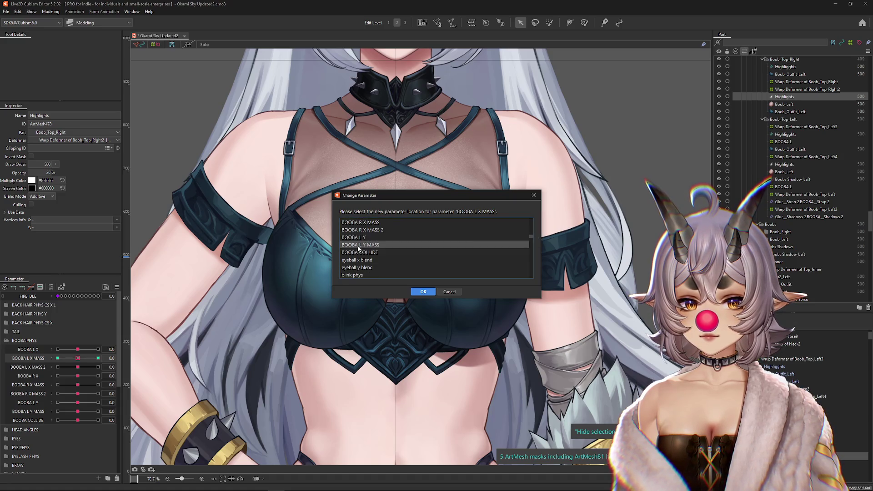
{"action": "double_click", "coordinate": [359, 248]}
{"action": "mouse_move", "coordinate": [77, 412]}
{"action": "left_mouse_down"}
{"action": "mouse_move", "coordinate": [94, 412]}
{"action": "mouse_move", "coordinate": [333, 249]}
{"action": "left_mouse_up"}
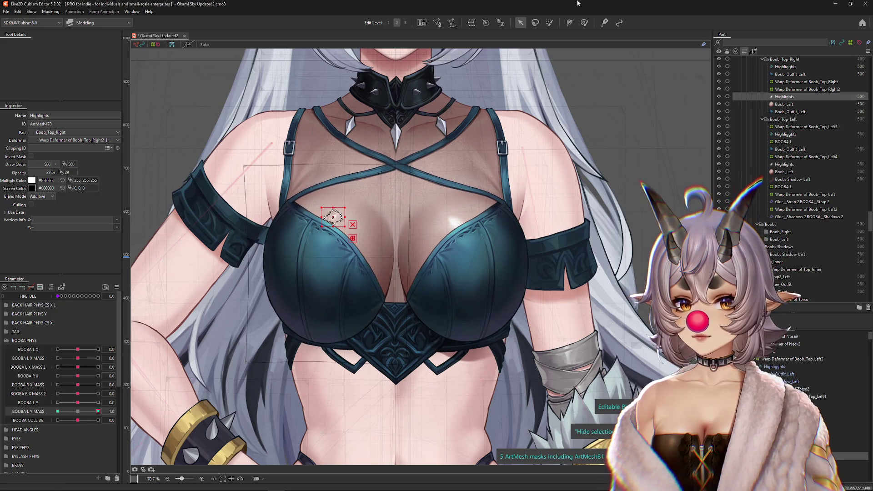
{"action": "left_click", "coordinate": [58, 411]}
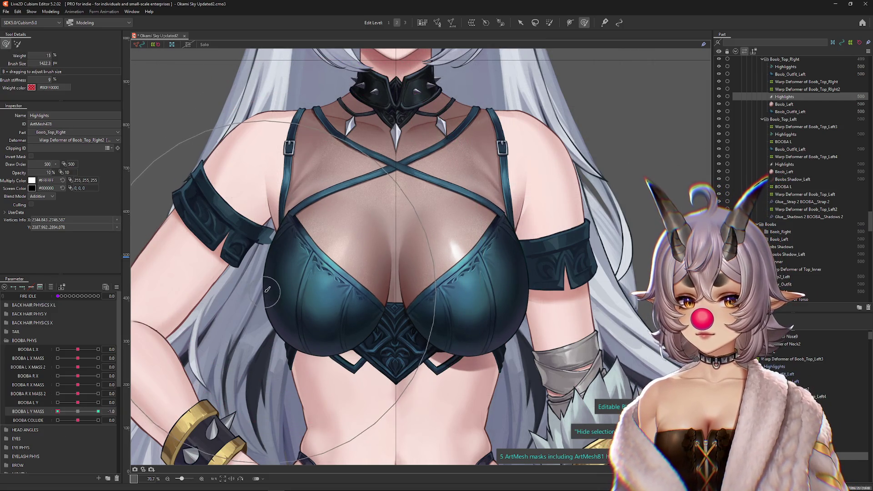
{"action": "left_click_drag", "start_coordinate": [55, 413], "coordinate": [116, 411]}
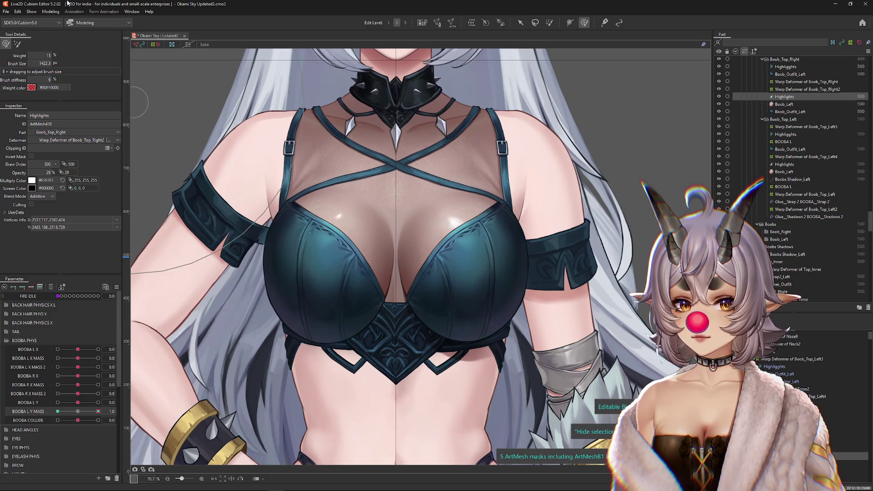
{"action": "left_click", "coordinate": [56, 10]}
{"action": "left_click", "coordinate": [87, 163]}
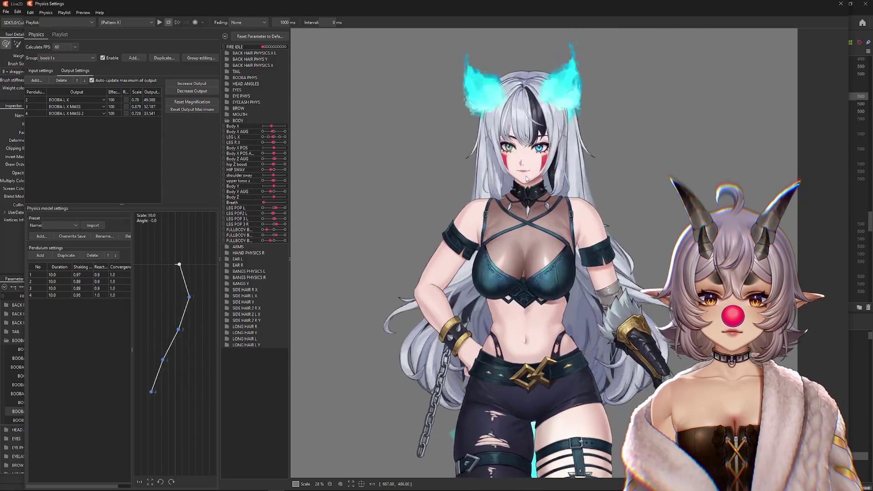
{"action": "scroll", "coordinate": [535, 351], "scroll_direction": "up", "scroll_amount": 3}
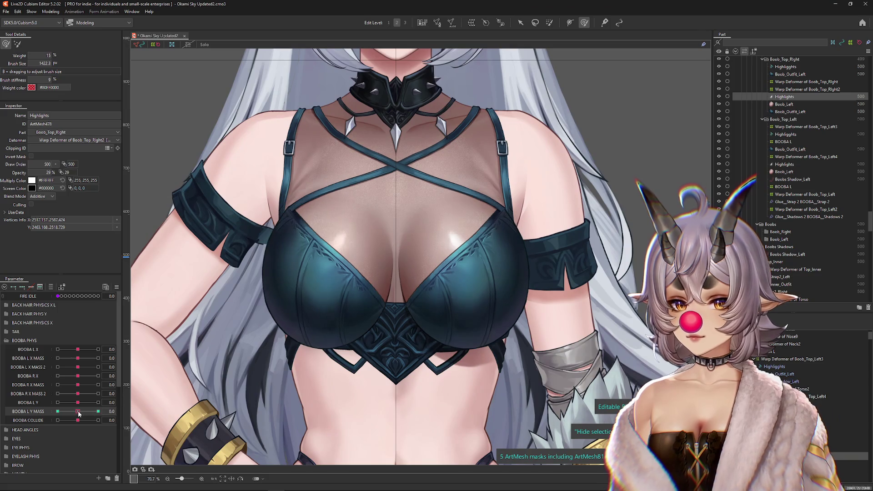
{"action": "mouse_move", "coordinate": [78, 412]}
{"action": "left_mouse_down"}
{"action": "mouse_move", "coordinate": [118, 416]}
{"action": "mouse_move", "coordinate": [85, 403]}
{"action": "left_mouse_up"}
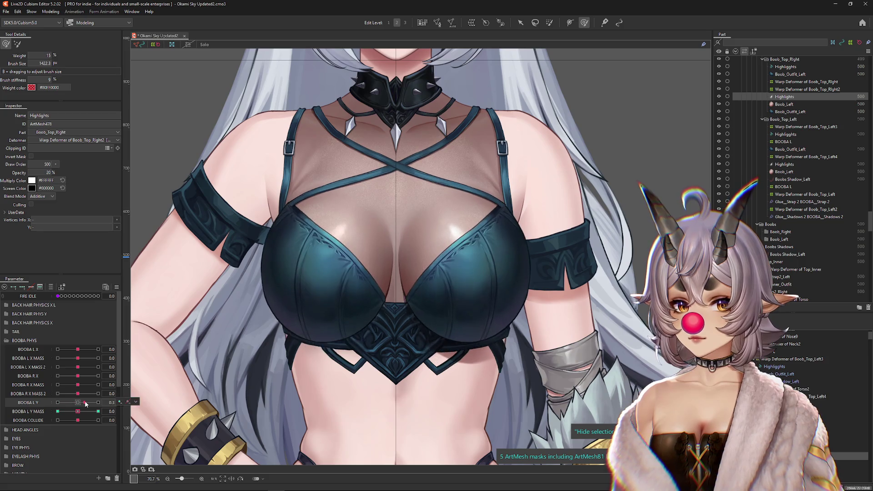
Move the parameter's keys onto BOOBA L Y through the Change Parameter dialog
{"action": "left_click", "coordinate": [84, 415]}
{"action": "left_click", "coordinate": [151, 435]}
{"action": "scroll", "coordinate": [428, 250], "scroll_direction": "down", "scroll_amount": 3}
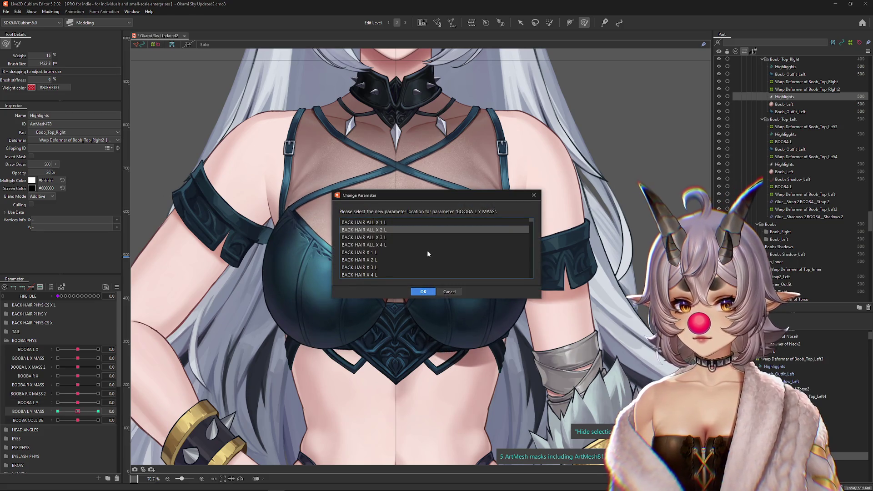
{"action": "scroll", "coordinate": [422, 249], "scroll_direction": "down", "scroll_amount": 3}
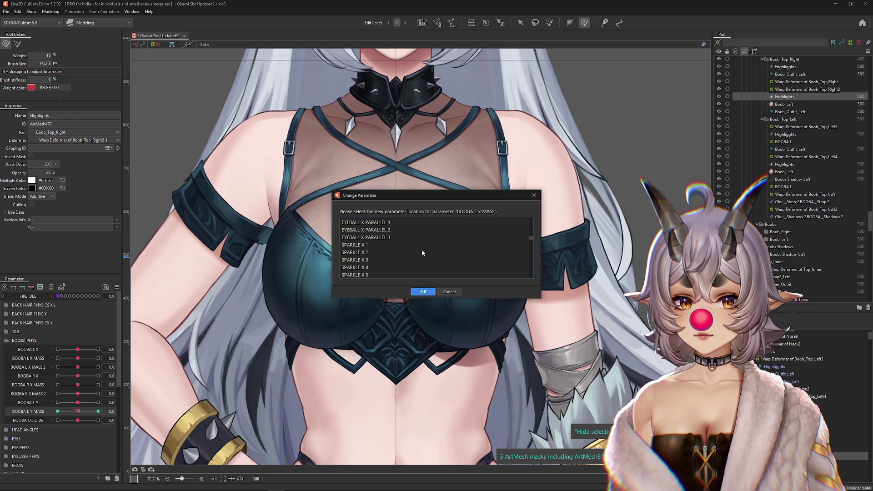
{"action": "left_click", "coordinate": [358, 267]}
{"action": "left_click", "coordinate": [423, 292]}
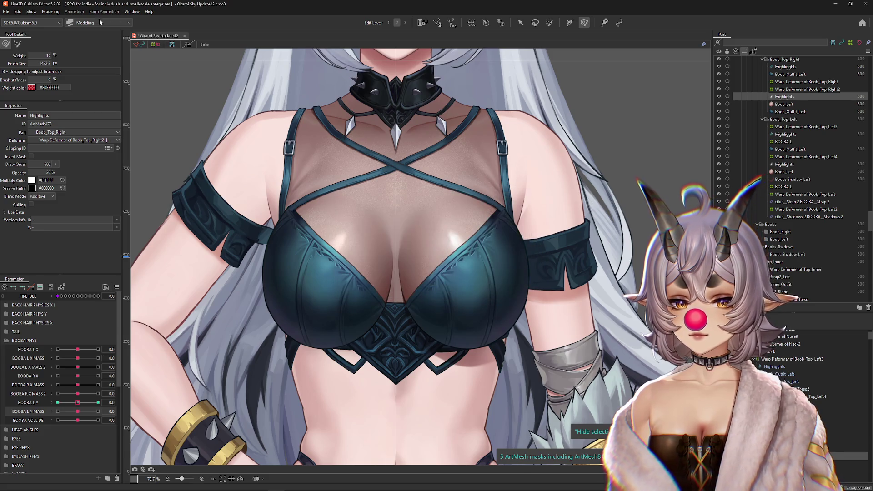
Swing the model in the Physics Settings preview to watch the highlights react, then close it
{"action": "left_click", "coordinate": [50, 11]}
{"action": "left_click", "coordinate": [64, 163]}
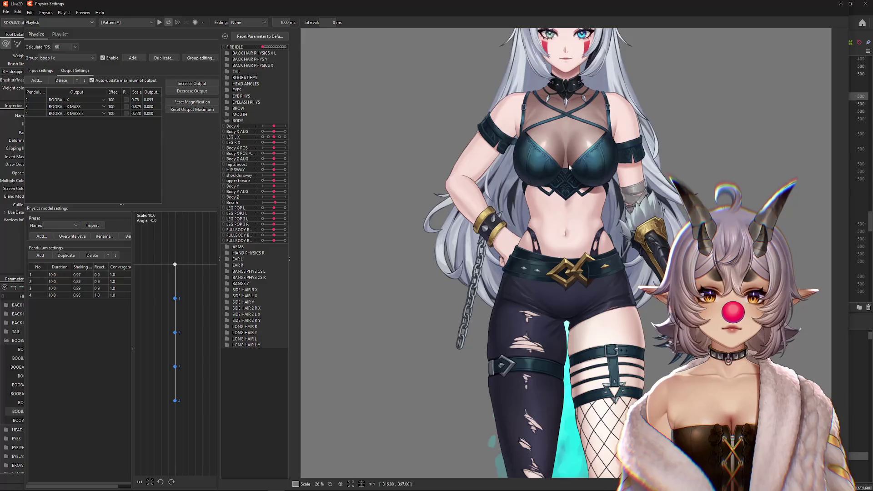
{"action": "mouse_move", "coordinate": [584, 210]}
{"action": "left_mouse_down"}
{"action": "mouse_move", "coordinate": [588, 149]}
{"action": "mouse_move", "coordinate": [573, 312]}
{"action": "mouse_move", "coordinate": [571, 162]}
{"action": "left_mouse_up"}
{"action": "scroll", "coordinate": [571, 163], "scroll_direction": "up", "scroll_amount": 3}
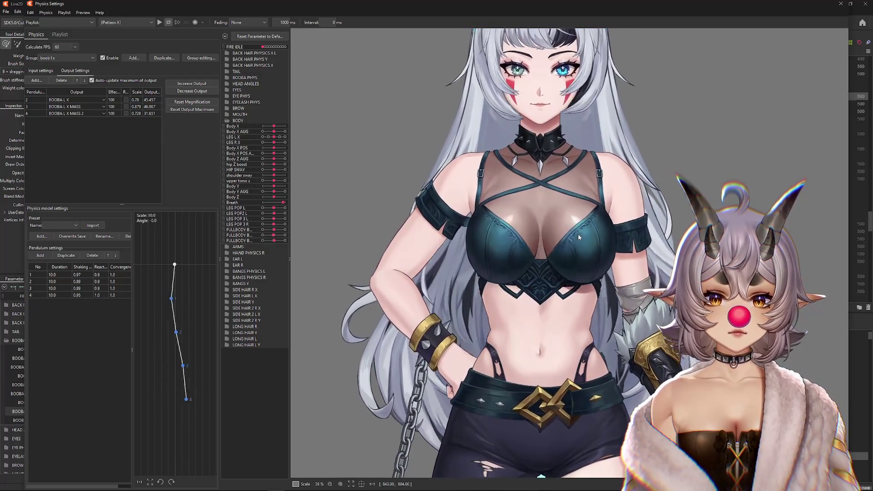
{"action": "mouse_move", "coordinate": [579, 199]}
{"action": "left_mouse_down"}
{"action": "mouse_move", "coordinate": [545, 222]}
{"action": "mouse_move", "coordinate": [527, 286]}
{"action": "mouse_move", "coordinate": [535, 246]}
{"action": "mouse_move", "coordinate": [523, 273]}
{"action": "mouse_move", "coordinate": [531, 314]}
{"action": "mouse_move", "coordinate": [531, 220]}
{"action": "mouse_move", "coordinate": [513, 262]}
{"action": "mouse_move", "coordinate": [505, 317]}
{"action": "mouse_move", "coordinate": [528, 284]}
{"action": "mouse_move", "coordinate": [530, 236]}
{"action": "mouse_move", "coordinate": [523, 302]}
{"action": "mouse_move", "coordinate": [514, 192]}
{"action": "mouse_move", "coordinate": [522, 127]}
{"action": "left_mouse_up"}
{"action": "scroll", "coordinate": [522, 127], "scroll_direction": "down", "scroll_amount": 3}
{"action": "scroll", "coordinate": [582, 203], "scroll_direction": "down", "scroll_amount": 1}
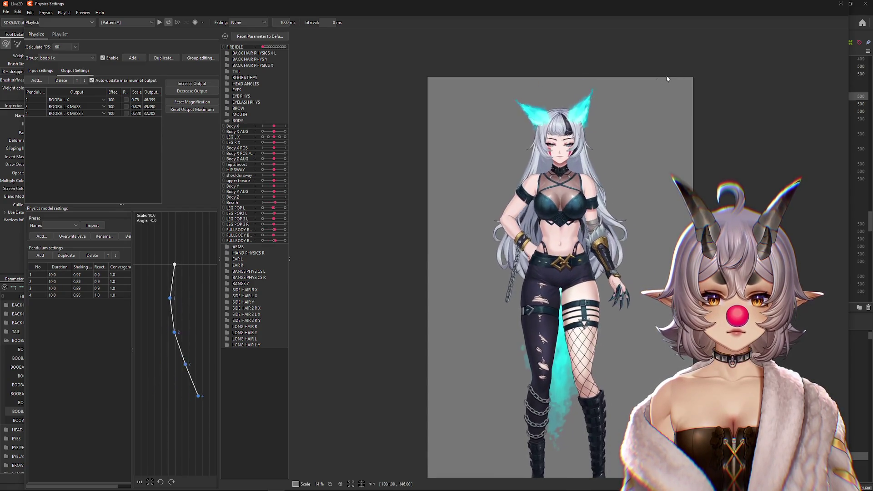
{"action": "left_click", "coordinate": [841, 4]}
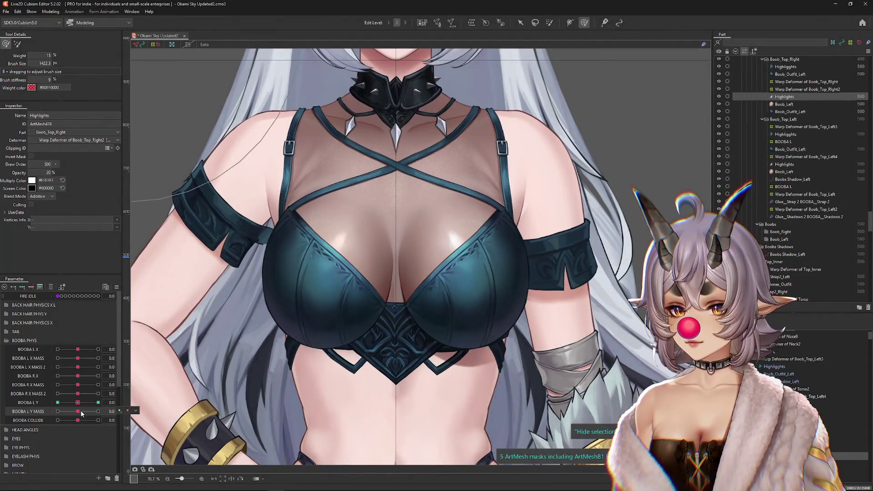
Check the highlights at a BOOBA L Y extreme, fit the character in view, and preview the bounce in Physics Settings
{"action": "mouse_move", "coordinate": [78, 404]}
{"action": "left_mouse_down"}
{"action": "mouse_move", "coordinate": [32, 411]}
{"action": "mouse_move", "coordinate": [96, 405]}
{"action": "left_mouse_up"}
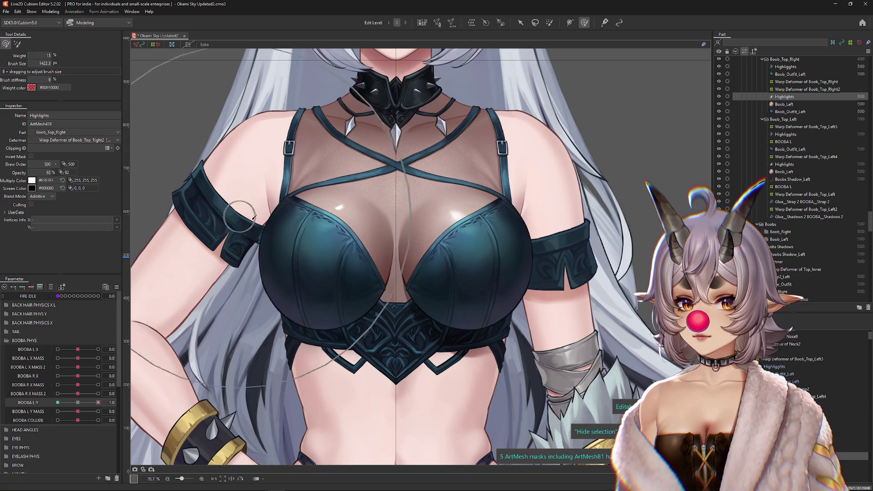
{"action": "scroll", "coordinate": [249, 217], "scroll_direction": "down", "scroll_amount": 1}
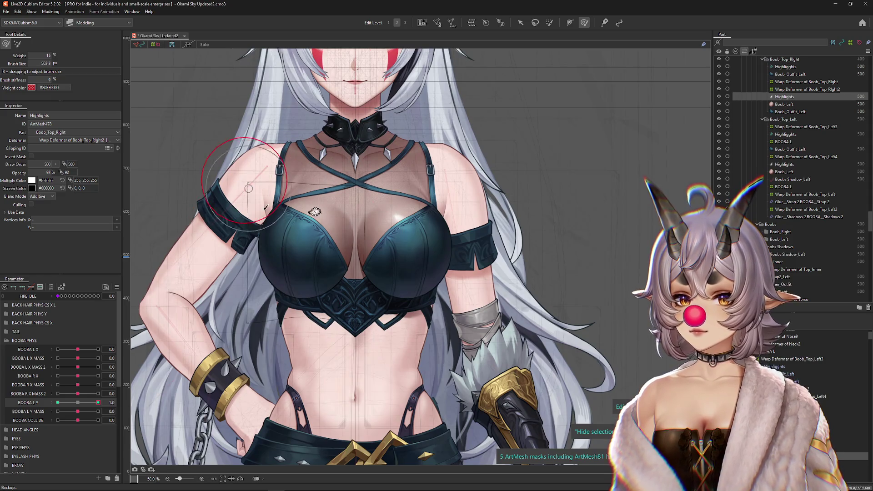
{"action": "scroll", "coordinate": [310, 211], "scroll_direction": "up", "scroll_amount": 2}
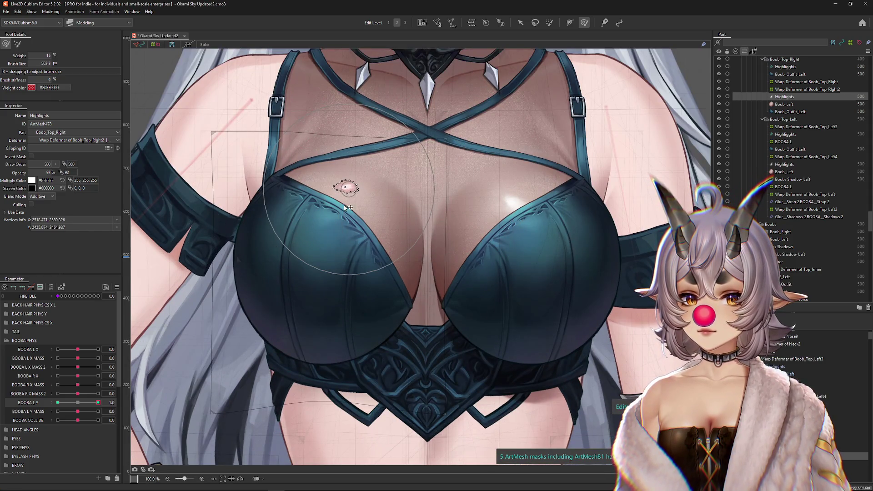
{"action": "key", "text": "ctrl+0"}
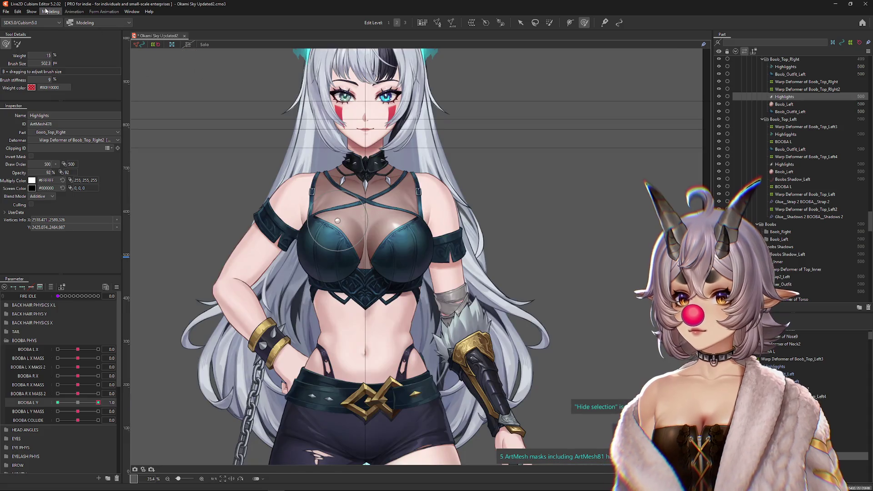
{"action": "left_click", "coordinate": [51, 12]}
{"action": "left_click", "coordinate": [64, 163]}
{"action": "scroll", "coordinate": [587, 182], "scroll_direction": "up", "scroll_amount": 2}
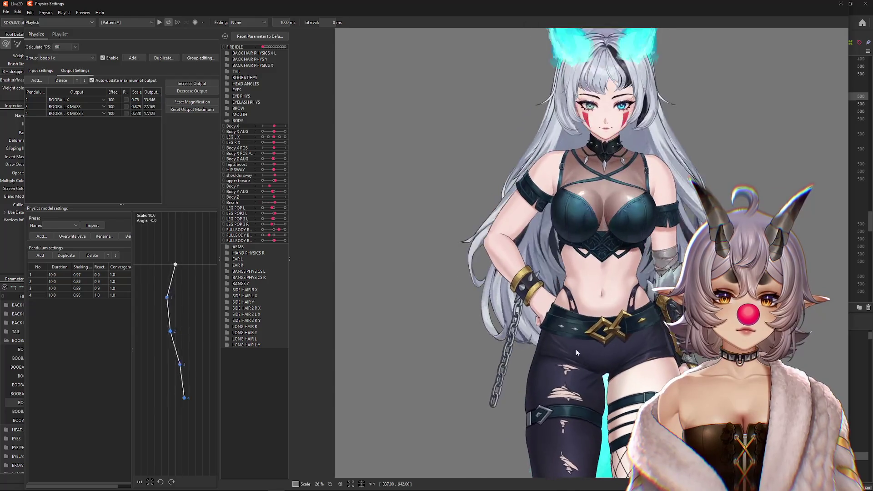
{"action": "scroll", "coordinate": [623, 293], "scroll_direction": "down", "scroll_amount": 2}
{"action": "left_click_drag", "start_coordinate": [623, 294], "coordinate": [591, 280]}
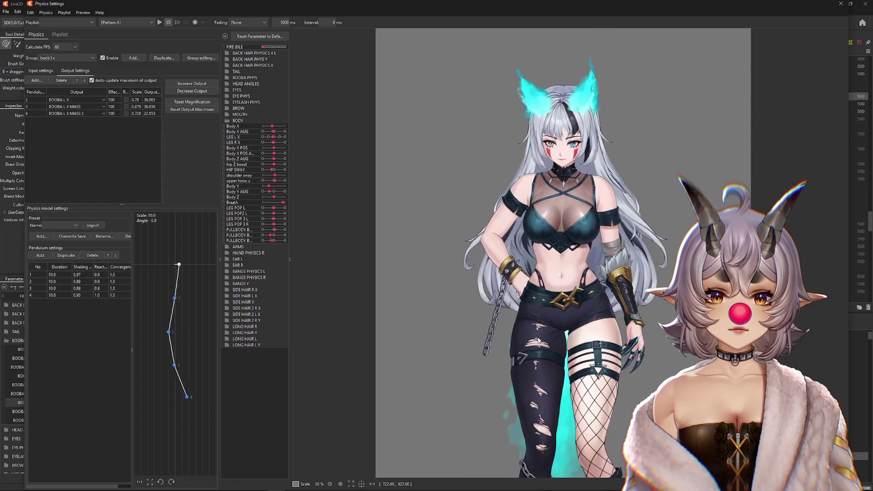
{"action": "key", "text": "Escape"}
Set the Highlights opacity to 35% at BOOBA L Y 1.0, scrub the slider to test, and reopen Physics Settings
{"action": "mouse_move", "coordinate": [97, 403]}
{"action": "left_mouse_down"}
{"action": "mouse_move", "coordinate": [73, 405]}
{"action": "mouse_move", "coordinate": [98, 403]}
{"action": "left_mouse_up"}
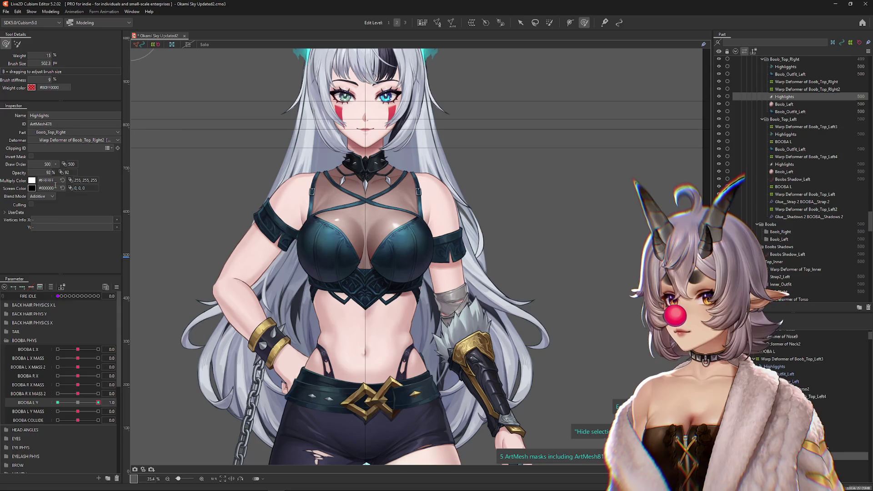
{"action": "key", "text": "Return"}
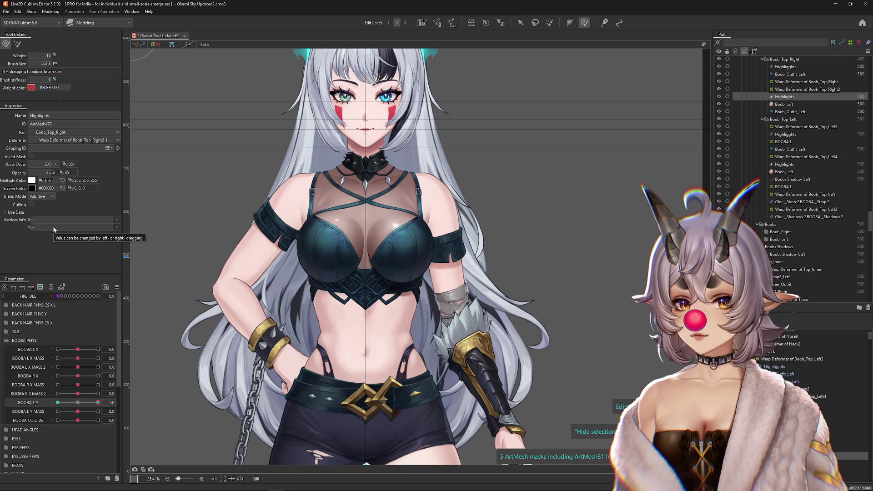
{"action": "scroll", "coordinate": [273, 205], "scroll_direction": "up", "scroll_amount": 2}
{"action": "left_click_drag", "start_coordinate": [83, 405], "coordinate": [48, 402]}
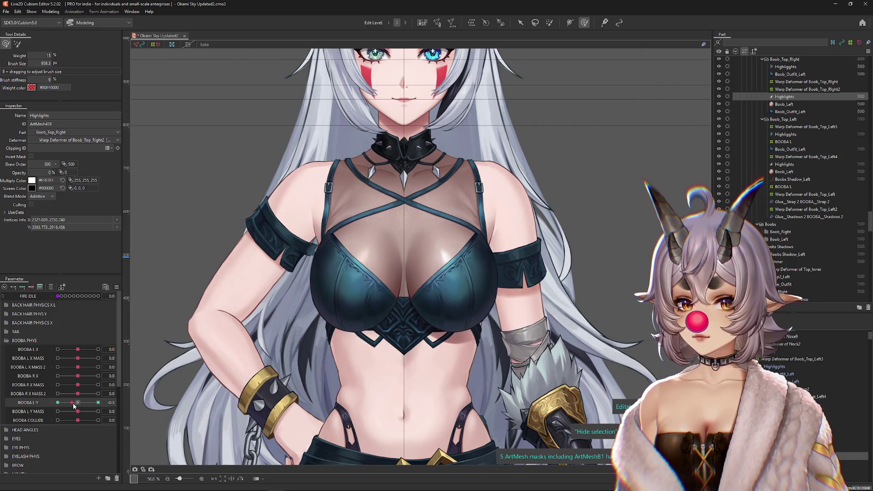
{"action": "left_click", "coordinate": [210, 311]}
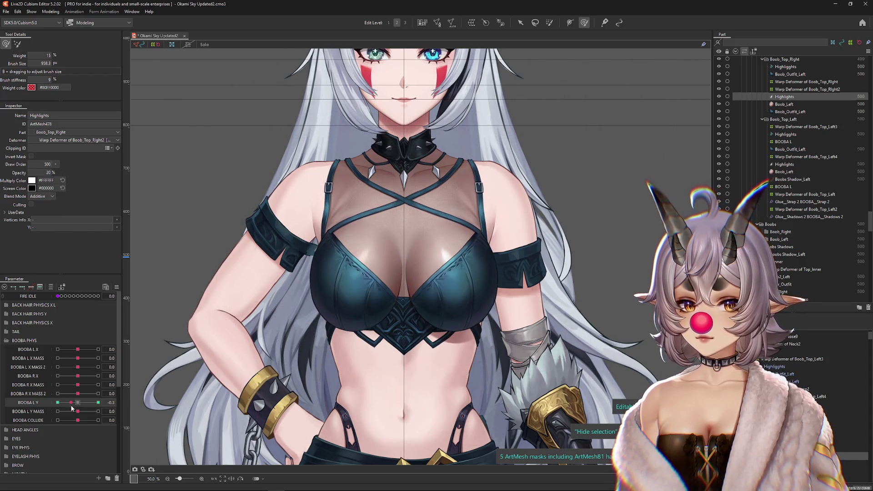
{"action": "left_click_drag", "start_coordinate": [115, 412], "coordinate": [91, 412]}
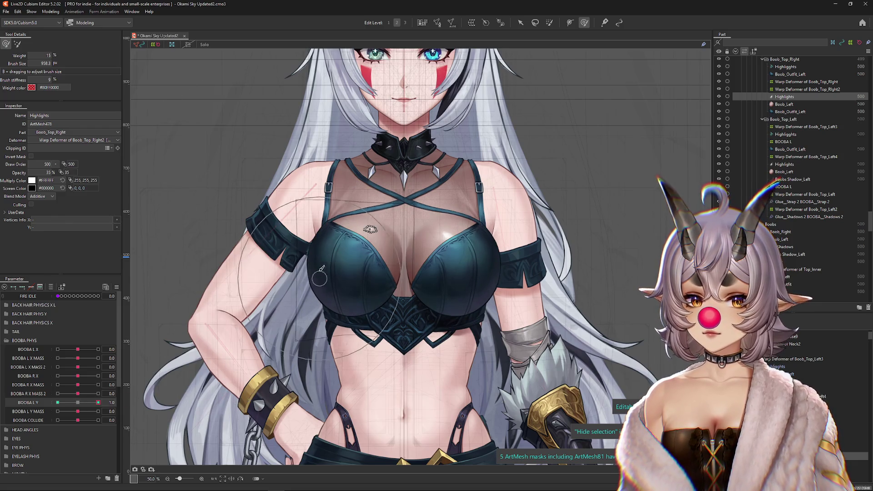
{"action": "left_click", "coordinate": [57, 10]}
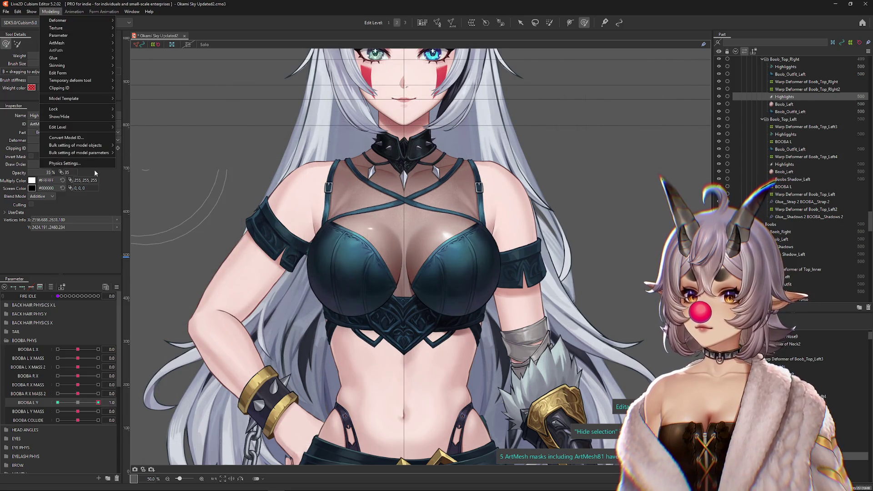
{"action": "left_click", "coordinate": [109, 163]}
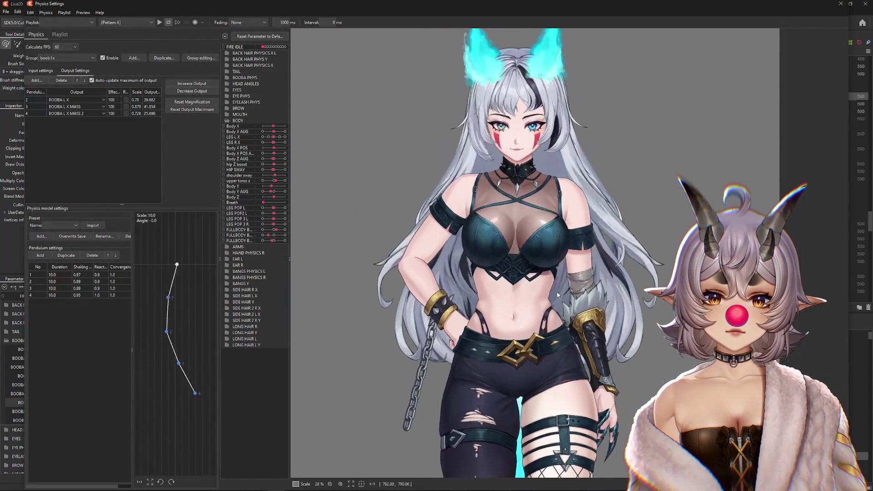
Zoom the physics preview to watch the chest highlights sway, then close Physics Settings
{"action": "scroll", "coordinate": [550, 217], "scroll_direction": "down", "scroll_amount": 2}
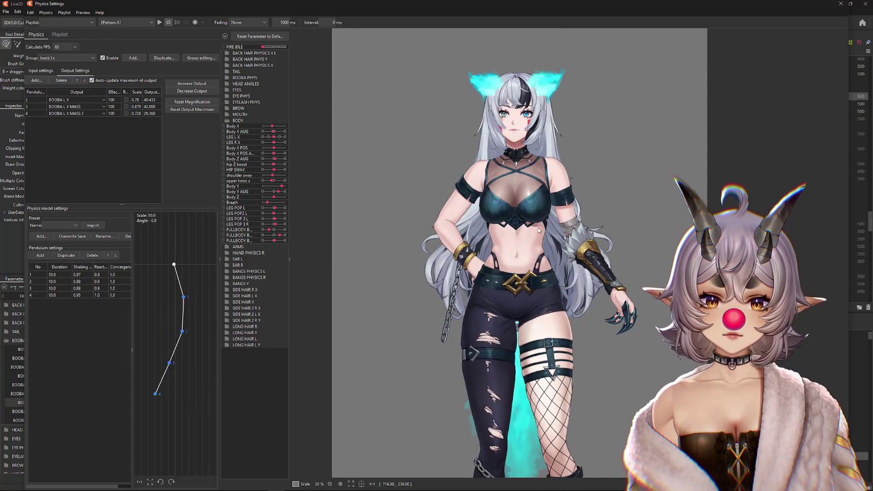
{"action": "scroll", "coordinate": [548, 220], "scroll_direction": "up", "scroll_amount": 2}
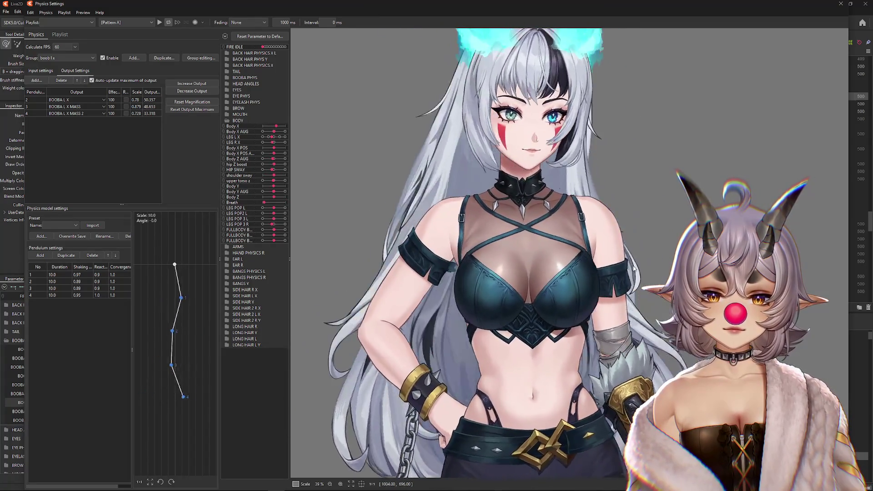
{"action": "left_click", "coordinate": [841, 3]}
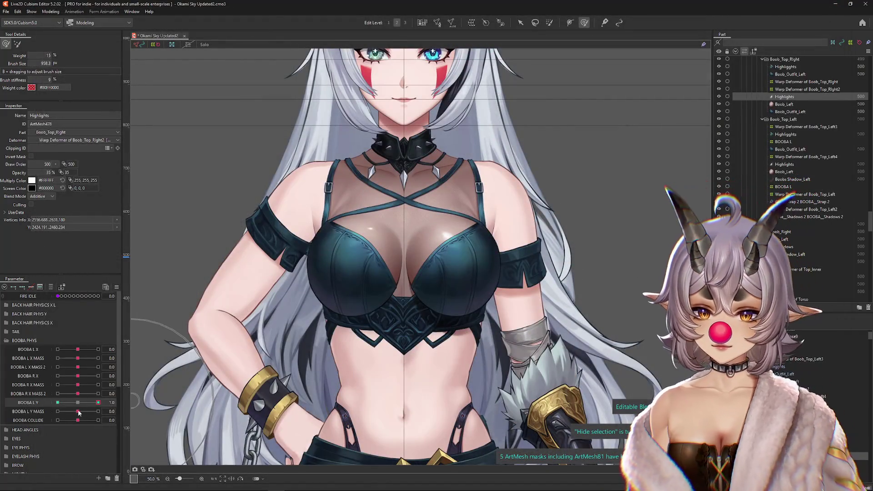
Reset BOOBA L Y to 0, select and scrub BOOBA L X MASS 2 around the chest, then open Physics Settings
{"action": "left_click", "coordinate": [78, 402]}
{"action": "left_click", "coordinate": [78, 385]}
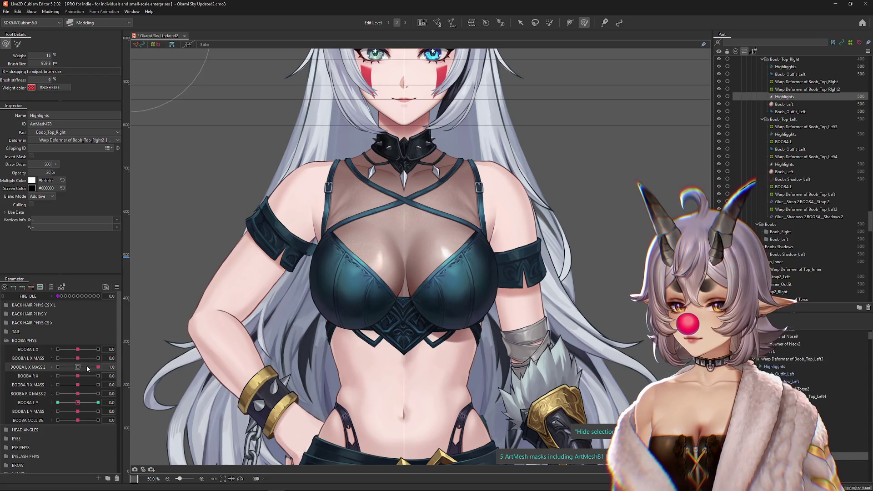
{"action": "left_click_drag", "start_coordinate": [359, 285], "coordinate": [358, 268]}
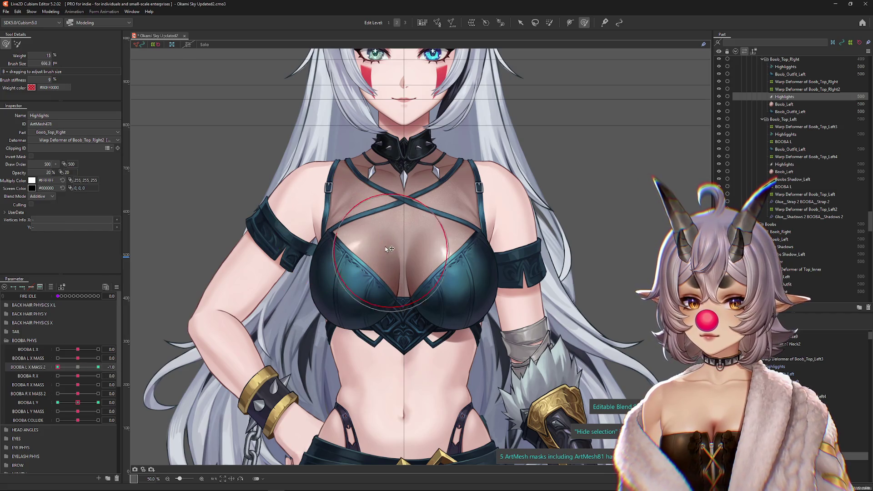
{"action": "scroll", "coordinate": [358, 243], "scroll_direction": "up", "scroll_amount": 2}
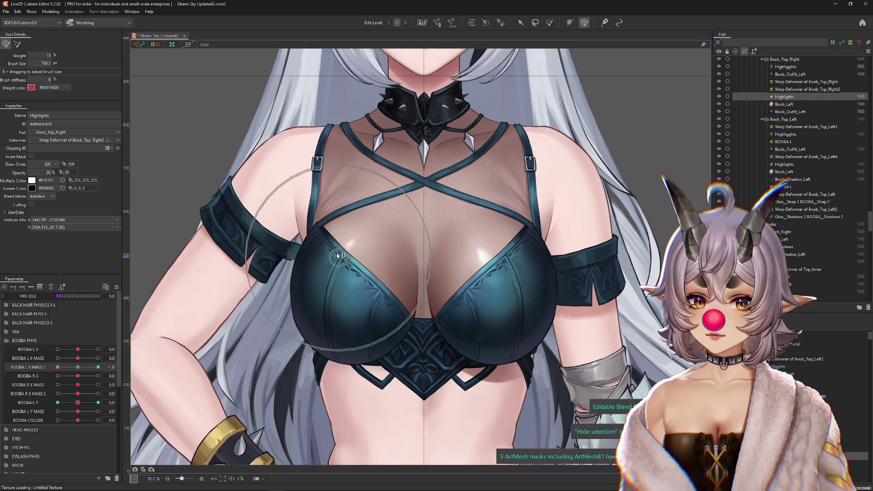
{"action": "scroll", "coordinate": [340, 257], "scroll_direction": "down", "scroll_amount": 3}
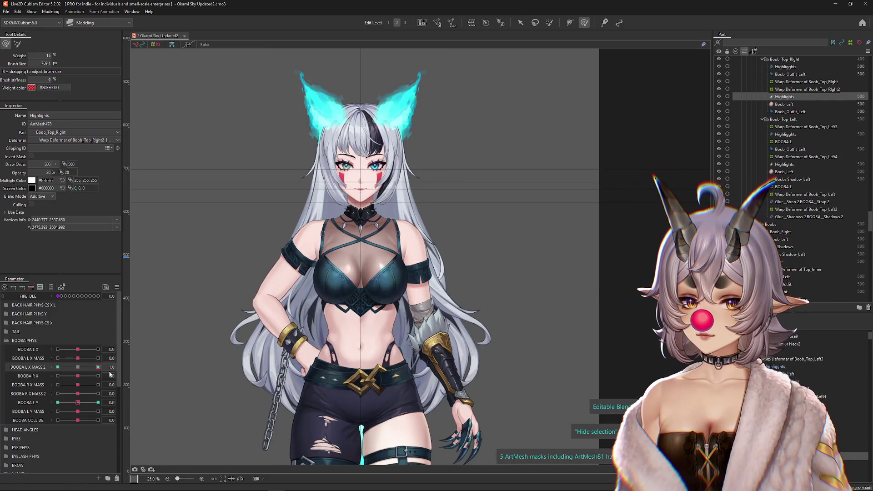
{"action": "scroll", "coordinate": [334, 272], "scroll_direction": "up", "scroll_amount": 1}
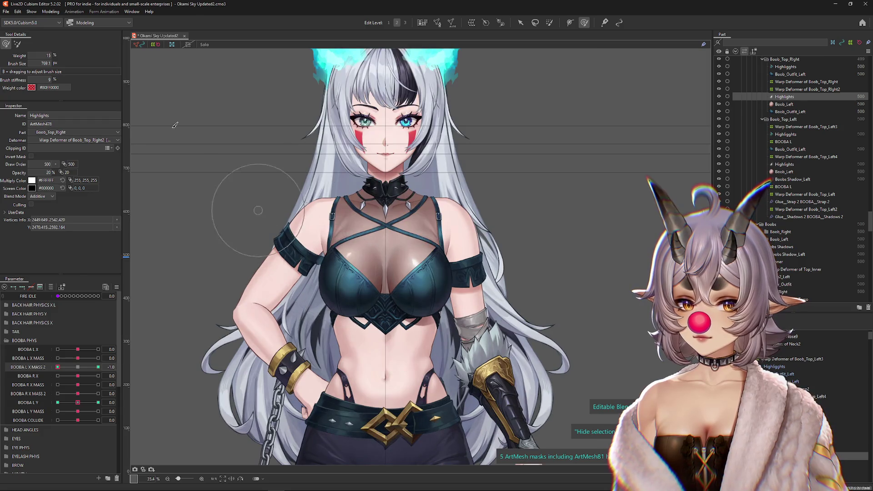
{"action": "left_click", "coordinate": [50, 12]}
{"action": "left_click", "coordinate": [92, 164]}
{"action": "scroll", "coordinate": [544, 162], "scroll_direction": "up", "scroll_amount": 2}
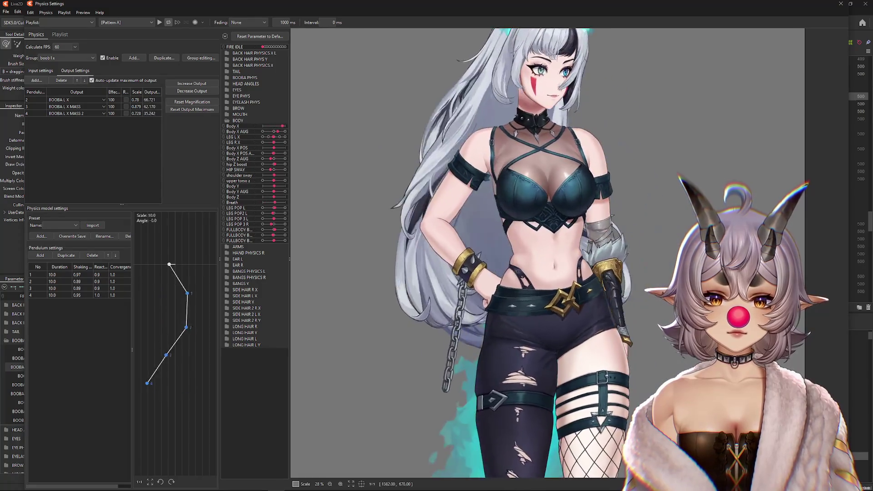
Drag the model in the physics preview to swing the chest and test the highlights
{"action": "left_click_drag", "start_coordinate": [386, 222], "coordinate": [513, 243]}
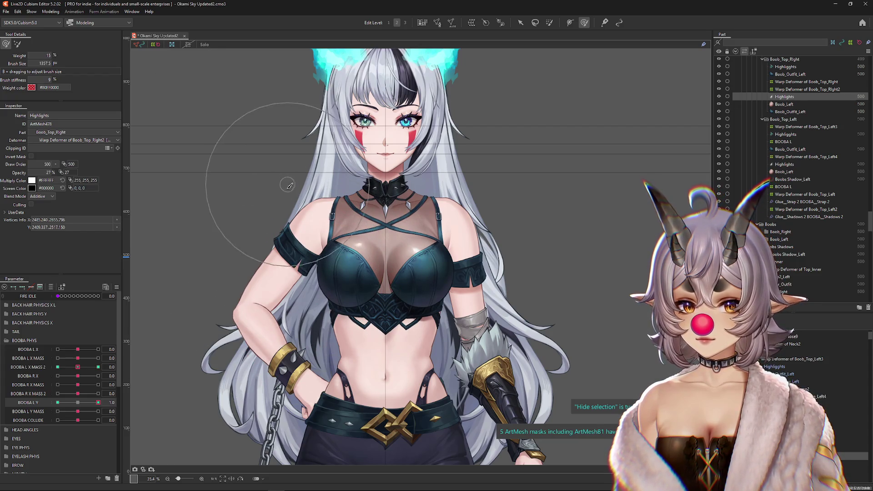
Scrub BOOBA L Y from minimum back to neutral, then sway the model in the Physics Settings preview
{"action": "left_click_drag", "start_coordinate": [88, 396], "coordinate": [58, 402]}
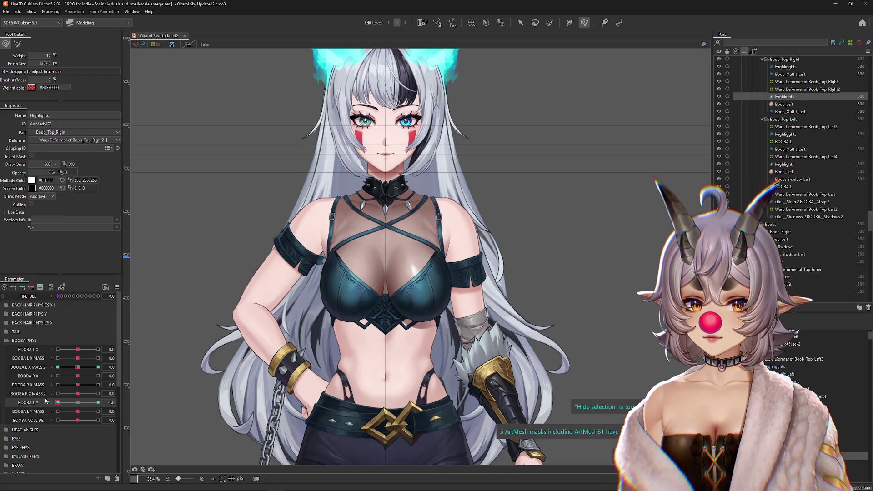
{"action": "left_click_drag", "start_coordinate": [78, 404], "coordinate": [64, 406]}
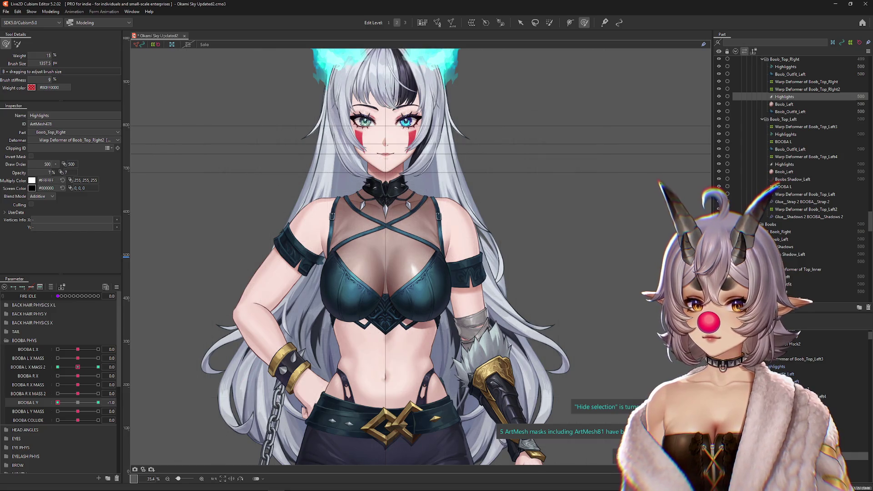
{"action": "left_click_drag", "start_coordinate": [76, 404], "coordinate": [78, 403]}
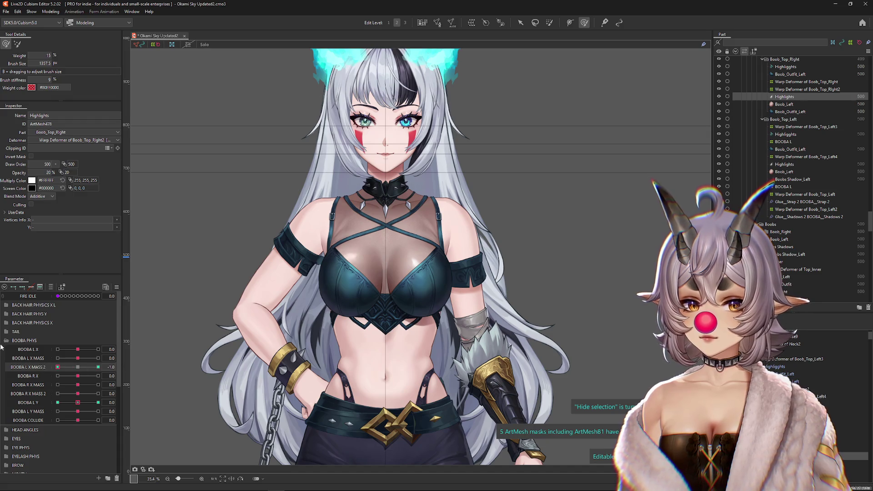
{"action": "left_click", "coordinate": [50, 11]}
{"action": "key", "text": "Return"}
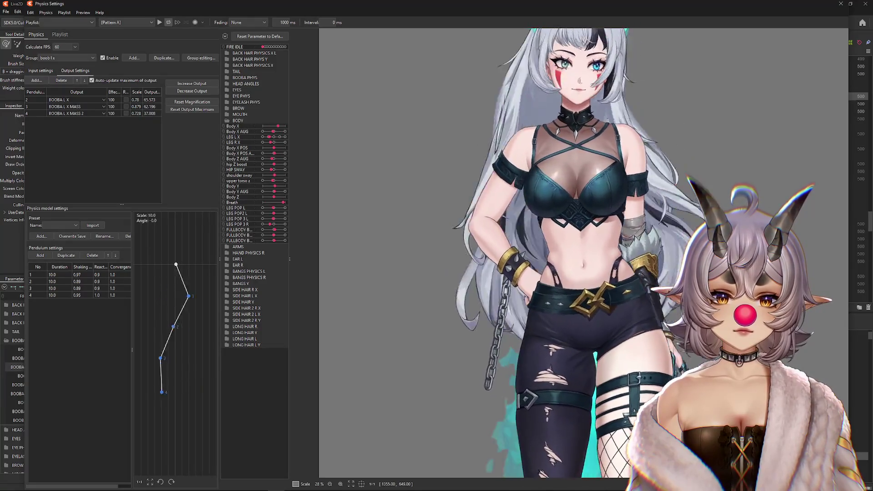
{"action": "left_click_drag", "start_coordinate": [502, 223], "coordinate": [611, 233]}
{"action": "mouse_move", "coordinate": [643, 282]}
{"action": "left_mouse_down"}
{"action": "mouse_move", "coordinate": [600, 255]}
{"action": "mouse_move", "coordinate": [583, 229]}
{"action": "mouse_move", "coordinate": [551, 298]}
{"action": "mouse_move", "coordinate": [598, 279]}
{"action": "left_mouse_up"}
{"action": "left_click_drag", "start_coordinate": [479, 236], "coordinate": [345, 226]}
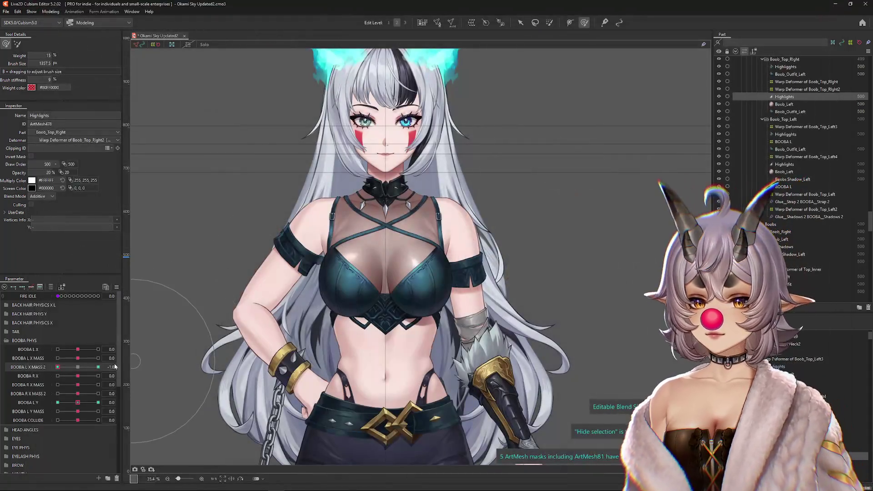
Sweep BOOBA L X MASS 2, retest the chest pendulums in Physics Settings, and close the window
{"action": "left_click_drag", "start_coordinate": [115, 367], "coordinate": [109, 367]}
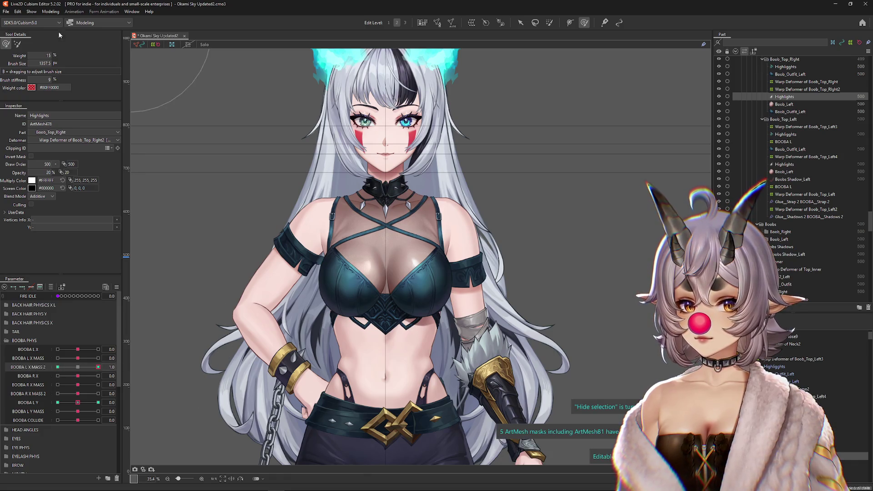
{"action": "left_click", "coordinate": [51, 11]}
{"action": "left_click", "coordinate": [73, 163]}
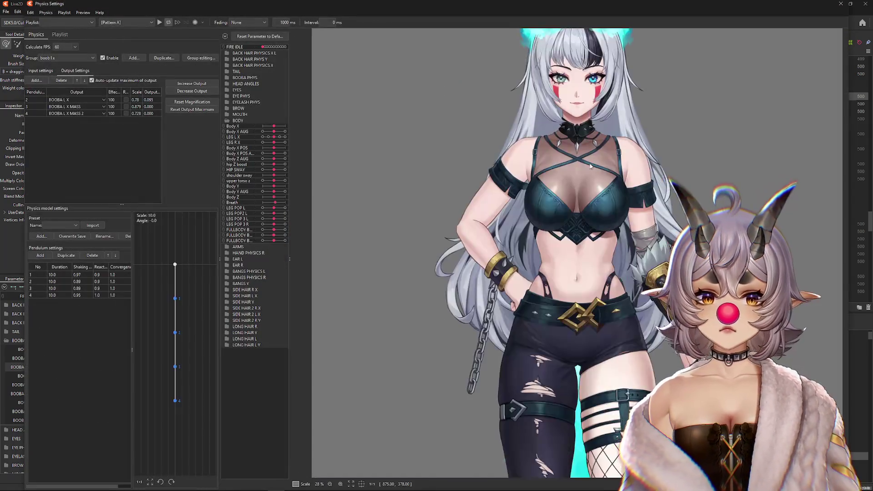
{"action": "mouse_move", "coordinate": [624, 205]}
{"action": "left_mouse_down"}
{"action": "mouse_move", "coordinate": [396, 231]}
{"action": "mouse_move", "coordinate": [533, 251]}
{"action": "left_mouse_up"}
{"action": "scroll", "coordinate": [533, 251], "scroll_direction": "down", "scroll_amount": 4}
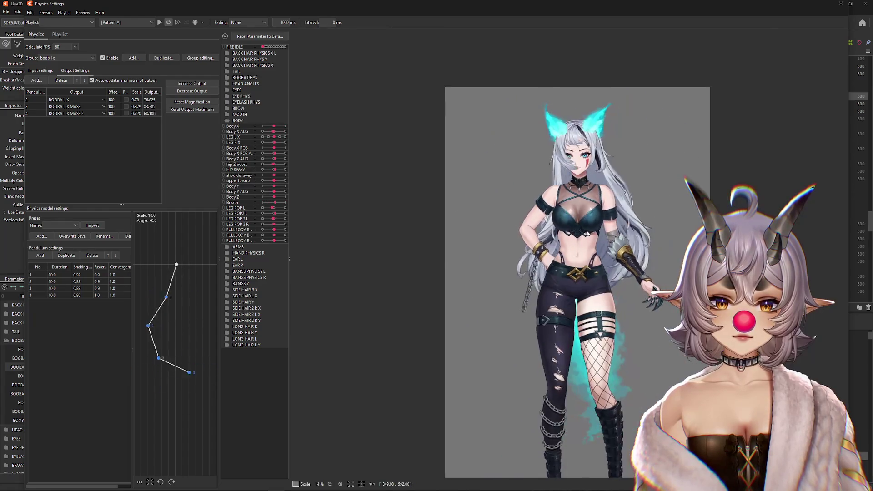
{"action": "left_click_drag", "start_coordinate": [620, 248], "coordinate": [470, 235]}
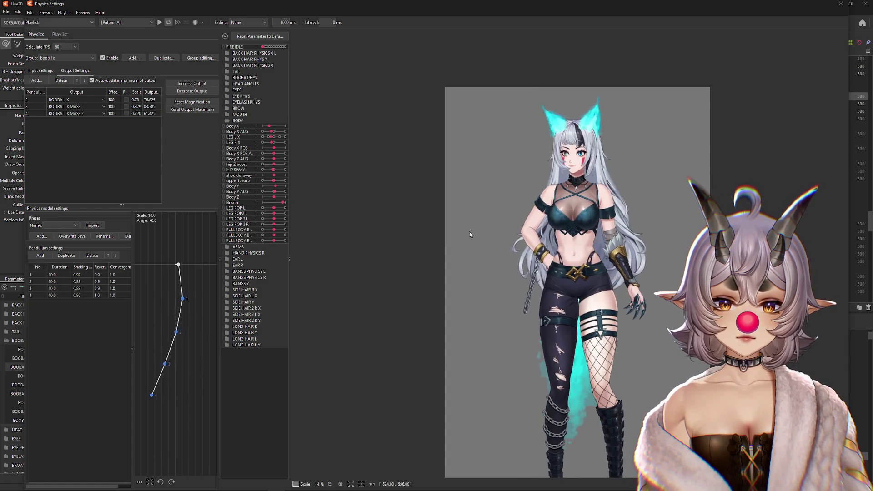
{"action": "left_click", "coordinate": [842, 4]}
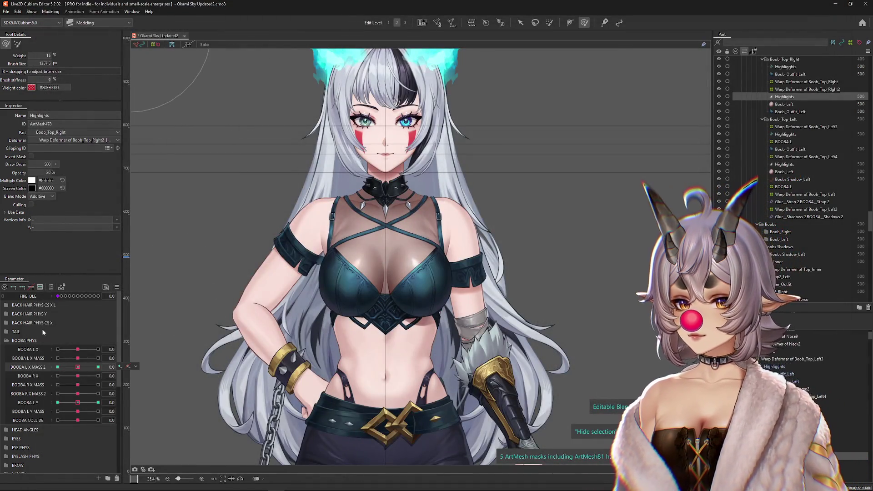
Move the Boobs Shadow_Left mesh into Boob_Top_Right, above Boob_Left, in the Parts palette
{"action": "scroll", "coordinate": [347, 285], "scroll_direction": "up", "scroll_amount": 2}
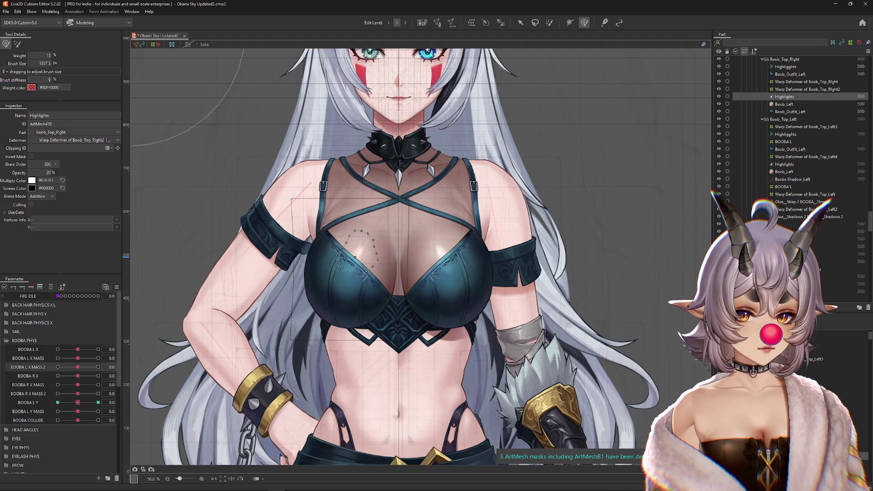
{"action": "left_click", "coordinate": [360, 291]}
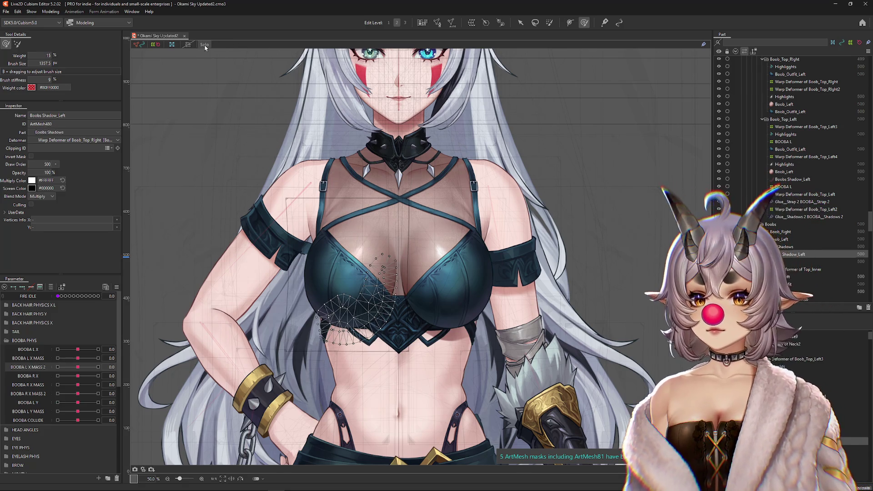
{"action": "left_click", "coordinate": [205, 44]}
{"action": "left_click", "coordinate": [205, 44]}
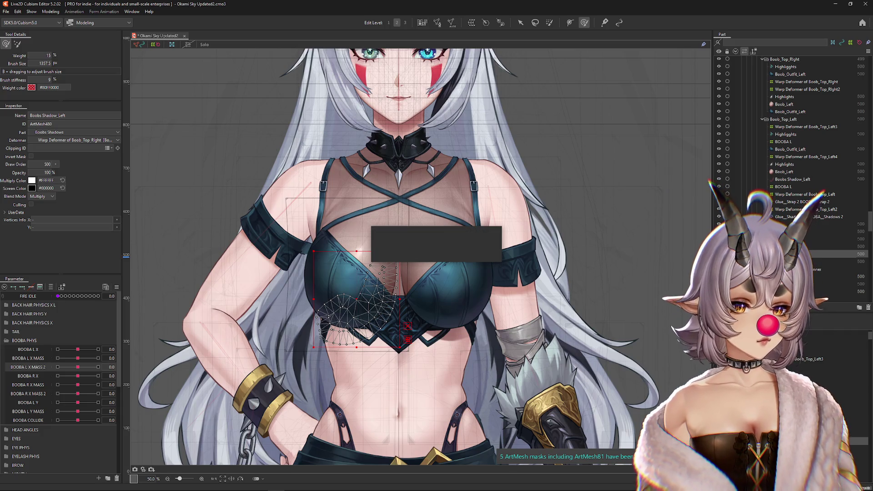
{"action": "left_click", "coordinate": [523, 22]}
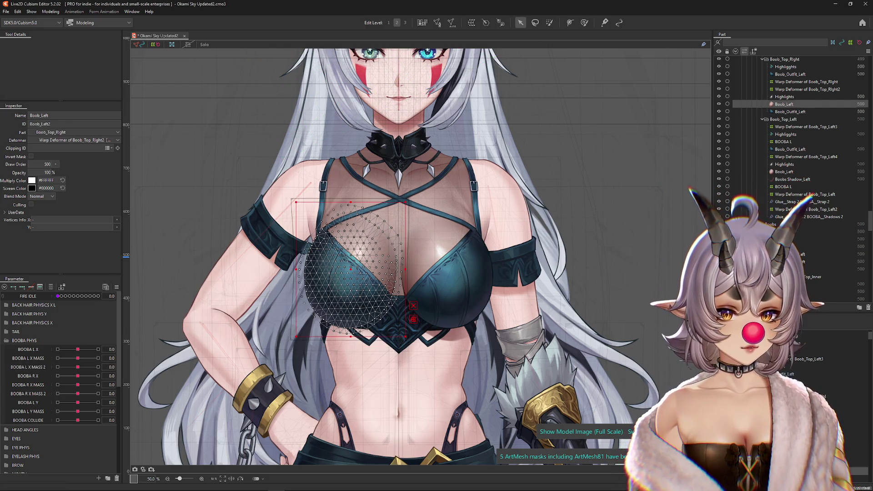
{"action": "left_click", "coordinate": [794, 254]}
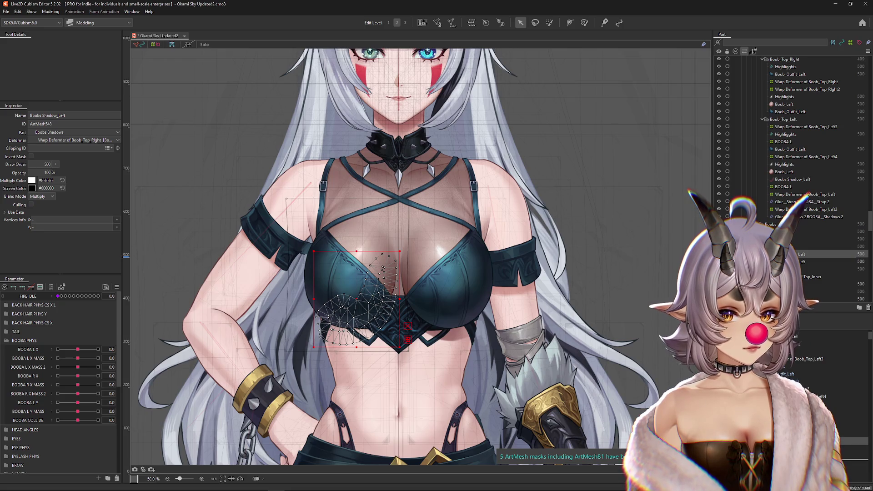
{"action": "left_click", "coordinate": [784, 104], "text": "ctrl"}
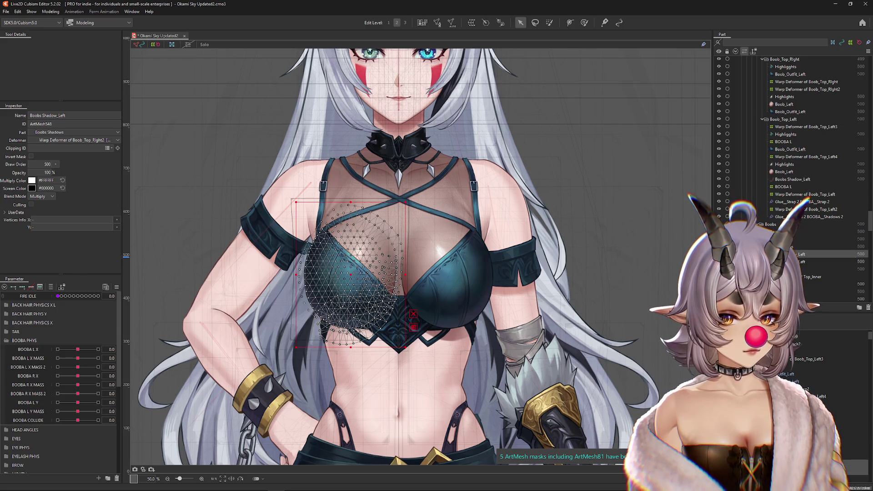
{"action": "left_click_drag", "start_coordinate": [793, 179], "coordinate": [788, 104]}
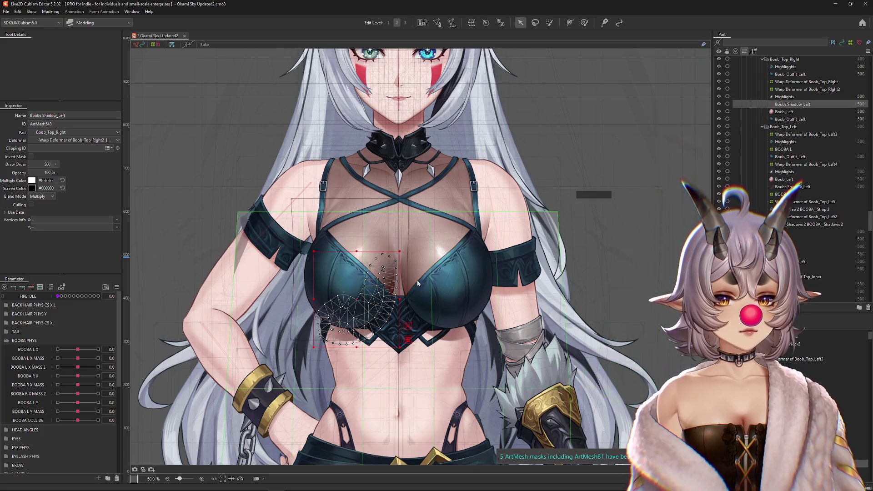
Narrow the shadow and nudge it upward so it fits the breast
{"action": "mouse_move", "coordinate": [425, 300]}
{"action": "left_mouse_down"}
{"action": "mouse_move", "coordinate": [439, 302]}
{"action": "mouse_move", "coordinate": [413, 300]}
{"action": "mouse_move", "coordinate": [424, 301]}
{"action": "left_mouse_up"}
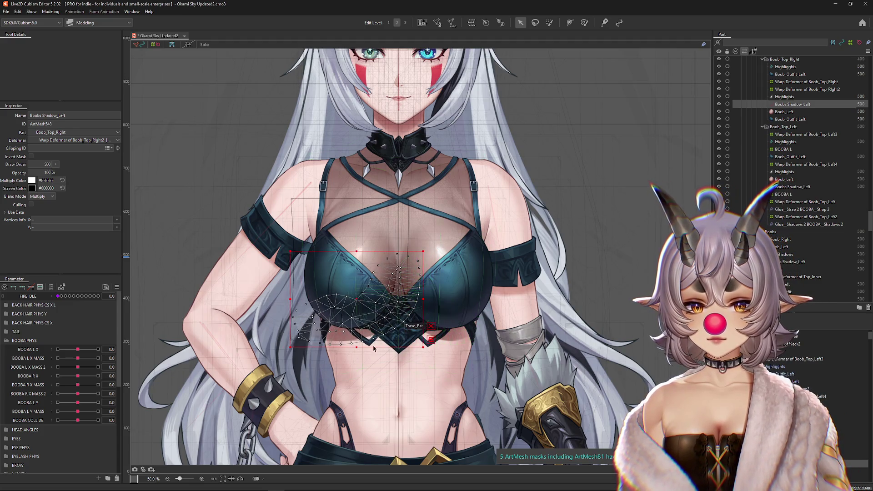
{"action": "key", "text": "ctrl+h"}
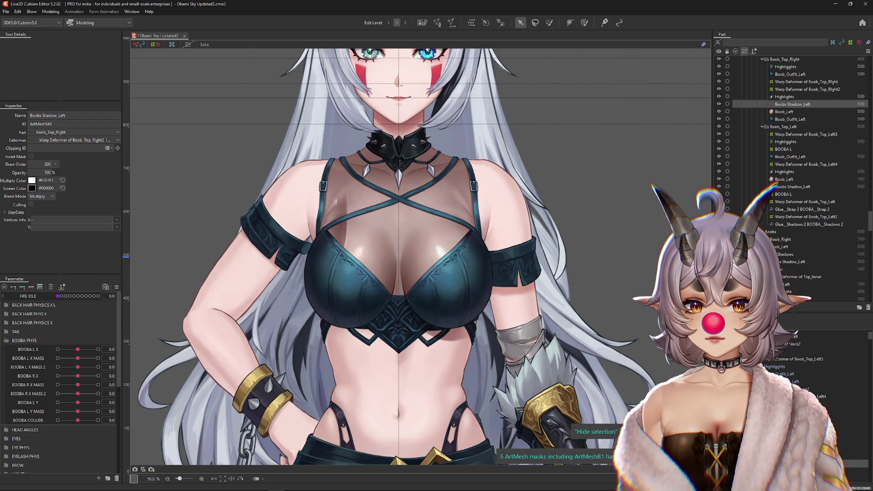
{"action": "key", "text": "ctrl+h"}
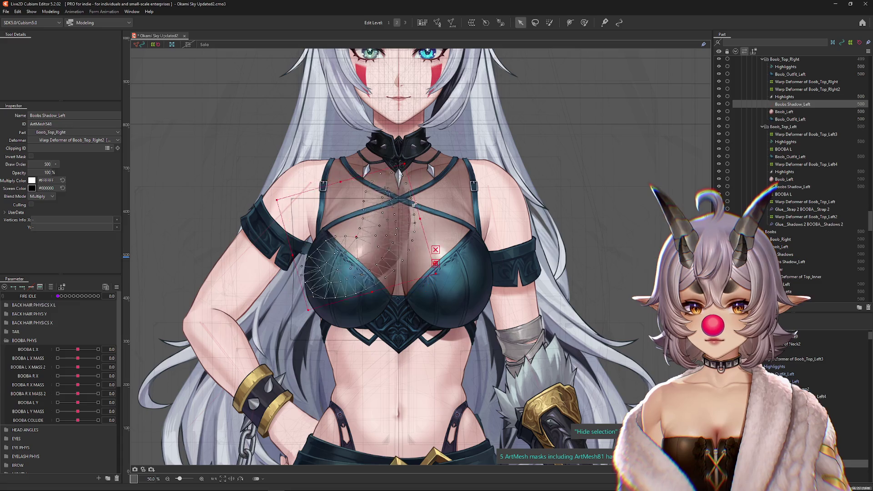
{"action": "key", "text": "ctrl+h"}
{"action": "key", "text": "ctrl+h"}
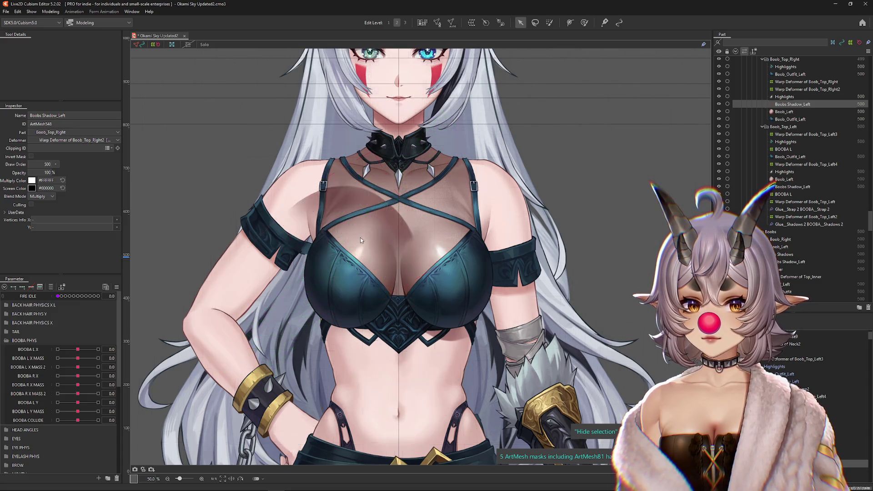
{"action": "key", "text": "ctrl+h"}
{"action": "left_click_drag", "start_coordinate": [367, 247], "coordinate": [367, 246]}
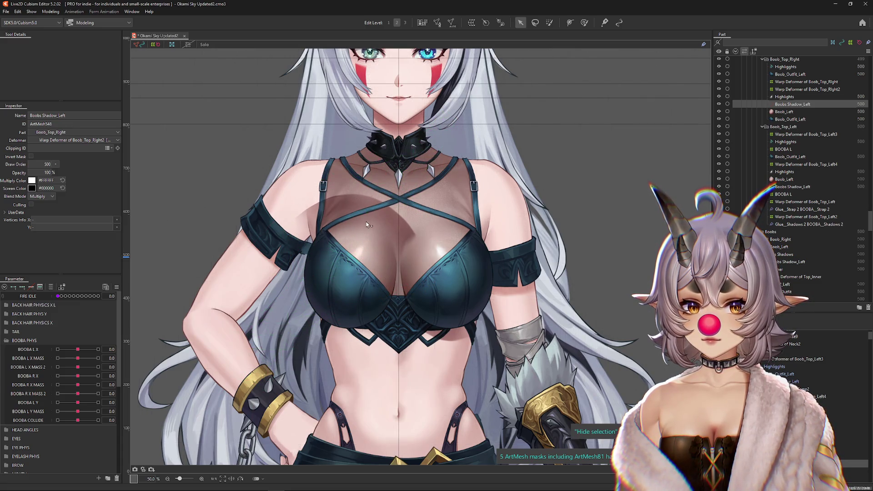
{"action": "scroll", "coordinate": [368, 225], "scroll_direction": "up", "scroll_amount": 2}
{"action": "left_click_drag", "start_coordinate": [430, 253], "coordinate": [452, 285]}
{"action": "left_click", "coordinate": [784, 112]}
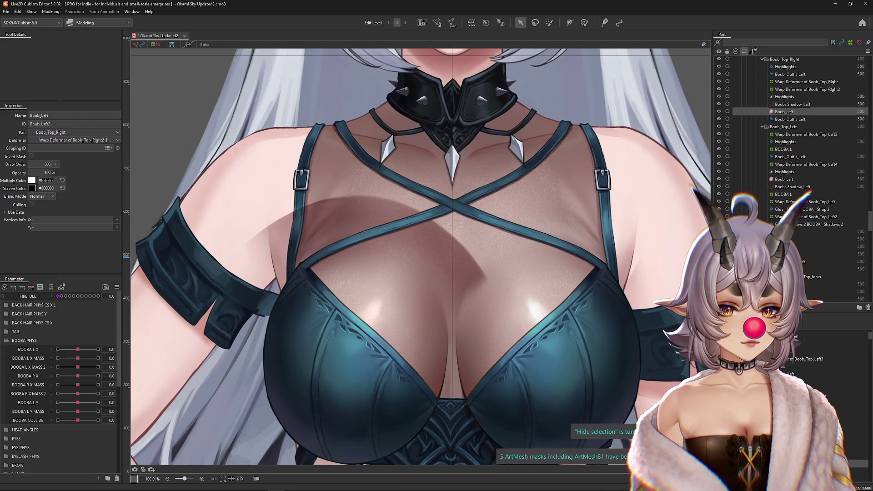
Give Boobs Shadow_Left a grey 464742 screen colour and shift it slightly left and up
{"action": "left_click", "coordinate": [792, 105]}
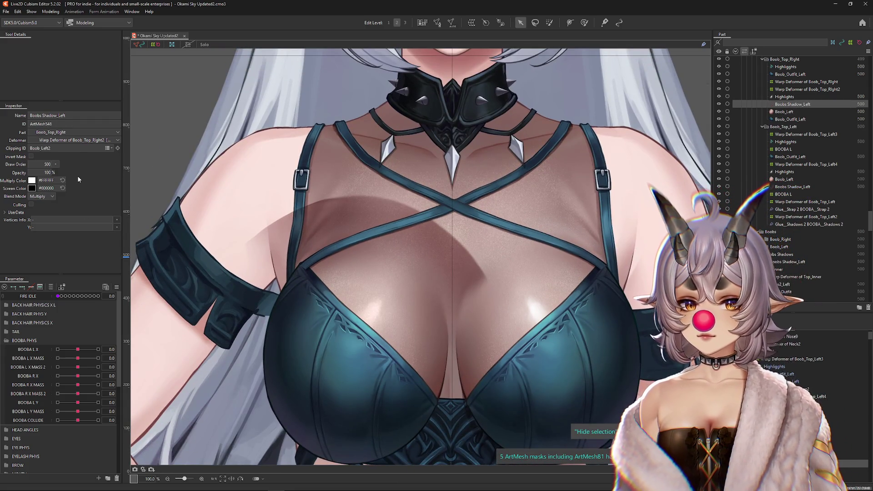
{"action": "scroll", "coordinate": [401, 189], "scroll_direction": "down", "scroll_amount": 2}
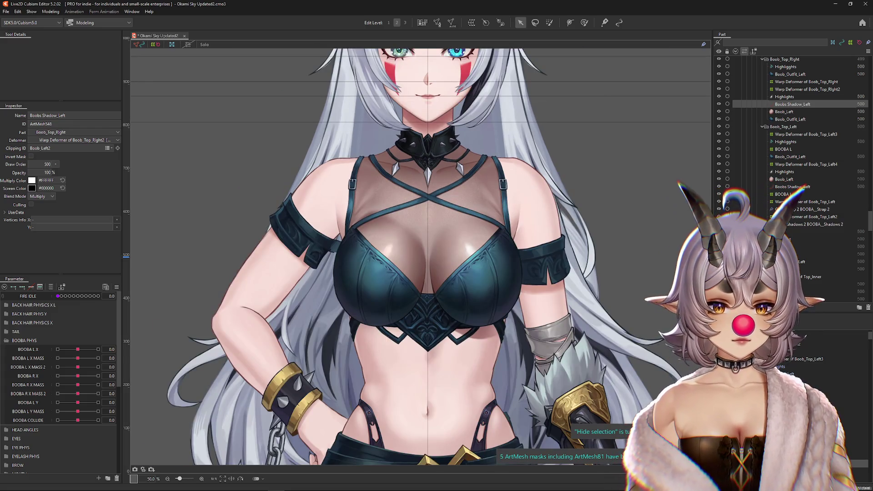
{"action": "scroll", "coordinate": [386, 239], "scroll_direction": "up", "scroll_amount": 1}
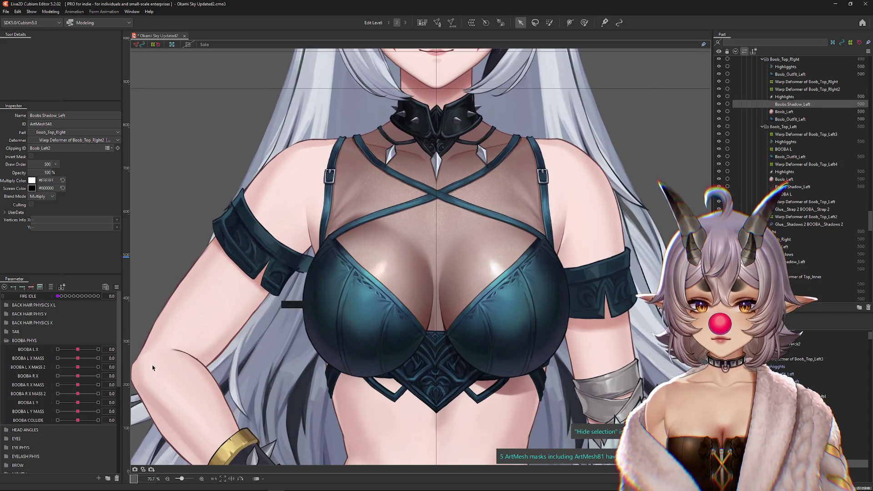
{"action": "left_click", "coordinate": [31, 180]}
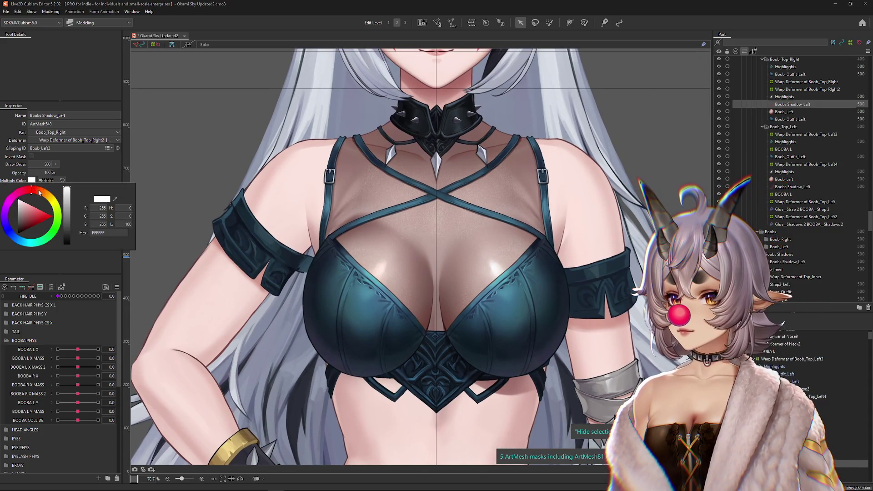
{"action": "left_click", "coordinate": [32, 188]}
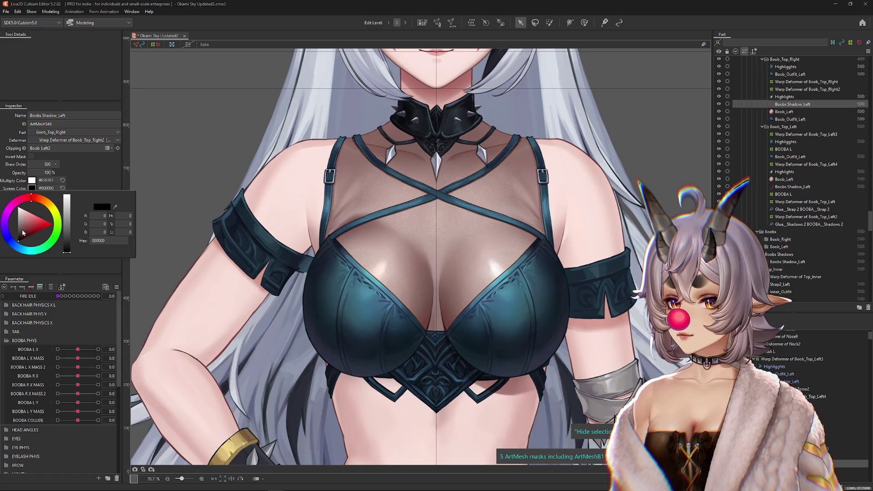
{"action": "left_click_drag", "start_coordinate": [19, 239], "coordinate": [20, 234]}
{"action": "left_click", "coordinate": [108, 184]}
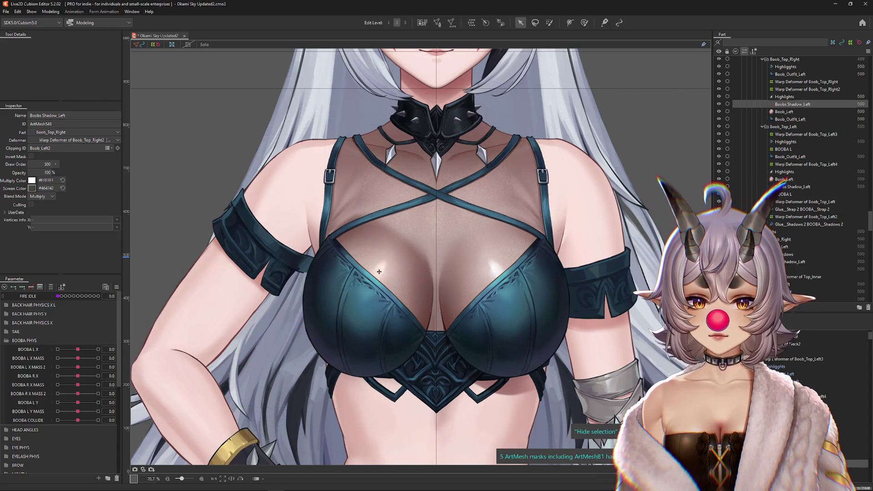
{"action": "key", "text": "ctrl+h"}
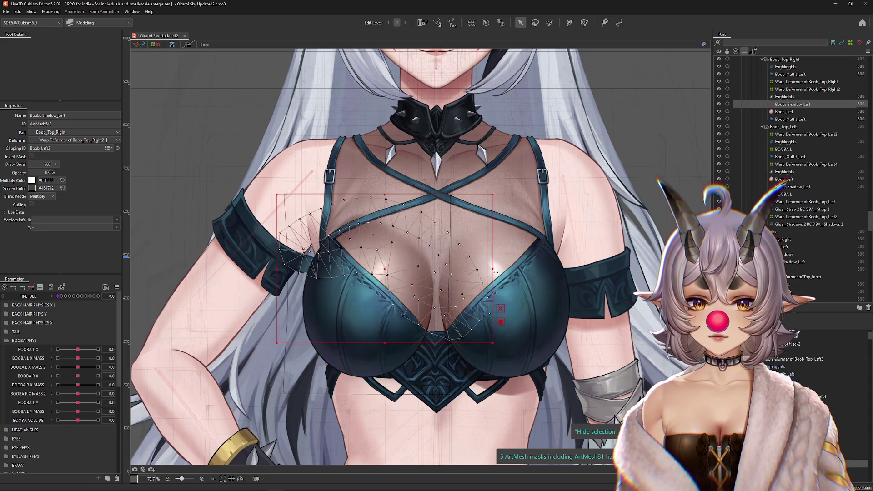
{"action": "left_click_drag", "start_coordinate": [403, 261], "coordinate": [385, 257]}
Key the shadow's opacity: 0% at neutral, 68% at BOOBA L Y 1.0 and 68% at -1.0
{"action": "left_click", "coordinate": [585, 22]}
{"action": "key", "text": "ctrl+h"}
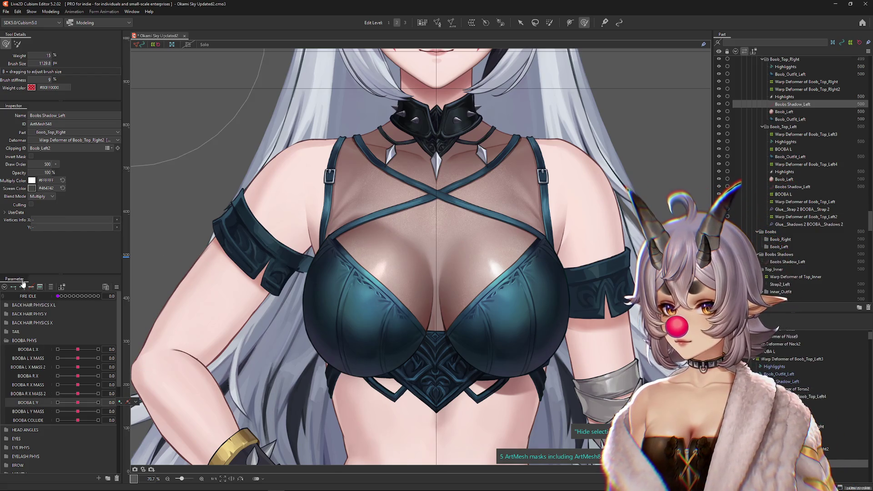
{"action": "type", "text": "0"}
{"action": "key", "text": "Return"}
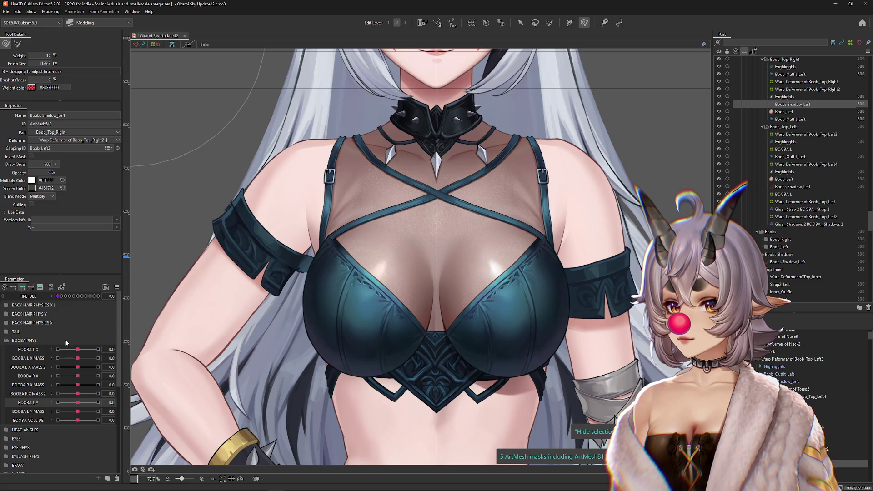
{"action": "left_click_drag", "start_coordinate": [78, 404], "coordinate": [118, 403]}
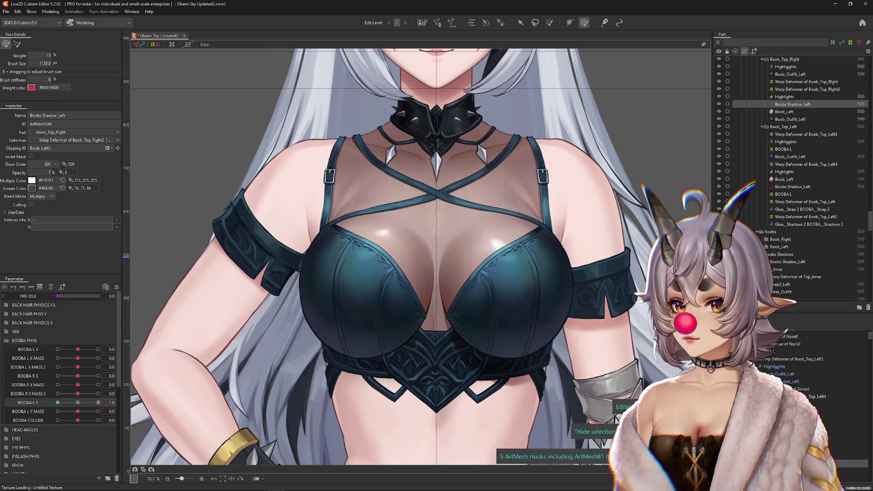
{"action": "type", "text": "68"}
{"action": "key", "text": "Return"}
{"action": "left_click_drag", "start_coordinate": [98, 403], "coordinate": [37, 406]}
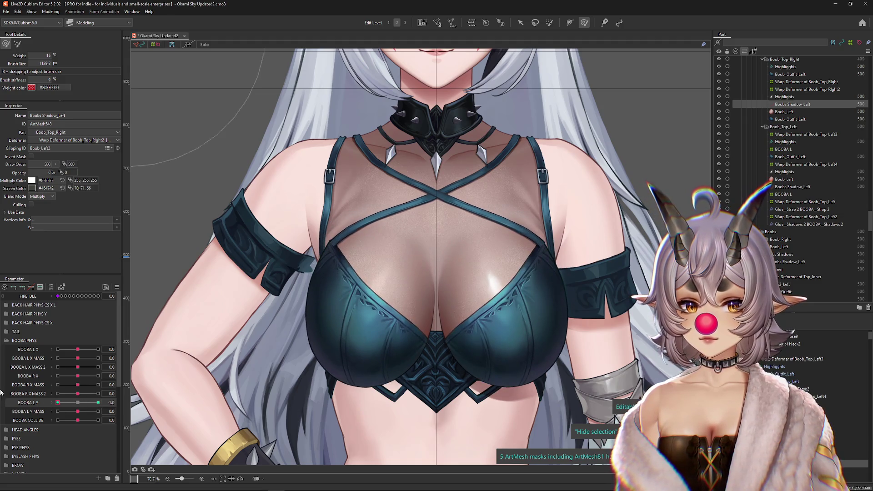
{"action": "type", "text": "68"}
{"action": "key", "text": "Return"}
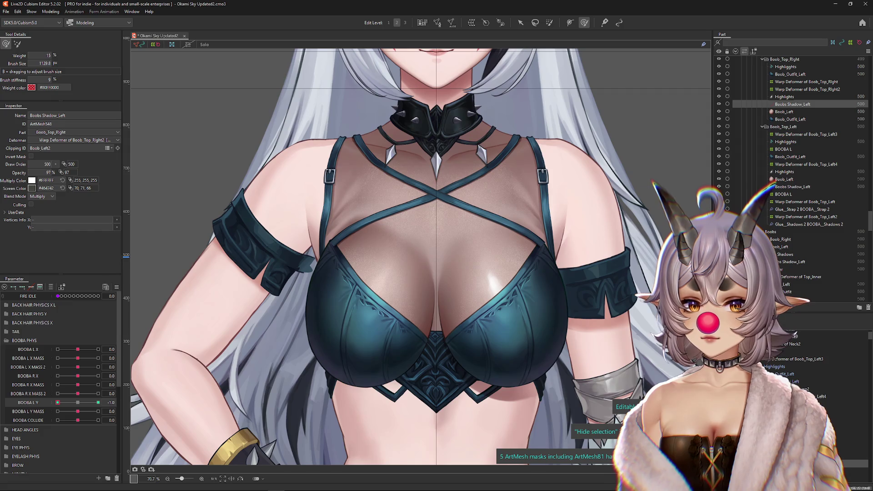
Hide the shadow's mesh outline and fade its opacity down to 0%
{"action": "key", "text": "v"}
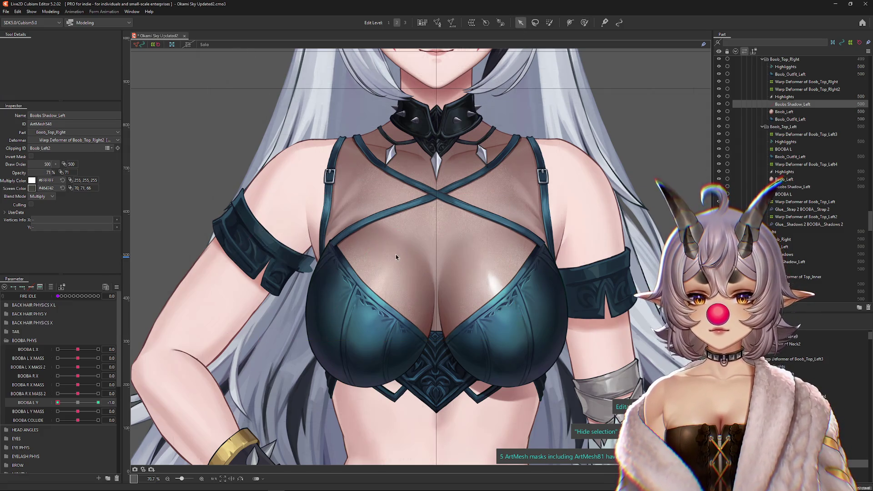
{"action": "left_click", "coordinate": [384, 346]}
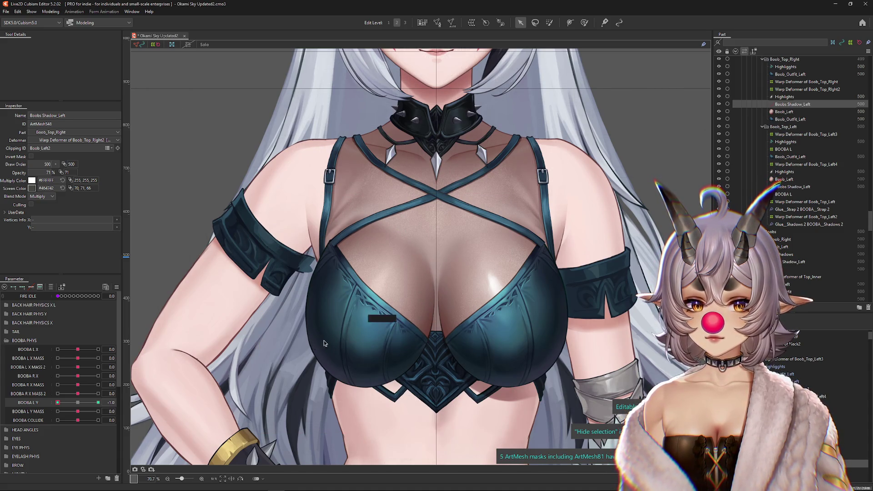
{"action": "left_click_drag", "start_coordinate": [47, 173], "coordinate": [48, 176]}
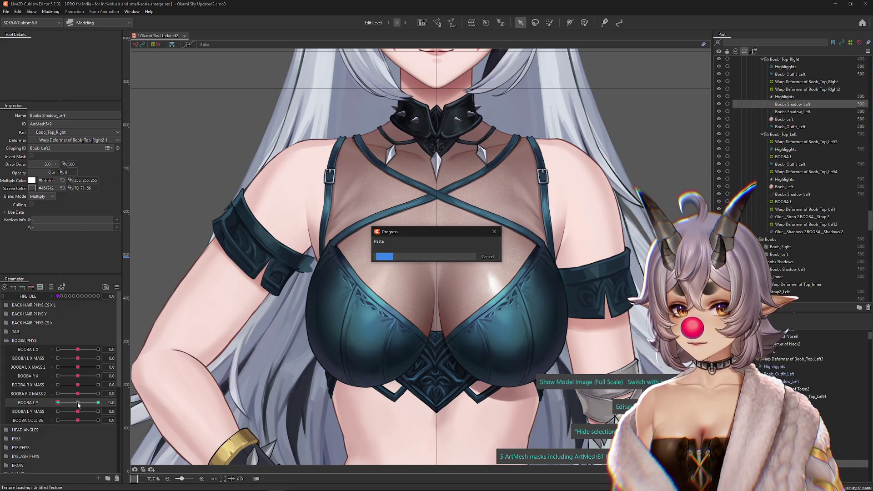
Paste Boobs Shadow_Left onto the chest and rotate it into place
{"action": "left_click", "coordinate": [21, 288]}
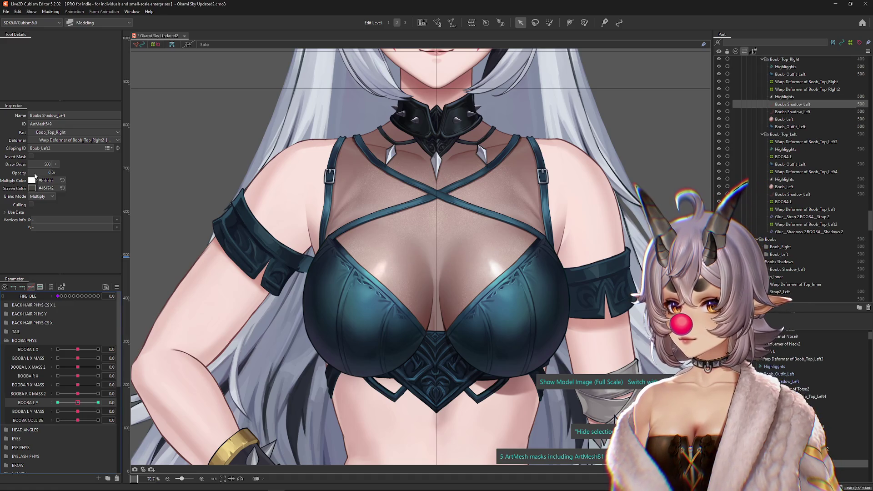
{"action": "left_click", "coordinate": [501, 266]}
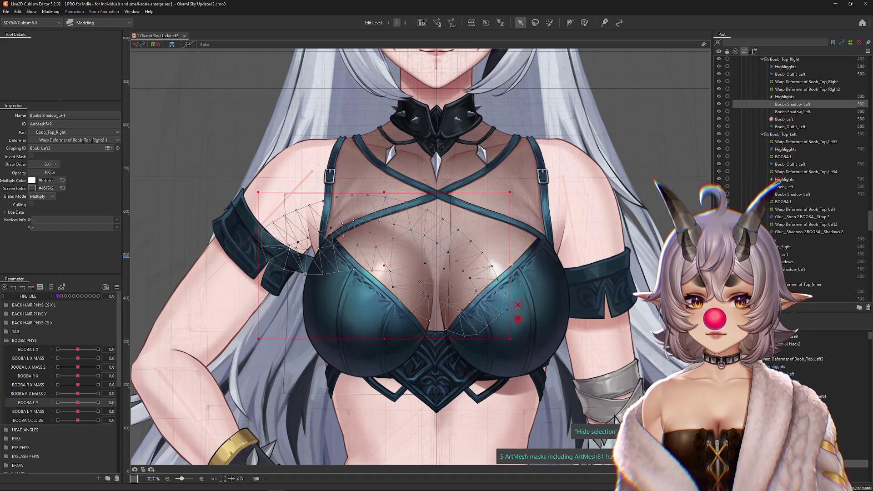
{"action": "mouse_move", "coordinate": [473, 204]}
{"action": "left_mouse_down"}
{"action": "mouse_move", "coordinate": [438, 216]}
{"action": "mouse_move", "coordinate": [458, 300]}
{"action": "mouse_move", "coordinate": [380, 225]}
{"action": "left_mouse_up"}
Weight-paint both sides of the shadow mesh with the brush in Solo view
{"action": "left_click", "coordinate": [585, 22]}
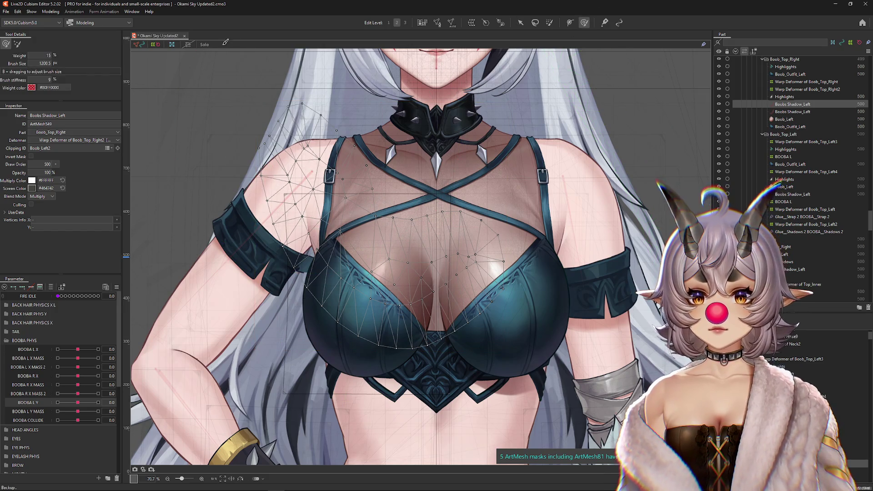
{"action": "left_click", "coordinate": [205, 44]}
{"action": "scroll", "coordinate": [226, 87], "scroll_direction": "down", "scroll_amount": 2}
{"action": "mouse_move", "coordinate": [181, 244]}
{"action": "left_mouse_down"}
{"action": "mouse_move", "coordinate": [185, 201]}
{"action": "mouse_move", "coordinate": [474, 191]}
{"action": "mouse_move", "coordinate": [459, 293]}
{"action": "mouse_move", "coordinate": [295, 309]}
{"action": "mouse_move", "coordinate": [351, 238]}
{"action": "mouse_move", "coordinate": [321, 195]}
{"action": "mouse_move", "coordinate": [253, 146]}
{"action": "mouse_move", "coordinate": [214, 202]}
{"action": "left_mouse_up"}
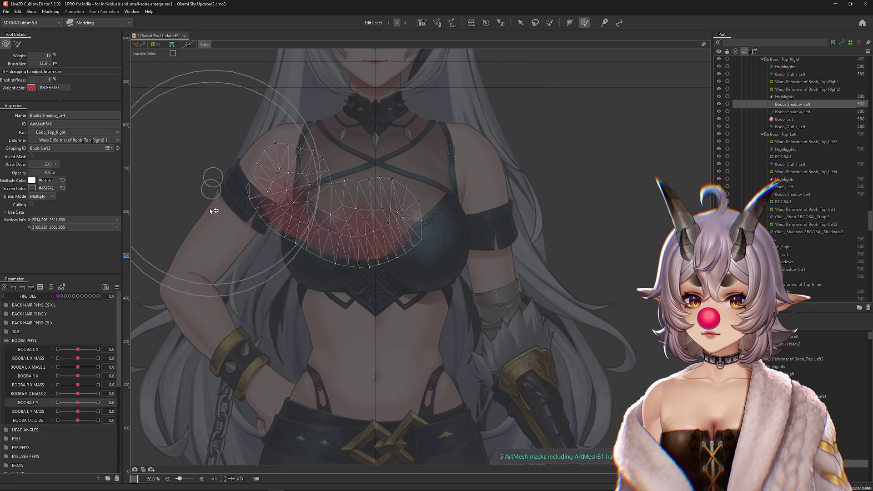
{"action": "mouse_move", "coordinate": [409, 195]}
{"action": "left_mouse_down"}
{"action": "mouse_move", "coordinate": [427, 171]}
{"action": "mouse_move", "coordinate": [446, 204]}
{"action": "left_mouse_up"}
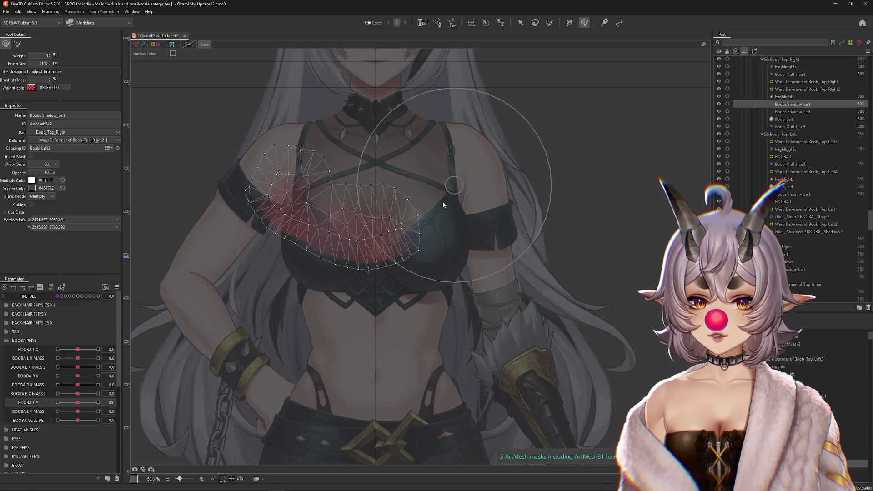
{"action": "scroll", "coordinate": [357, 178], "scroll_direction": "up", "scroll_amount": 2}
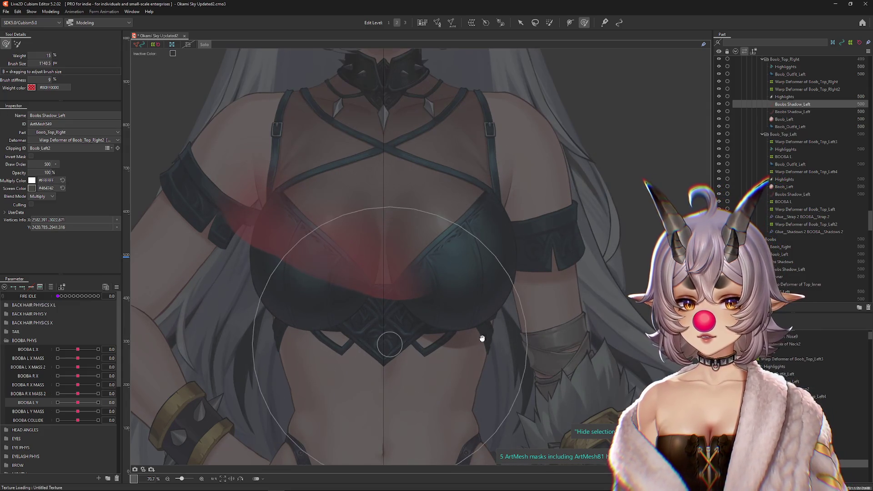
{"action": "left_click_drag", "start_coordinate": [389, 344], "coordinate": [479, 356]}
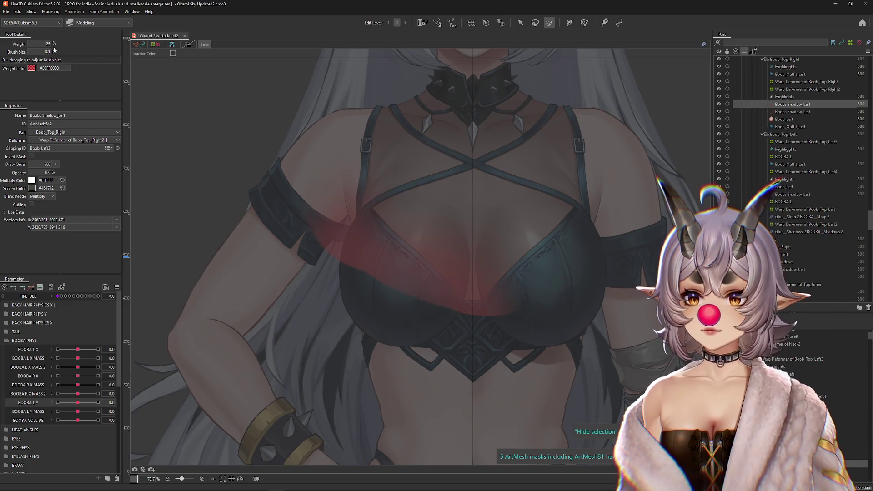
Touch up the left vertex weights, then shift the whole shadow mesh down and rotate it slightly clockwise
{"action": "left_click", "coordinate": [585, 22]}
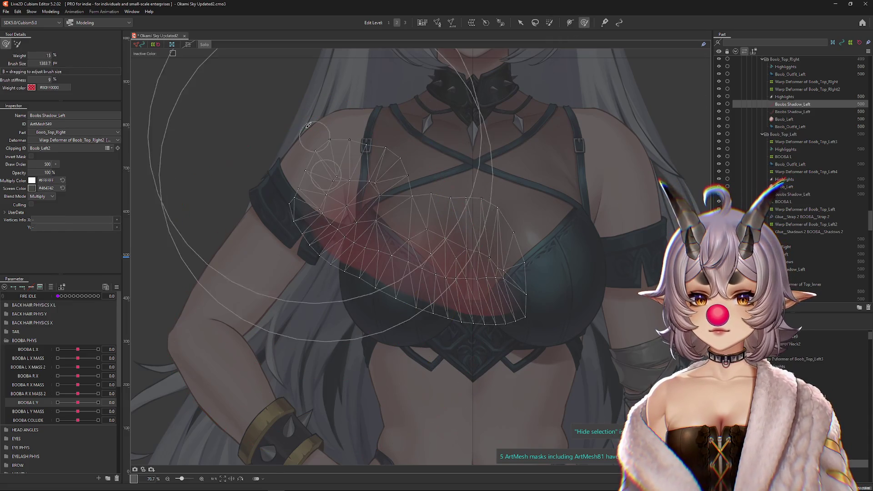
{"action": "mouse_move", "coordinate": [236, 193]}
{"action": "left_mouse_down"}
{"action": "mouse_move", "coordinate": [196, 292]}
{"action": "mouse_move", "coordinate": [214, 264]}
{"action": "mouse_move", "coordinate": [175, 50]}
{"action": "mouse_move", "coordinate": [318, 150]}
{"action": "left_mouse_up"}
{"action": "key", "text": "ctrl+a"}
{"action": "mouse_move", "coordinate": [423, 235]}
{"action": "left_mouse_down"}
{"action": "mouse_move", "coordinate": [420, 253]}
{"action": "mouse_move", "coordinate": [418, 234]}
{"action": "left_mouse_up"}
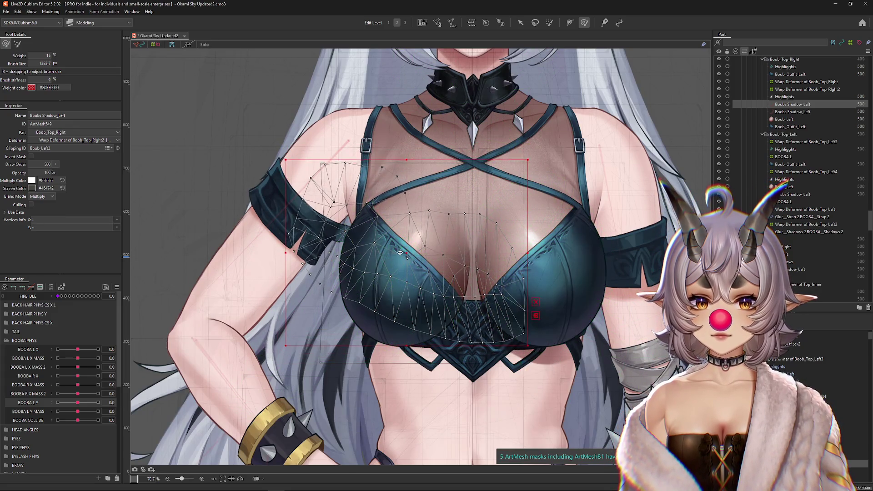
{"action": "mouse_move", "coordinate": [363, 296]}
{"action": "left_mouse_down"}
{"action": "mouse_move", "coordinate": [349, 284]}
{"action": "mouse_move", "coordinate": [386, 251]}
{"action": "left_mouse_up"}
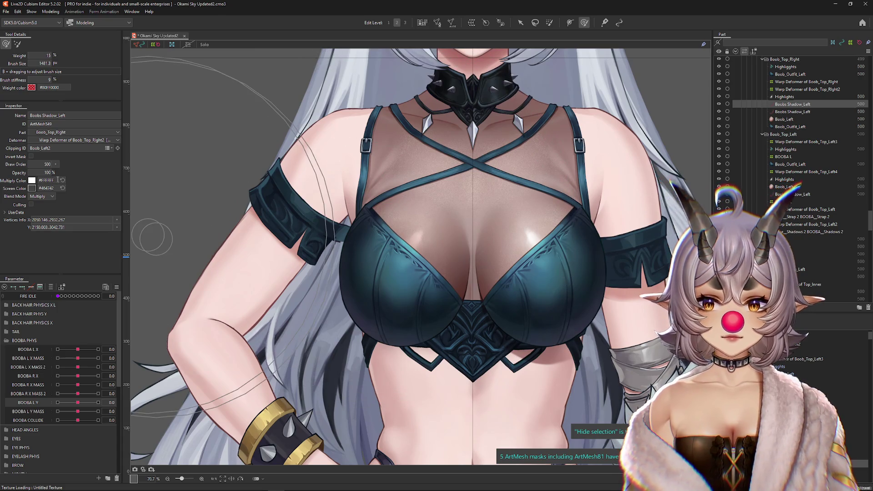
{"action": "type", "text": "79"}
{"action": "key", "text": "ctrl+z"}
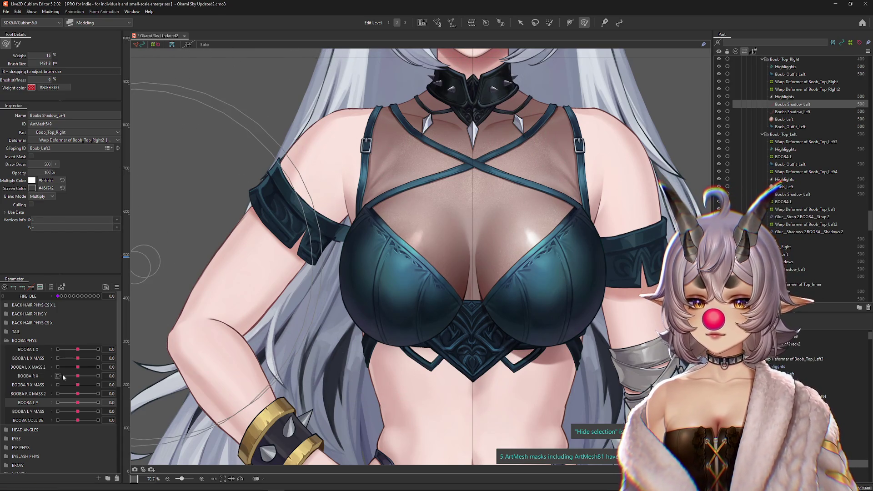
Key the shadow's opacity to BOOBA L Y: 0% at 1, 100% at -1
{"action": "left_click", "coordinate": [77, 404]}
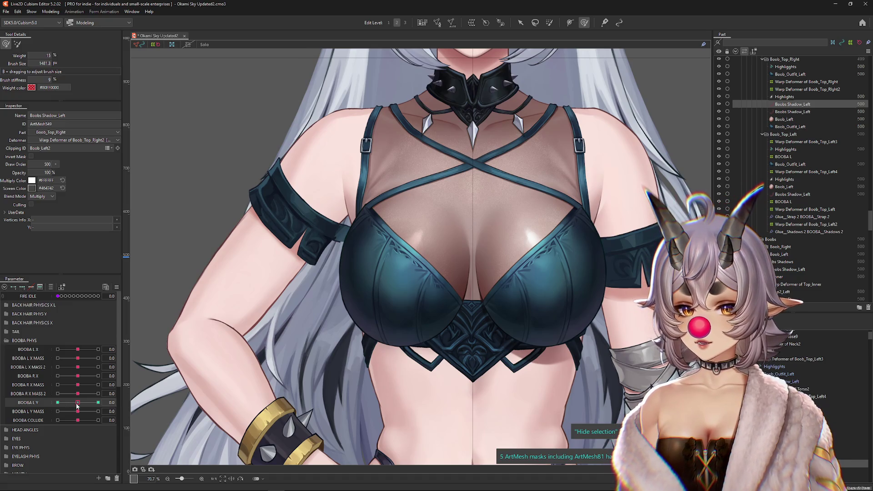
{"action": "left_click", "coordinate": [98, 403]}
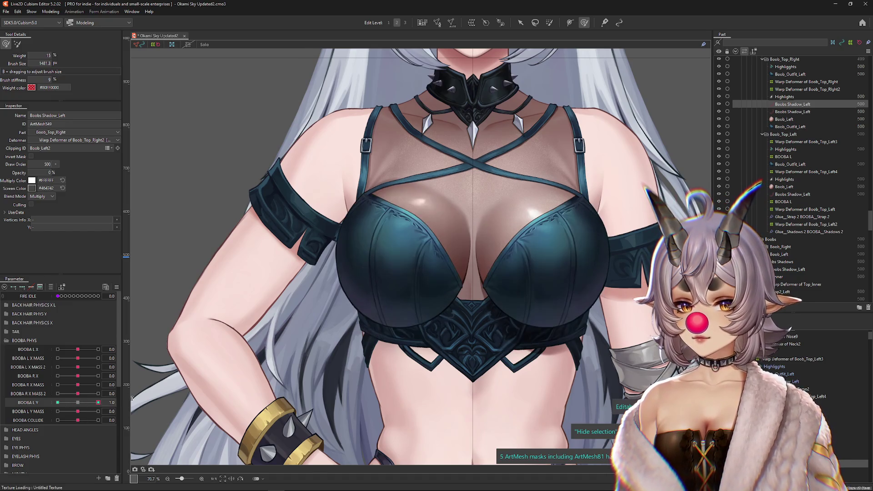
{"action": "left_click_drag", "start_coordinate": [48, 172], "coordinate": [14, 173]}
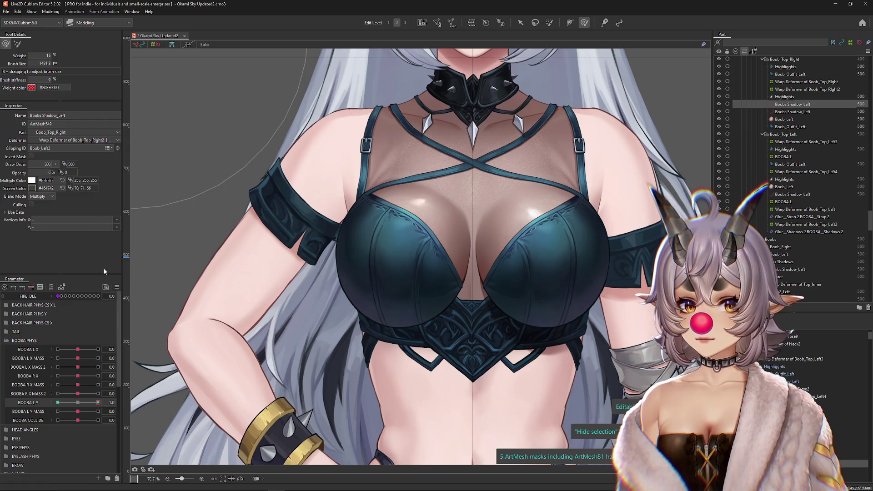
{"action": "left_click", "coordinate": [58, 403]}
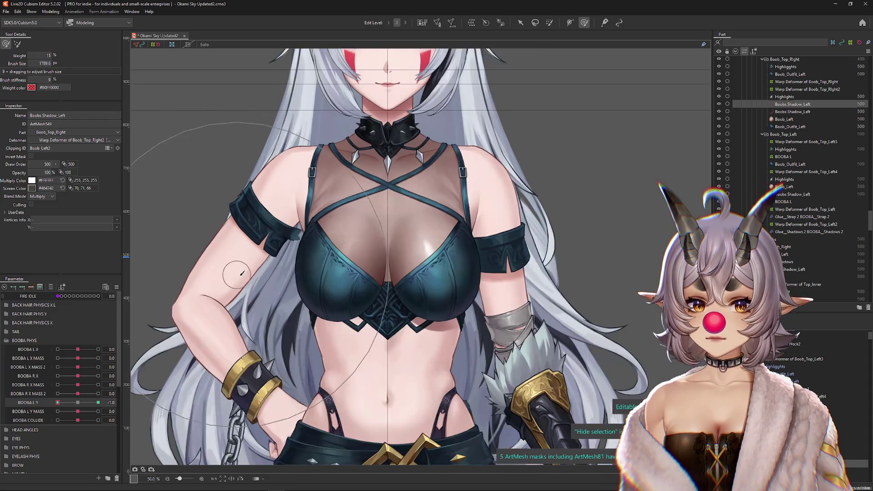
{"action": "scroll", "coordinate": [216, 259], "scroll_direction": "down", "scroll_amount": 3}
{"action": "mouse_move", "coordinate": [127, 361]}
{"action": "left_mouse_down"}
{"action": "mouse_move", "coordinate": [289, 214]}
{"action": "mouse_move", "coordinate": [341, 289]}
{"action": "left_mouse_up"}
{"action": "left_click", "coordinate": [63, 403]}
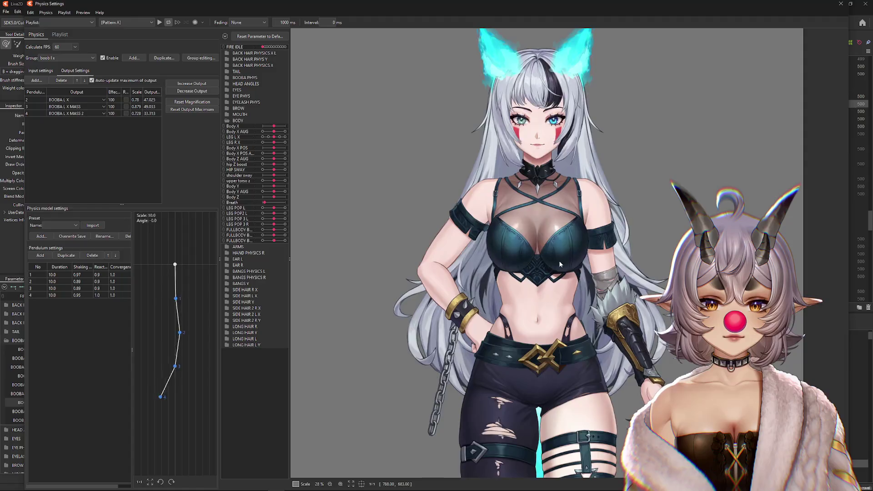
Sway the model in Physics Settings to test, then select Highlights and the shadow layers
{"action": "mouse_move", "coordinate": [560, 264]}
{"action": "left_mouse_down"}
{"action": "mouse_move", "coordinate": [589, 177]}
{"action": "mouse_move", "coordinate": [568, 97]}
{"action": "mouse_move", "coordinate": [659, 268]}
{"action": "left_mouse_up"}
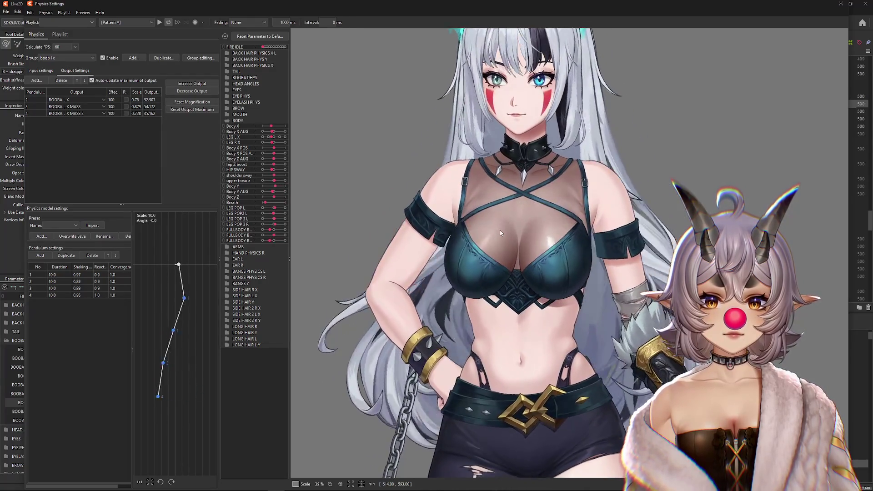
{"action": "left_click", "coordinate": [840, 4]}
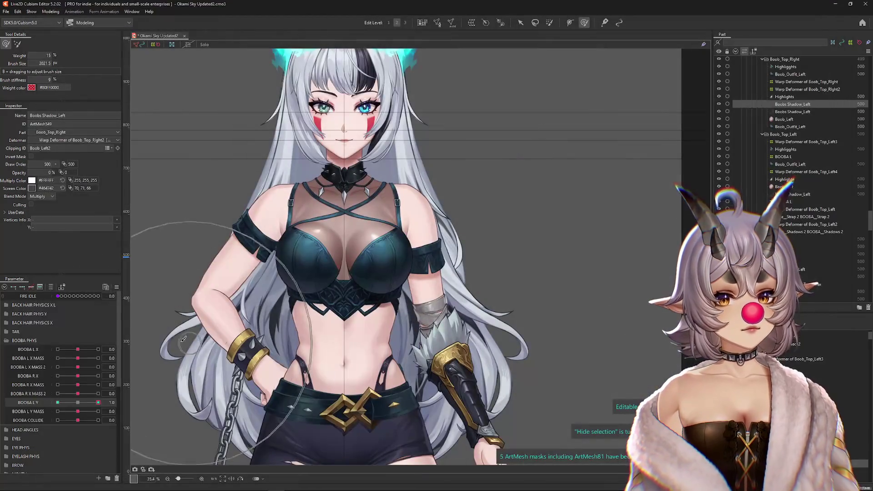
{"action": "left_click", "coordinate": [116, 287]}
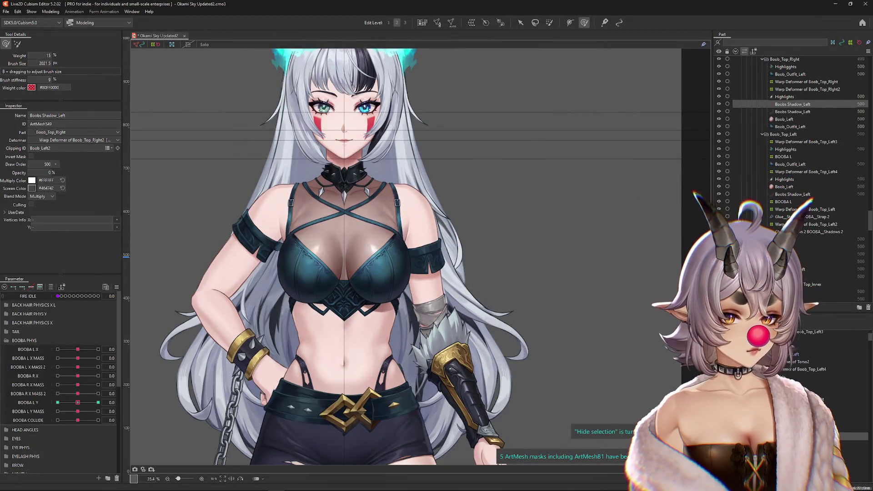
{"action": "left_click", "coordinate": [785, 96]}
{"action": "key", "text": "v"}
{"action": "scroll", "coordinate": [234, 200], "scroll_direction": "up", "scroll_amount": 2}
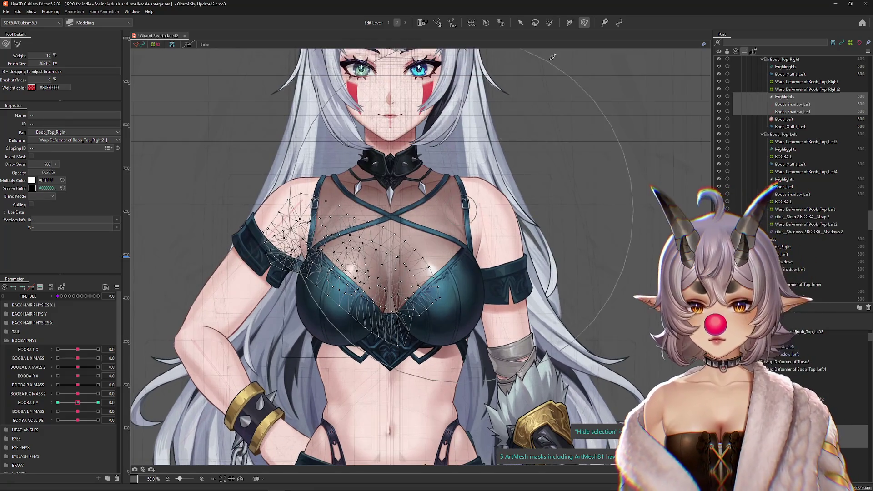
Duplicate the selected meshes, move the copies to the root deformer, and mirror them
{"action": "key", "text": "ctrl+s"}
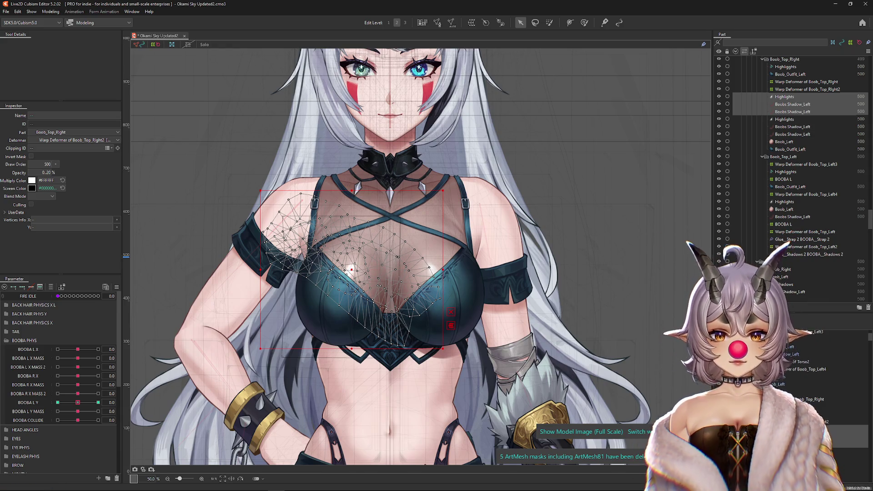
{"action": "left_click", "coordinate": [66, 142]}
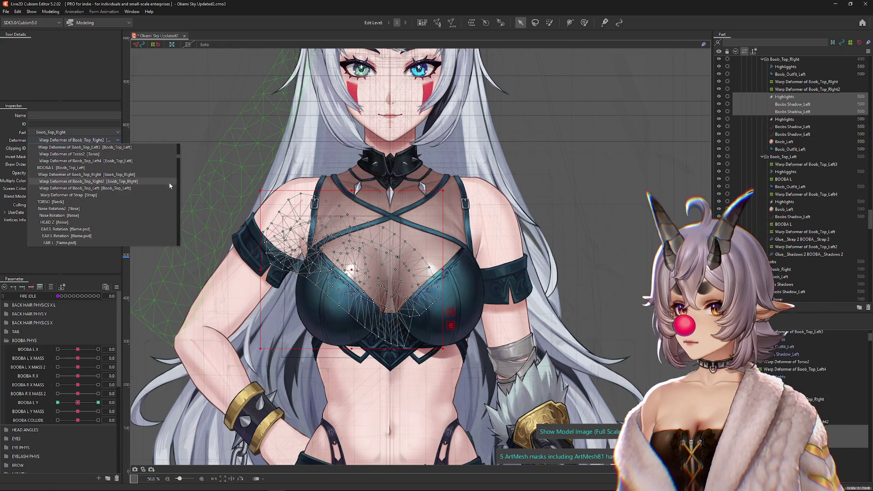
{"action": "left_click", "coordinate": [371, 241]}
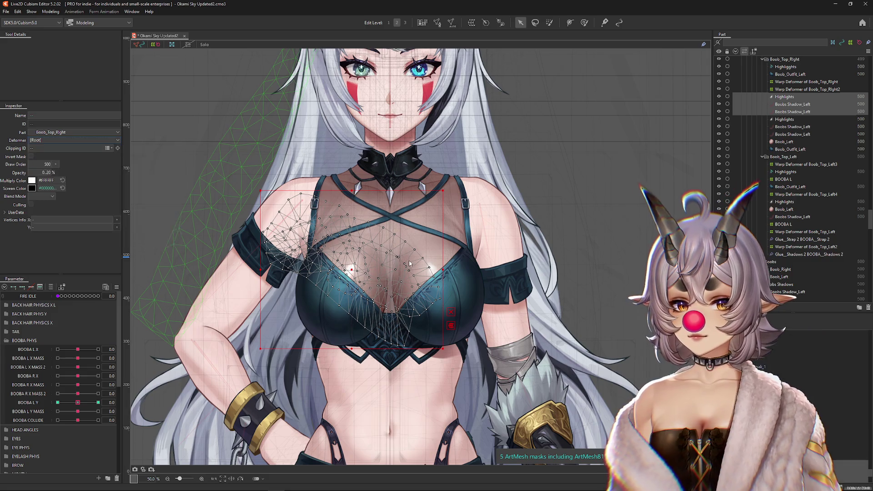
{"action": "right_click", "coordinate": [410, 243]}
{"action": "left_click", "coordinate": [428, 405]}
{"action": "left_click", "coordinate": [430, 308]}
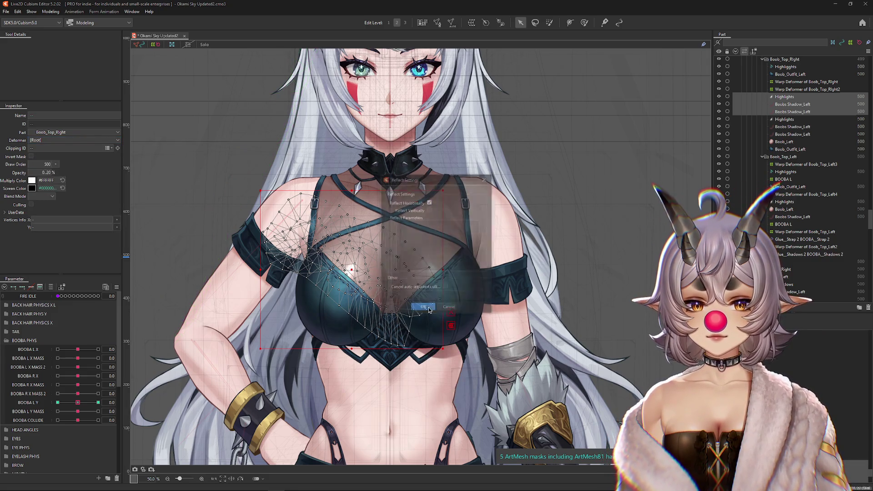
{"action": "scroll", "coordinate": [411, 276], "scroll_direction": "up", "scroll_amount": 1}
{"action": "right_click", "coordinate": [411, 276], "text": "ctrl"}
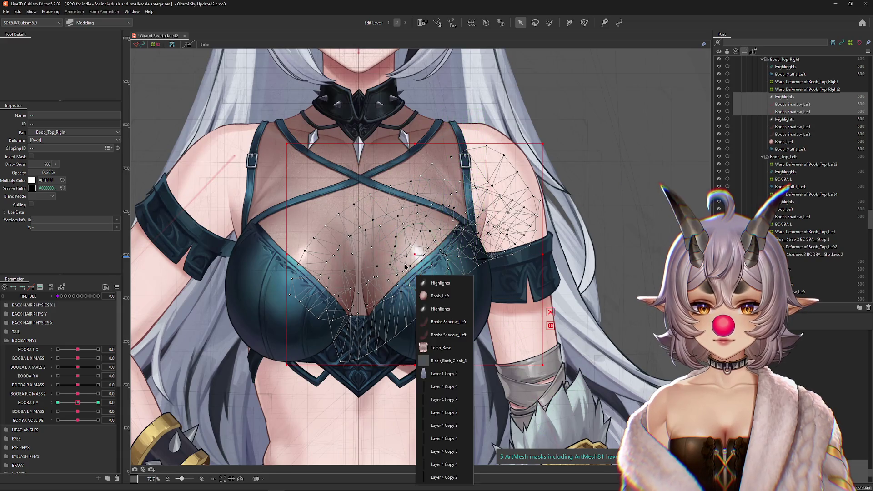
{"action": "left_click", "coordinate": [440, 295]}
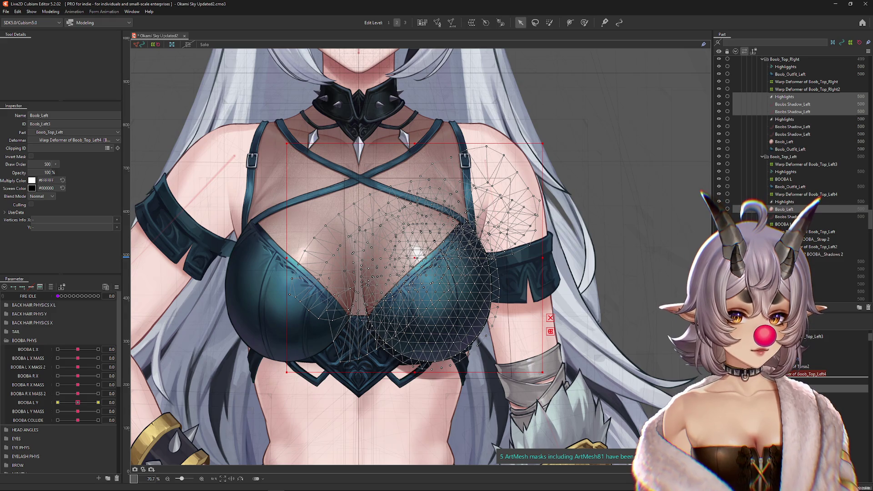
Delete the extra mirrored Highlights mesh and test the shadows at maximum BOOBA L Y
{"action": "left_click", "coordinate": [785, 96]}
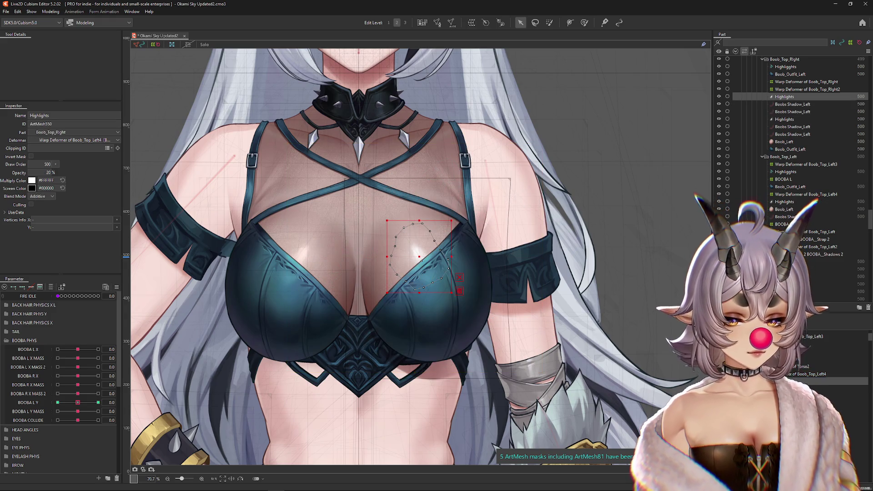
{"action": "key", "text": "Delete"}
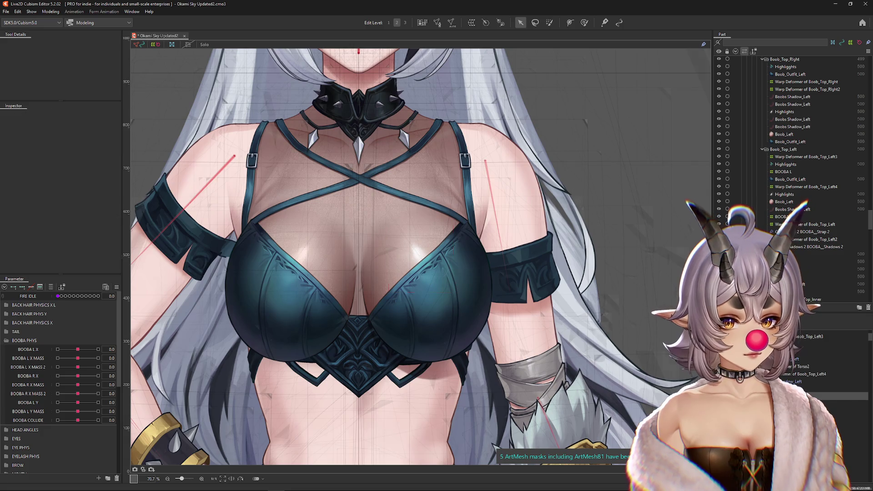
{"action": "left_click", "coordinate": [785, 194]}
{"action": "left_click", "coordinate": [784, 201]}
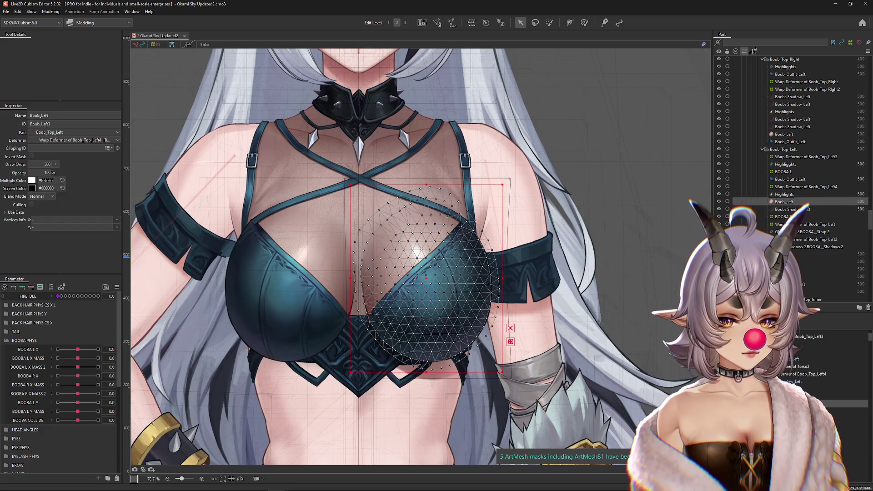
{"action": "left_click", "coordinate": [792, 104]}
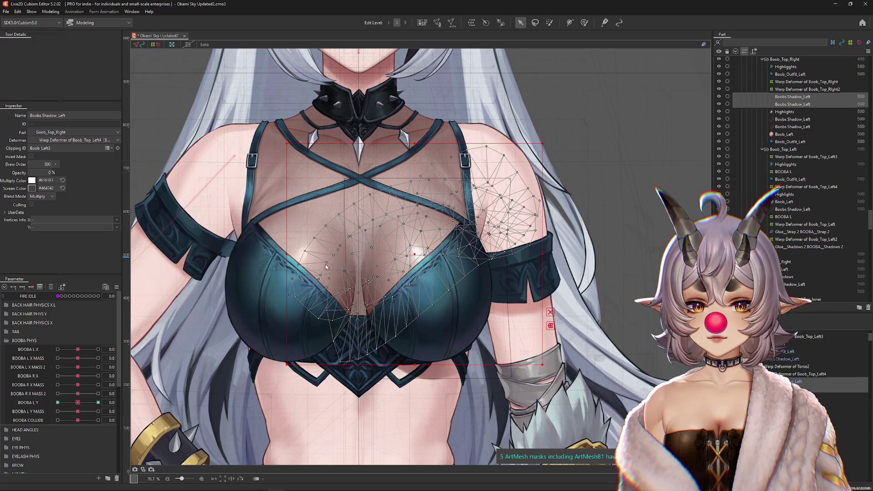
{"action": "mouse_move", "coordinate": [76, 403]}
{"action": "left_mouse_down"}
{"action": "mouse_move", "coordinate": [110, 401]}
{"action": "mouse_move", "coordinate": [50, 402]}
{"action": "mouse_move", "coordinate": [78, 402]}
{"action": "left_mouse_up"}
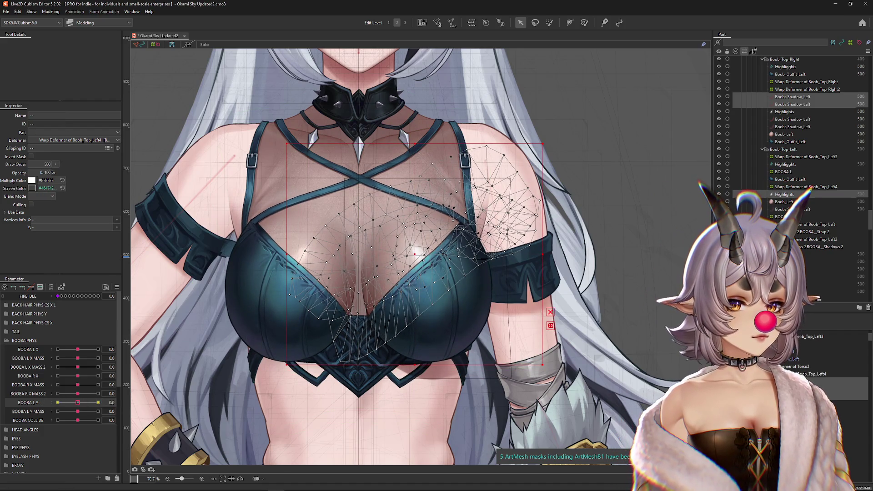
Ctrl-select both Boobs Shadow_Left meshes and drag them under Warp Deformer of Boob_Top_Left4
{"action": "left_click", "coordinate": [784, 201], "text": "ctrl"}
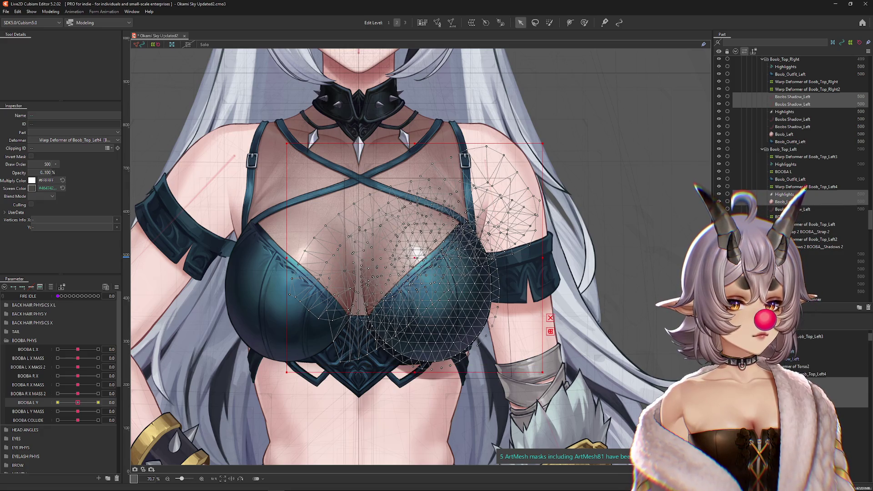
{"action": "left_click", "coordinate": [786, 194]}
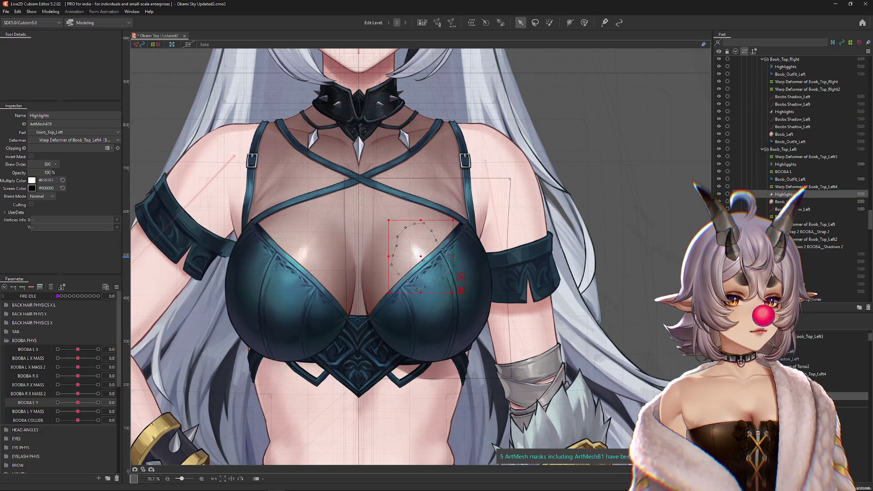
{"action": "left_click", "coordinate": [793, 97], "text": "ctrl"}
{"action": "left_click", "coordinate": [793, 104], "text": "ctrl"}
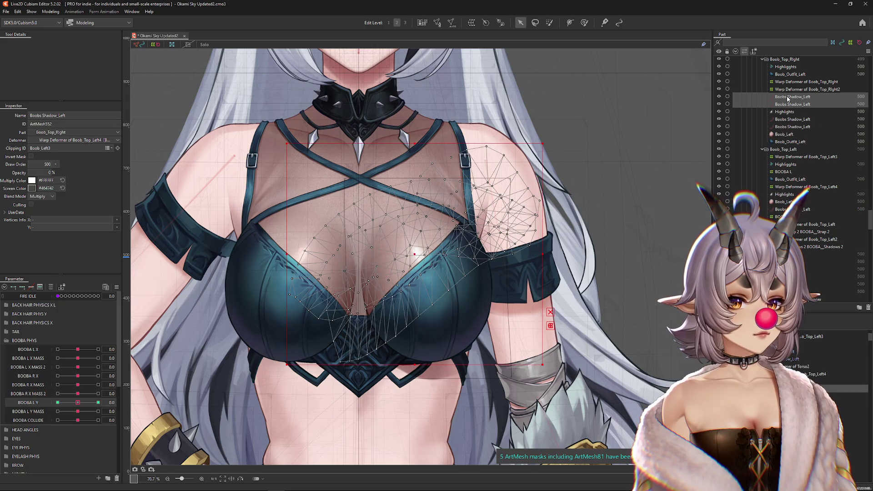
{"action": "left_click_drag", "start_coordinate": [780, 195], "coordinate": [781, 193]}
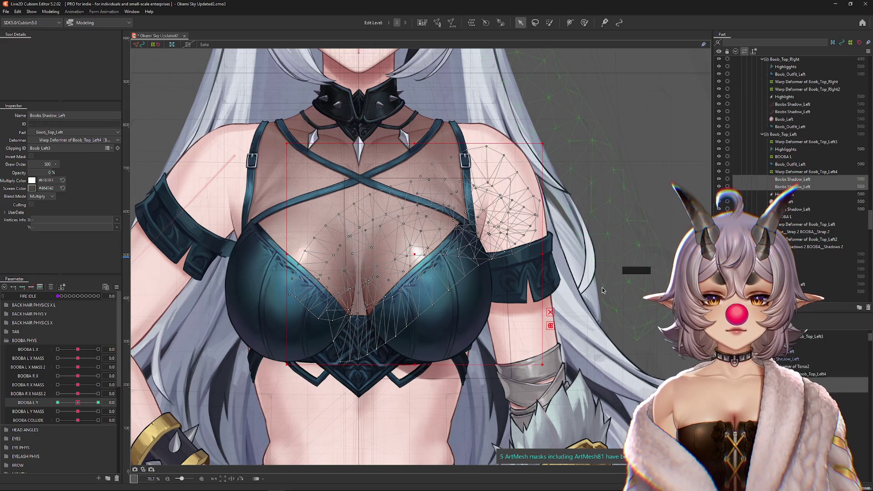
{"action": "key", "text": "ctrl+h"}
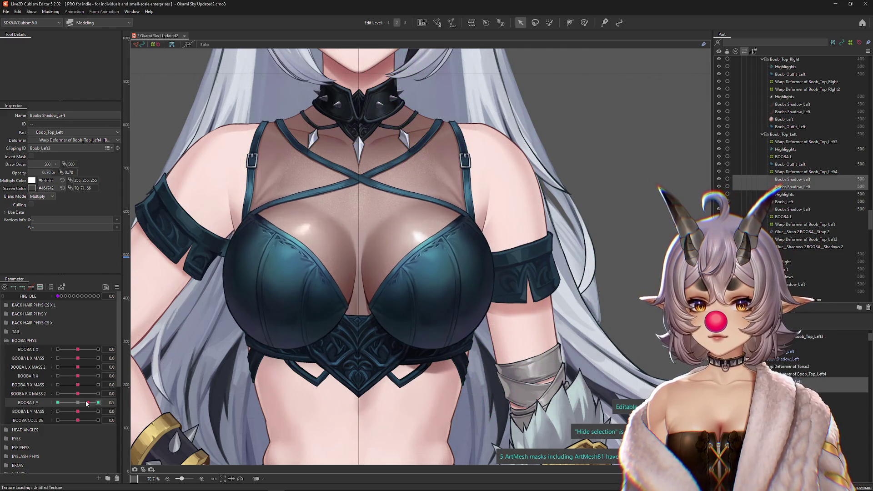
{"action": "left_click_drag", "start_coordinate": [413, 312], "coordinate": [462, 332]}
{"action": "mouse_move", "coordinate": [99, 402]}
{"action": "left_mouse_down"}
{"action": "mouse_move", "coordinate": [51, 402]}
{"action": "mouse_move", "coordinate": [98, 402]}
{"action": "left_mouse_up"}
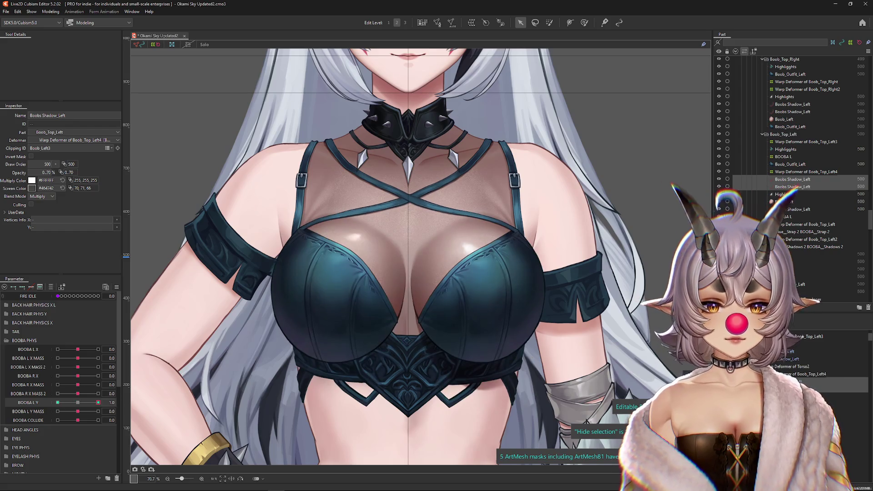
{"action": "key", "text": "ctrl+h"}
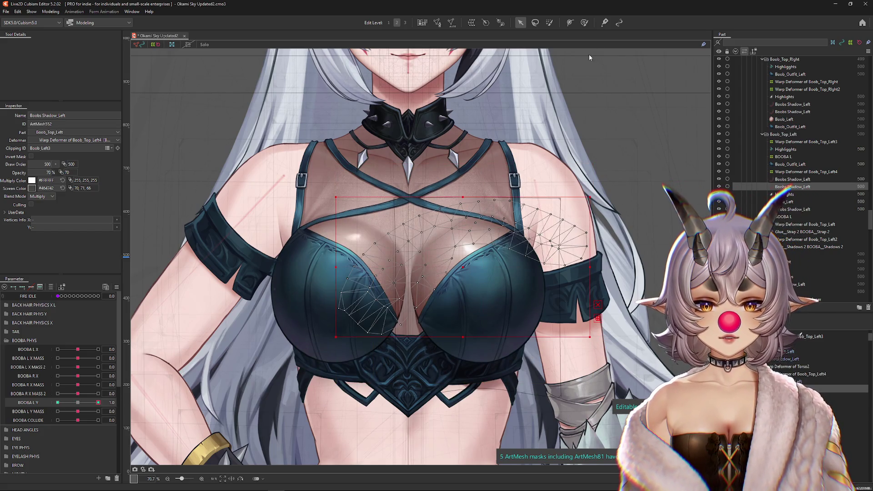
{"action": "left_click", "coordinate": [585, 23]}
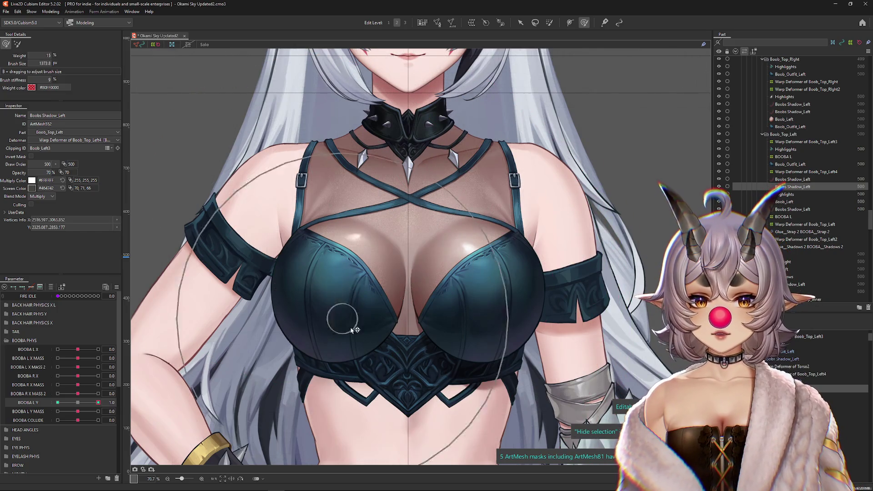
{"action": "scroll", "coordinate": [378, 262], "scroll_direction": "down", "scroll_amount": 4}
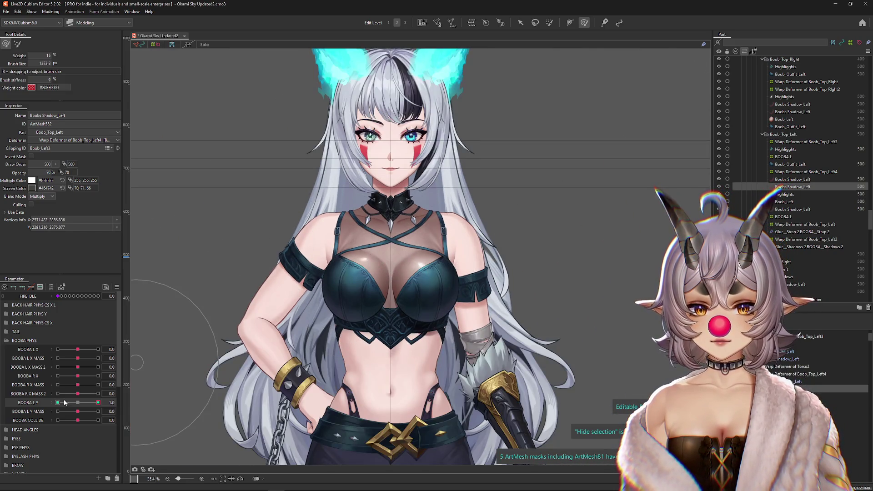
{"action": "left_click", "coordinate": [65, 403]}
{"action": "key", "text": "ctrl+z"}
{"action": "scroll", "coordinate": [307, 347], "scroll_direction": "up", "scroll_amount": 2}
{"action": "left_click_drag", "start_coordinate": [78, 393], "coordinate": [108, 393]}
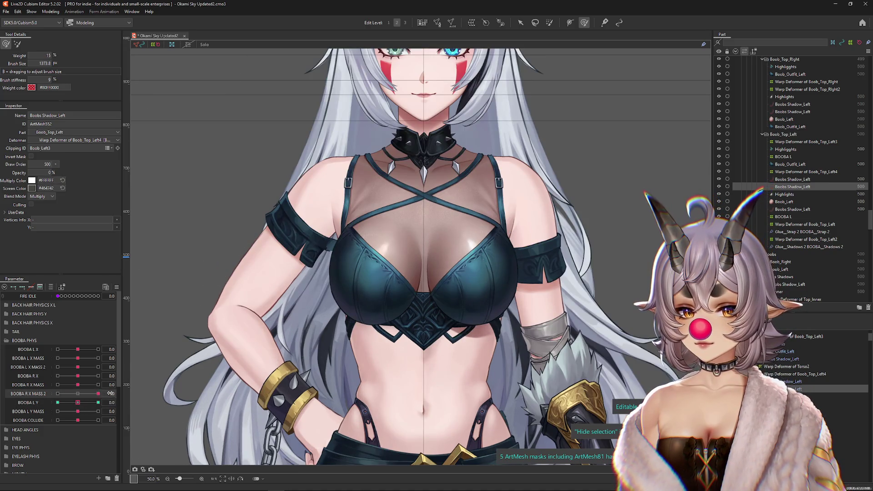
{"action": "left_click", "coordinate": [84, 392]}
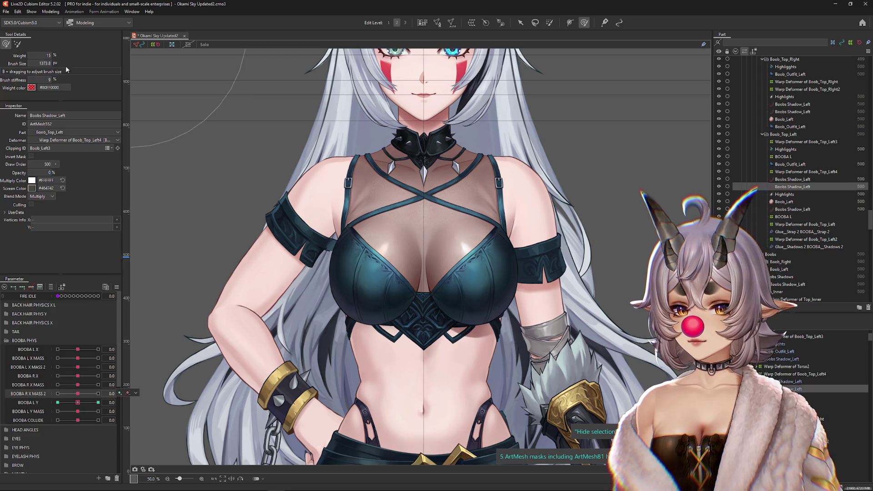
{"action": "left_click", "coordinate": [51, 12]}
{"action": "left_click", "coordinate": [64, 163]}
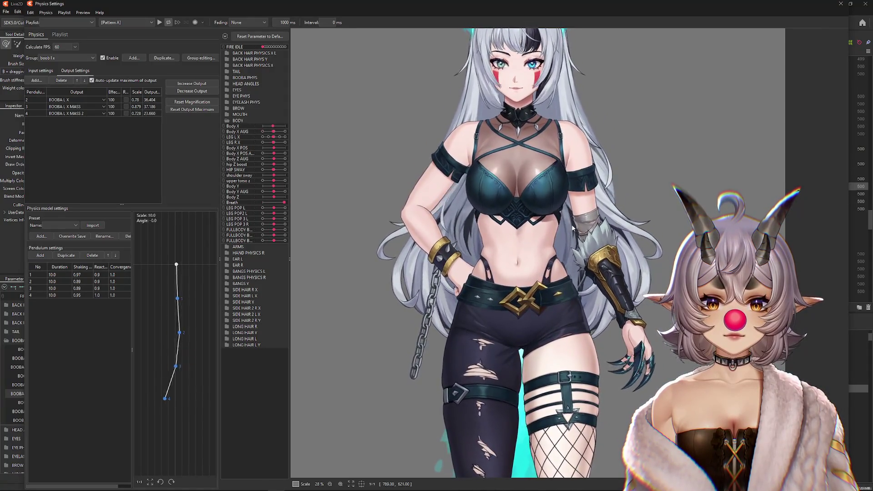
{"action": "key", "text": "Escape"}
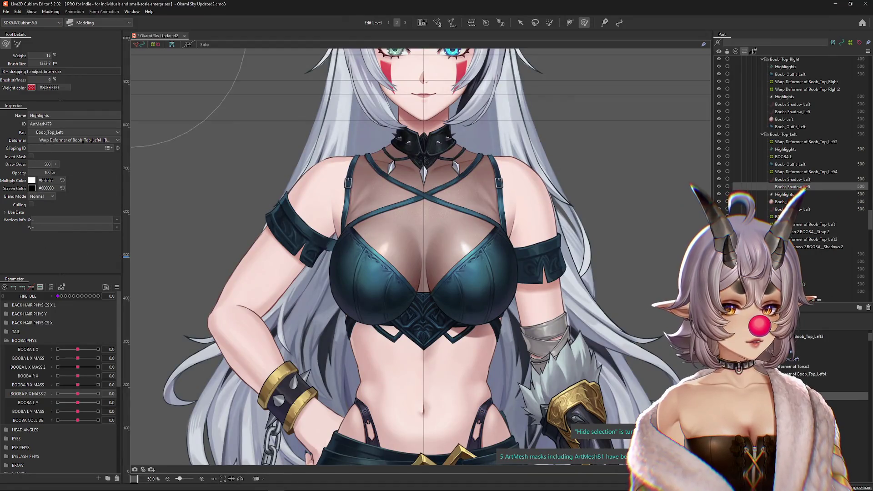
Pick the Highlights mesh from the stacked meshes and set its Deformer to [Root]
{"action": "scroll", "coordinate": [494, 284], "scroll_direction": "up", "scroll_amount": 1}
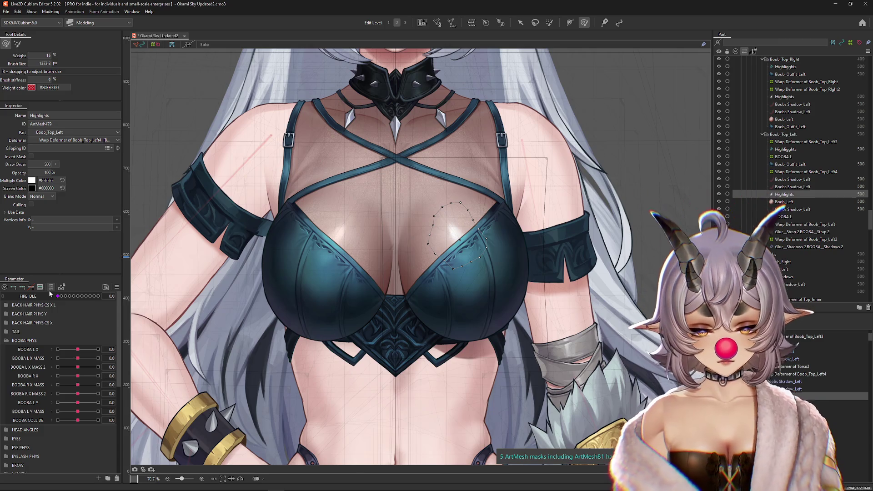
{"action": "key", "text": "Escape"}
{"action": "right_click", "coordinate": [339, 234]}
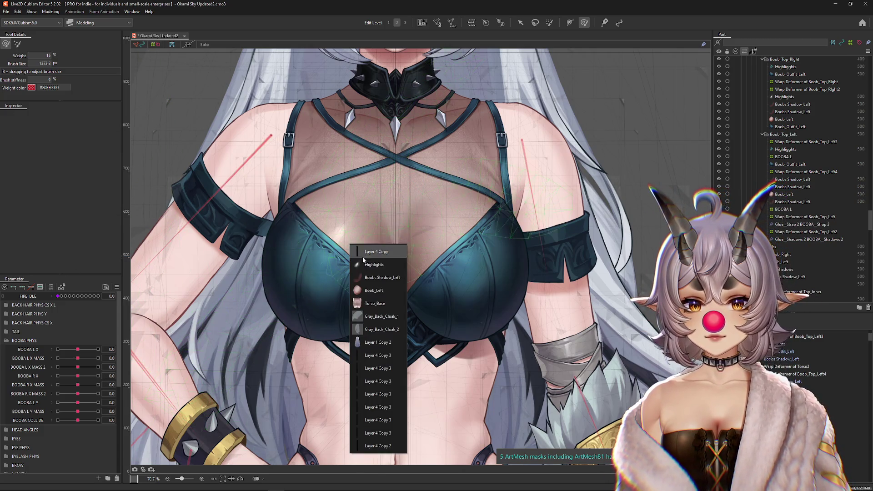
{"action": "left_click", "coordinate": [362, 255]}
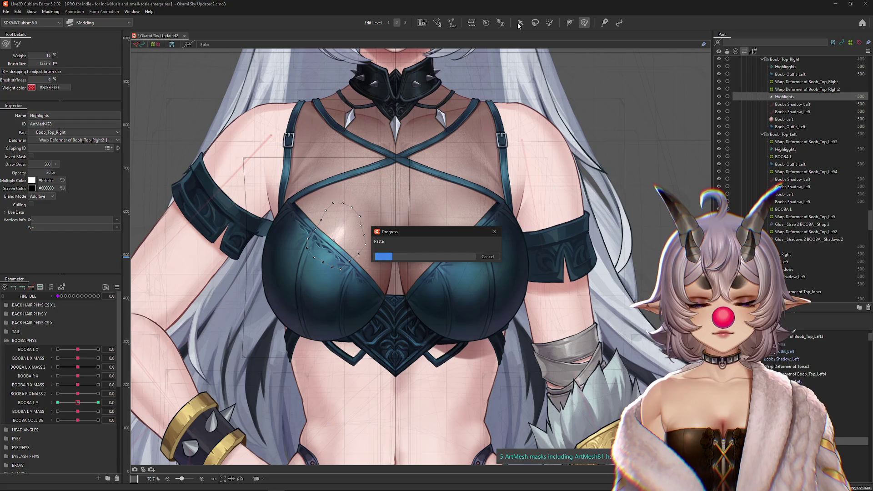
{"action": "right_click", "coordinate": [376, 207]}
{"action": "left_click", "coordinate": [394, 349]}
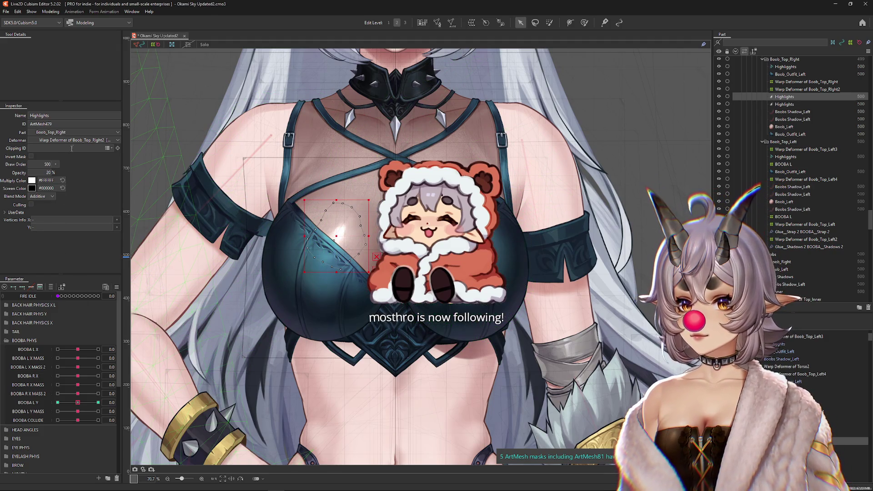
{"action": "left_click", "coordinate": [87, 140]}
{"action": "left_click_drag", "start_coordinate": [178, 156], "coordinate": [55, 152]}
Reflect Highlights onto the other breast and drag it into the Boob_Top_Left part
{"action": "right_click", "coordinate": [384, 257]}
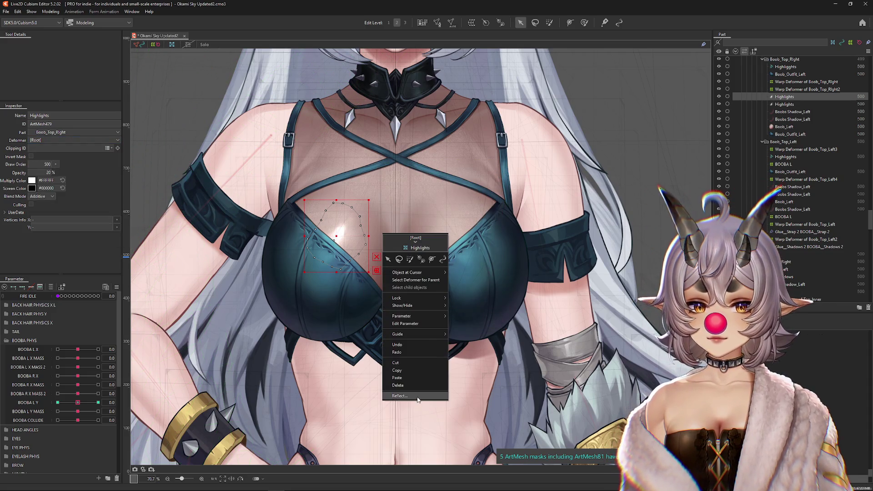
{"action": "left_click", "coordinate": [418, 396]}
{"action": "left_click", "coordinate": [424, 308]}
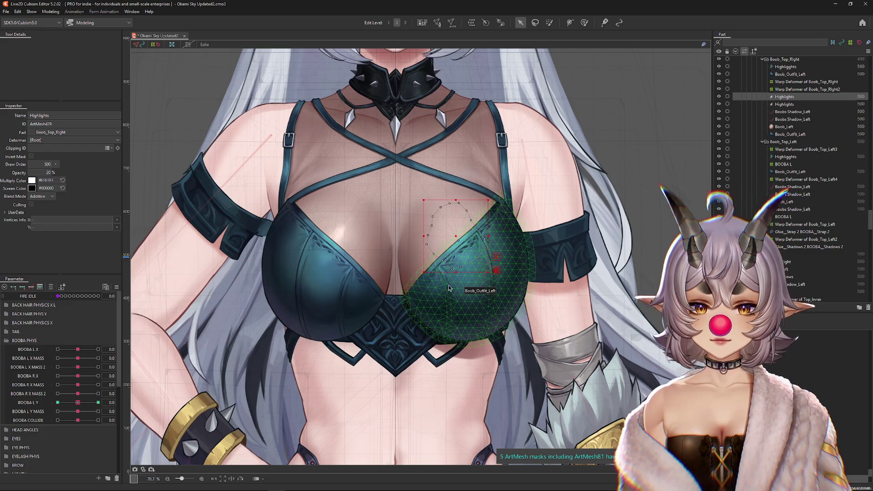
{"action": "left_click", "coordinate": [459, 269]}
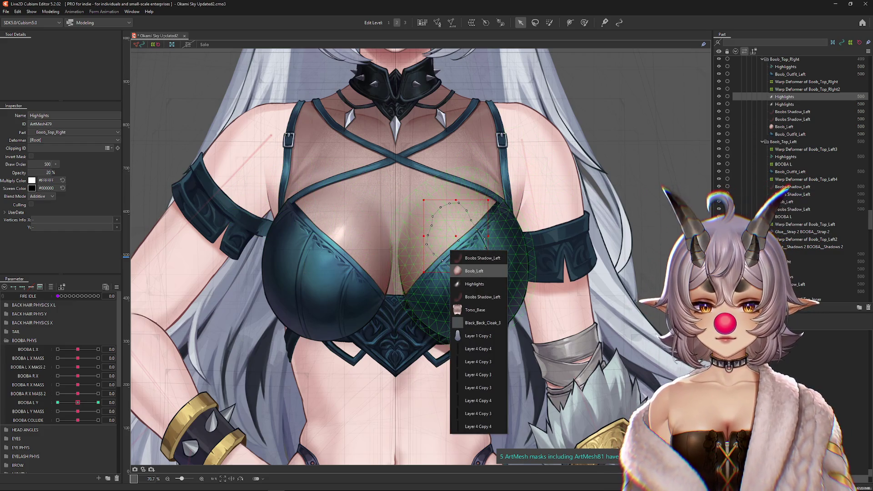
{"action": "left_click", "coordinate": [476, 272], "text": "shift"}
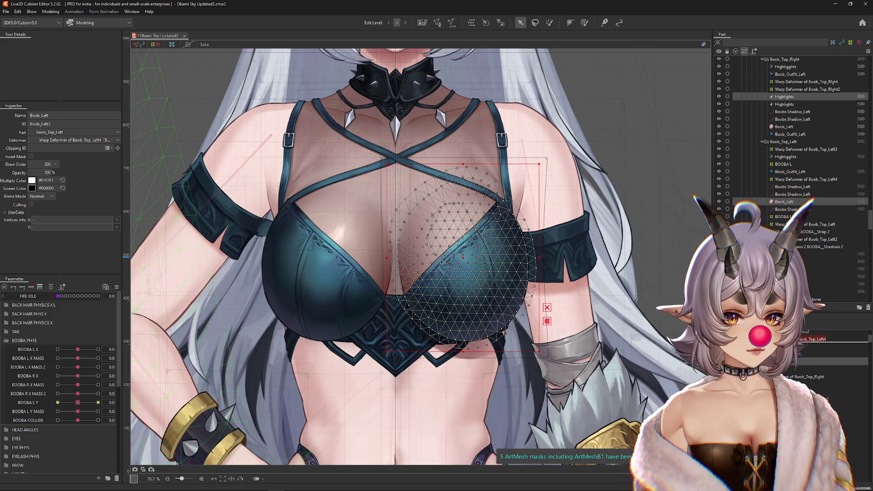
{"action": "left_click", "coordinate": [457, 237]}
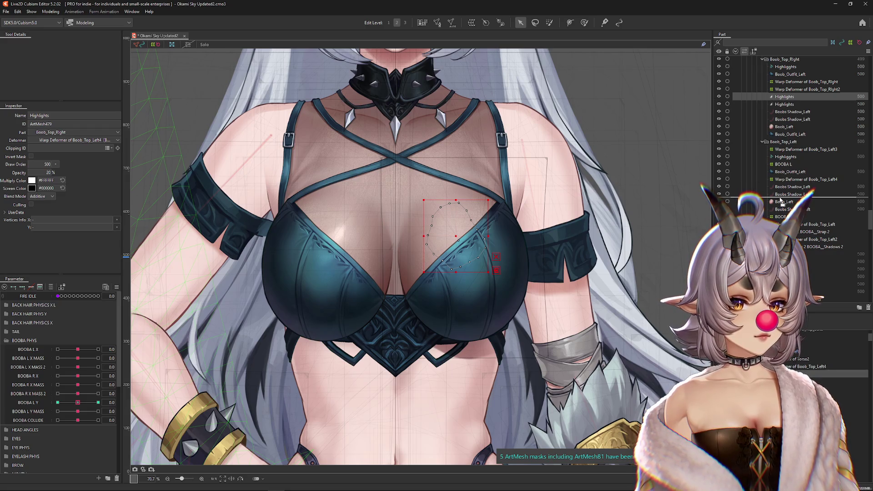
{"action": "left_click_drag", "start_coordinate": [782, 203], "coordinate": [782, 203]}
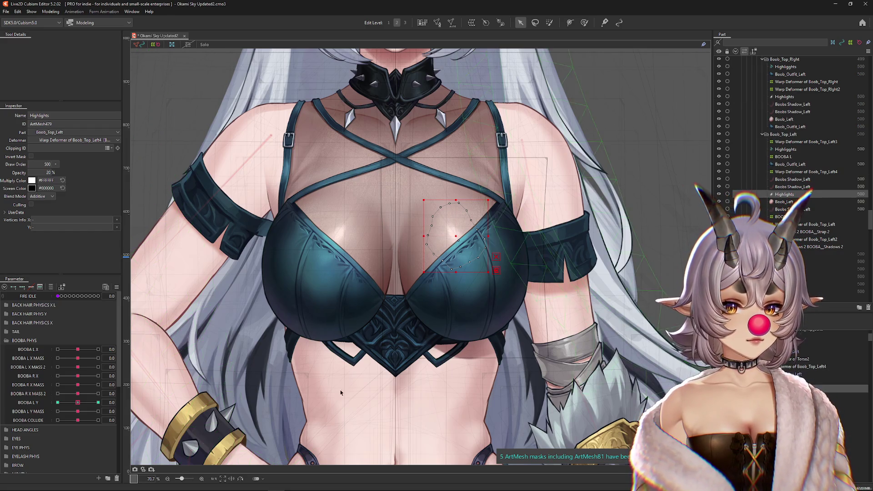
Raise BOOBA L Y to check the highlight fades in, then reopen Physics Settings
{"action": "left_click_drag", "start_coordinate": [78, 403], "coordinate": [111, 402]}
{"action": "left_click", "coordinate": [48, 12]}
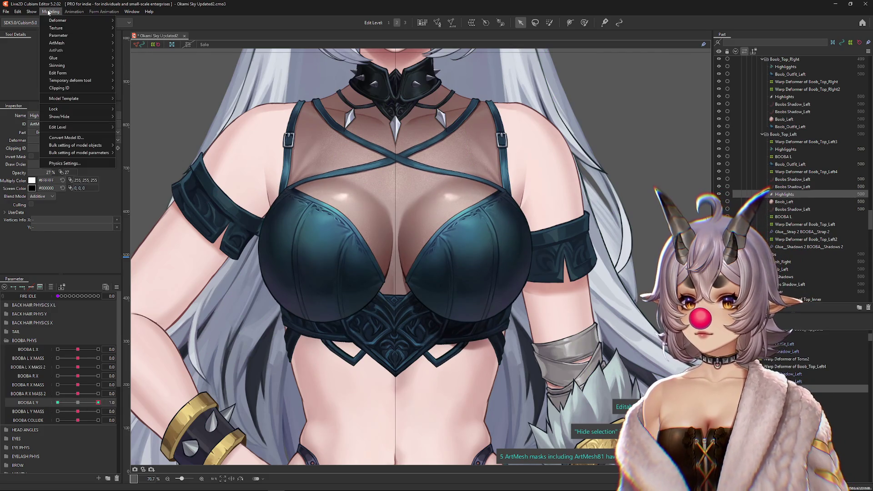
{"action": "key", "text": "Return"}
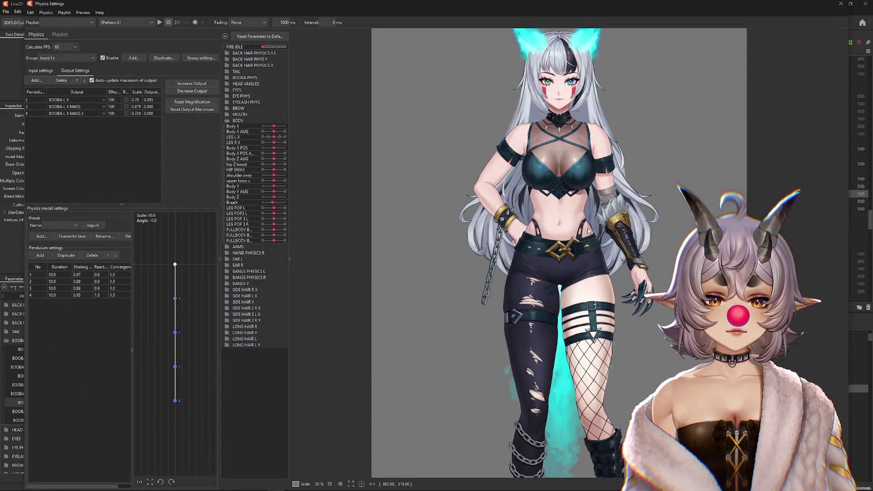
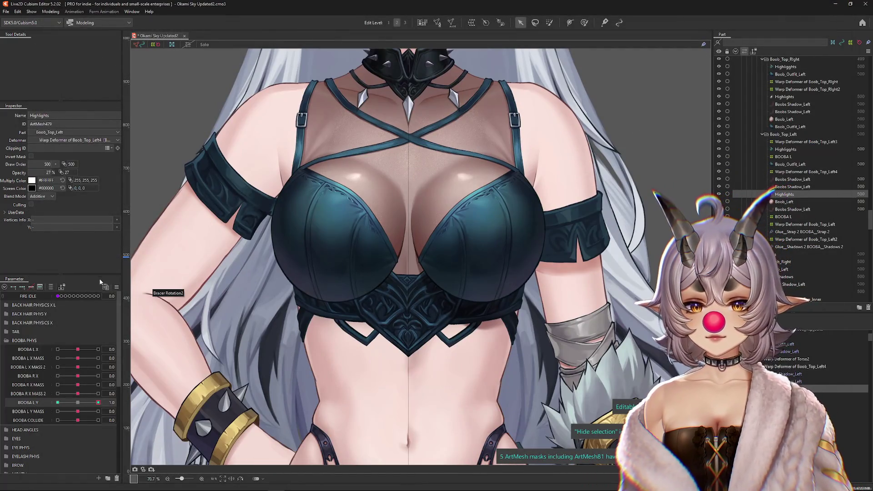
Select the Boobs Shadow_Left mesh from the meshes stacked under the chest
{"action": "right_click", "coordinate": [344, 324]}
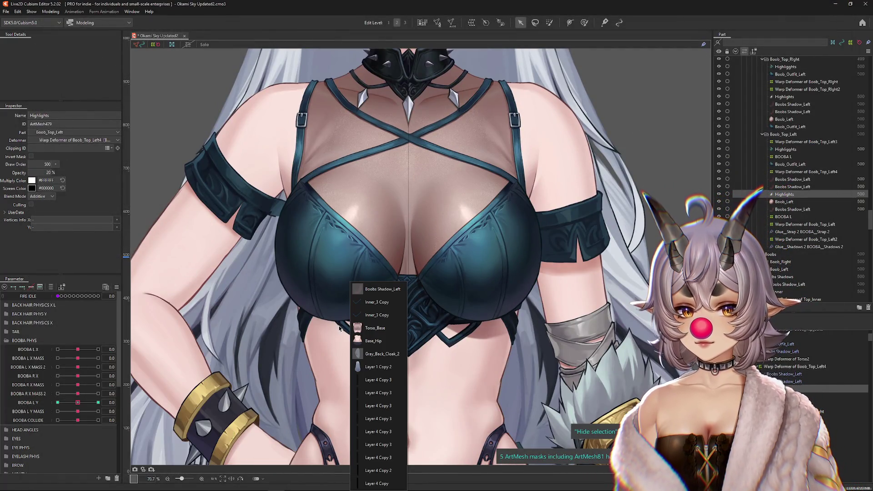
{"action": "left_click", "coordinate": [378, 309]}
{"action": "key", "text": "Return"}
{"action": "scroll", "coordinate": [449, 290], "scroll_direction": "down", "scroll_amount": 5}
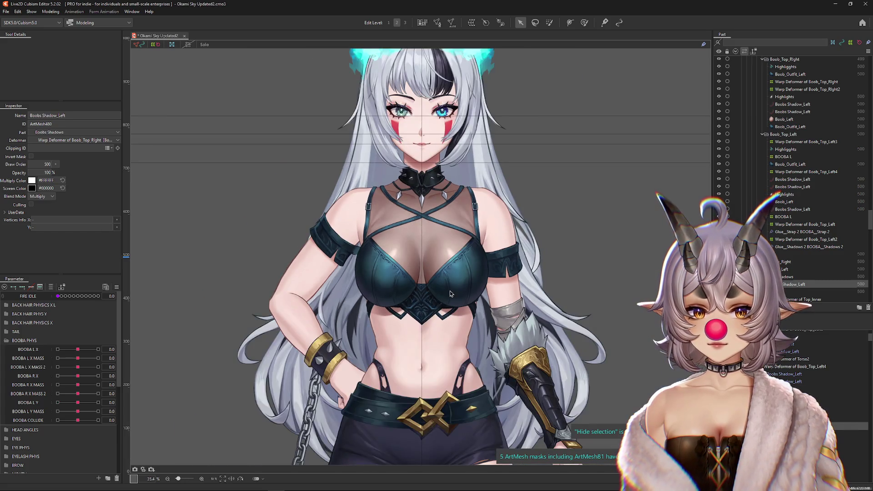
{"action": "scroll", "coordinate": [449, 291], "scroll_direction": "up", "scroll_amount": 3}
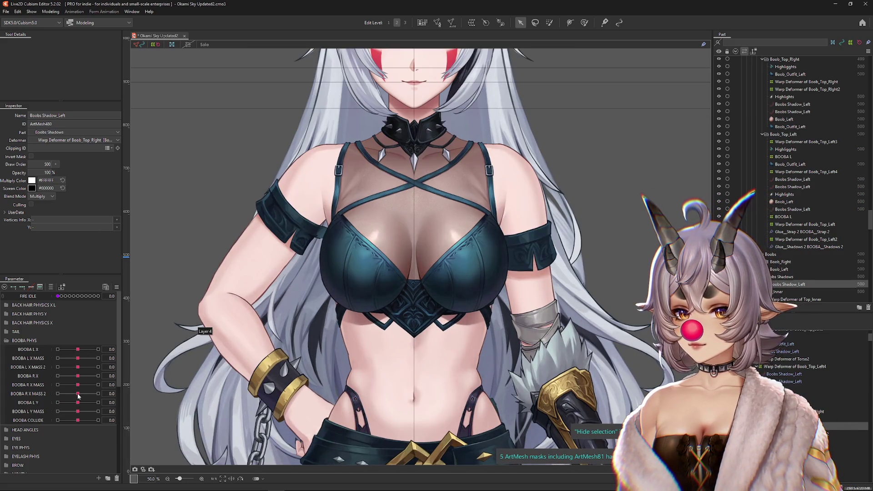
Set the left chest shadow's opacity to 100% across the BOOBA L Y keys
{"action": "left_click_drag", "start_coordinate": [79, 404], "coordinate": [117, 402]}
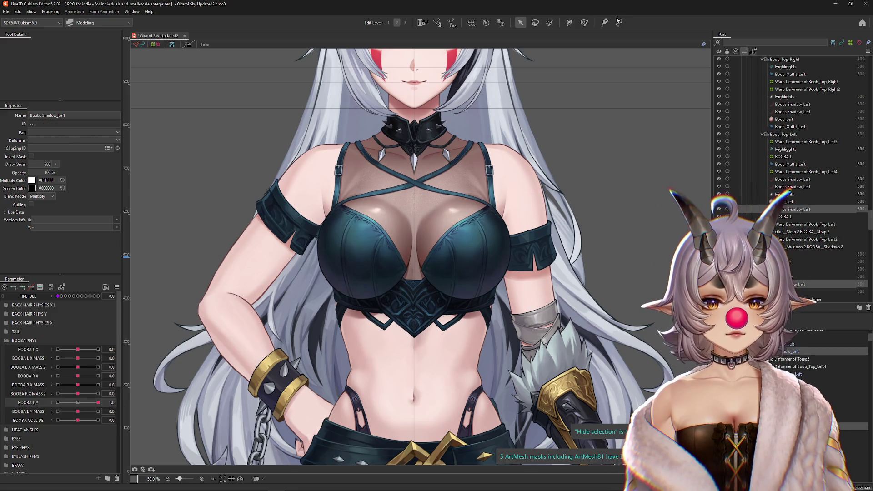
{"action": "left_click_drag", "start_coordinate": [99, 402], "coordinate": [76, 402]}
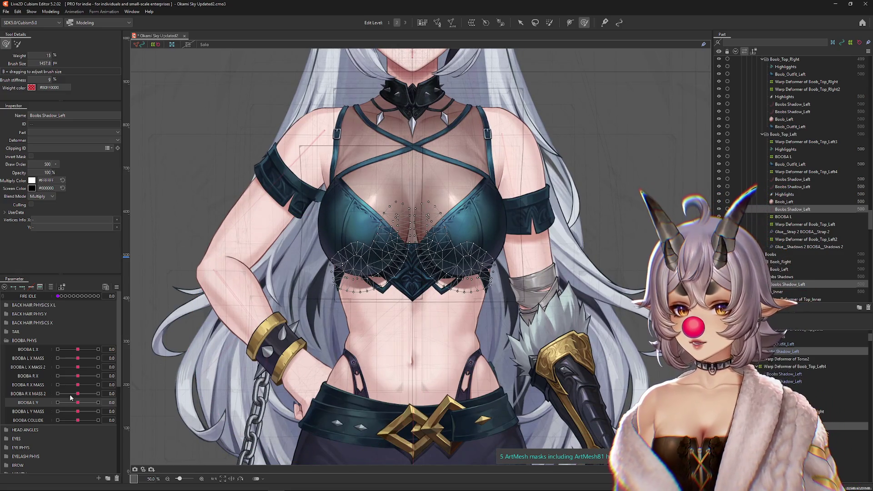
{"action": "left_click", "coordinate": [98, 403]}
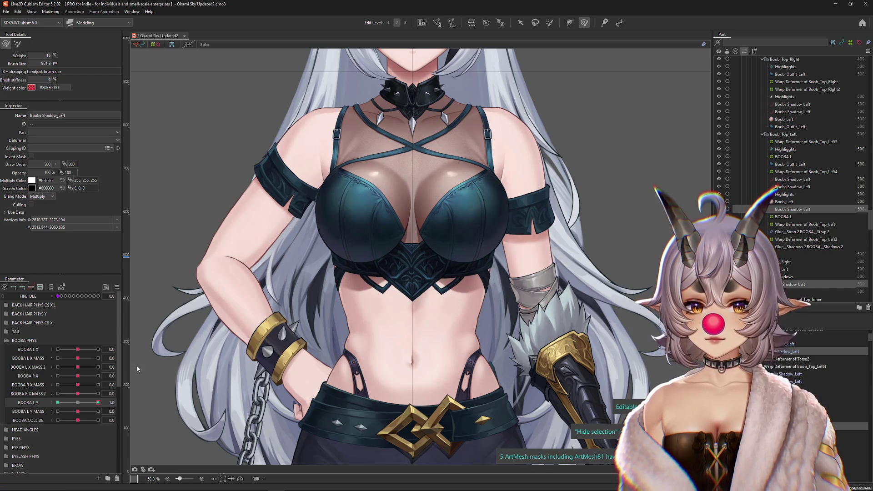
{"action": "left_click", "coordinate": [112, 401]}
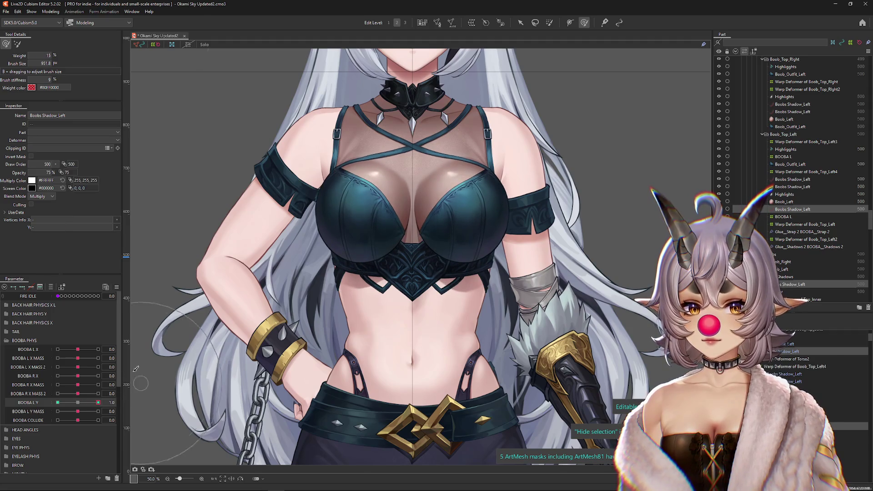
{"action": "left_click", "coordinate": [78, 402]}
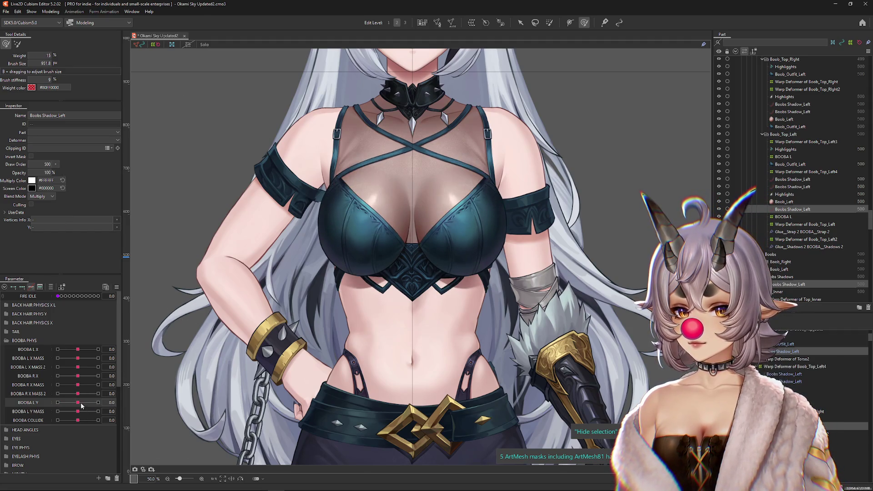
{"action": "left_click_drag", "start_coordinate": [80, 403], "coordinate": [116, 399]}
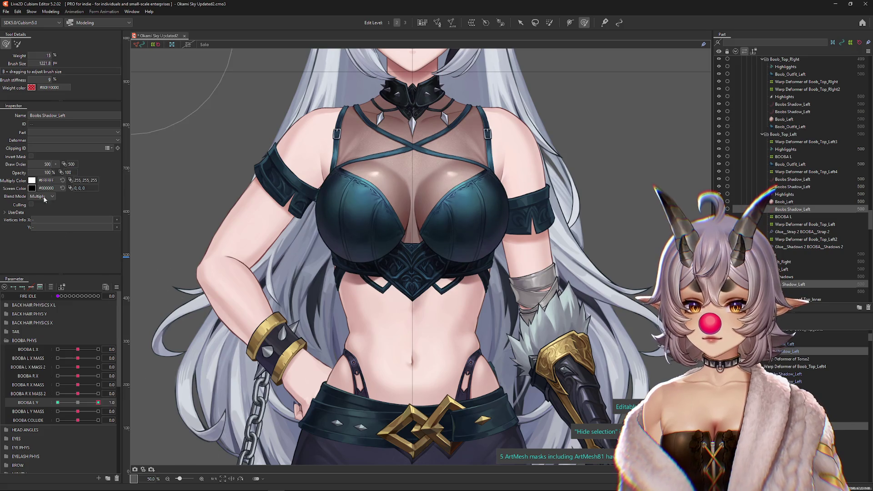
{"action": "left_click", "coordinate": [58, 402]}
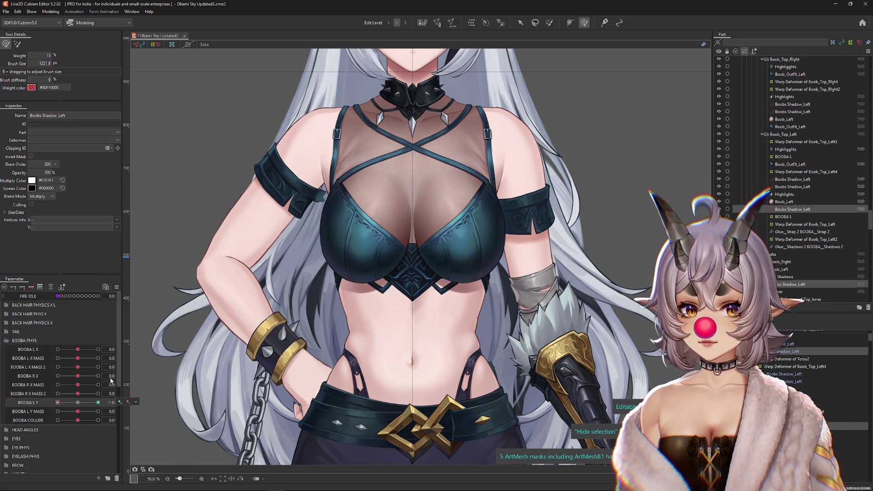
Tint the left chest shadow's Multiply Color dark red at BOOBA L Y -1
{"action": "left_click_drag", "start_coordinate": [356, 269], "coordinate": [320, 279]}
{"action": "left_click", "coordinate": [31, 181]}
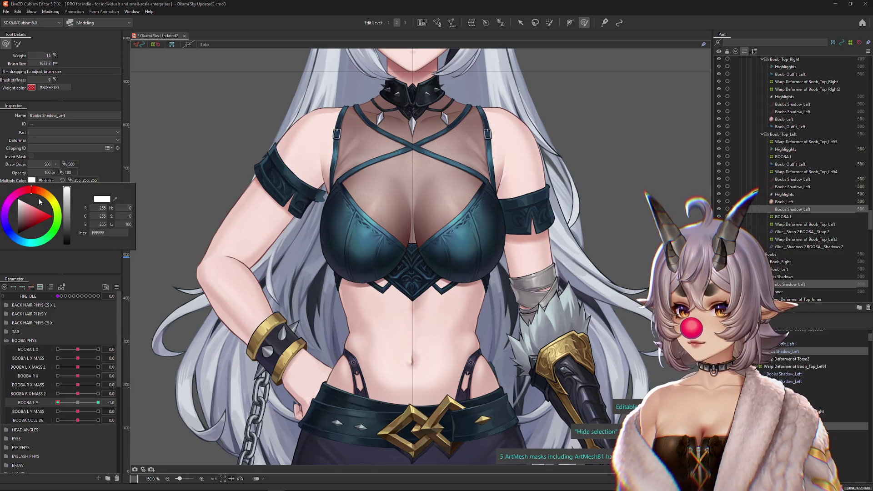
{"action": "left_click", "coordinate": [44, 192]}
{"action": "left_click_drag", "start_coordinate": [31, 212], "coordinate": [35, 218]}
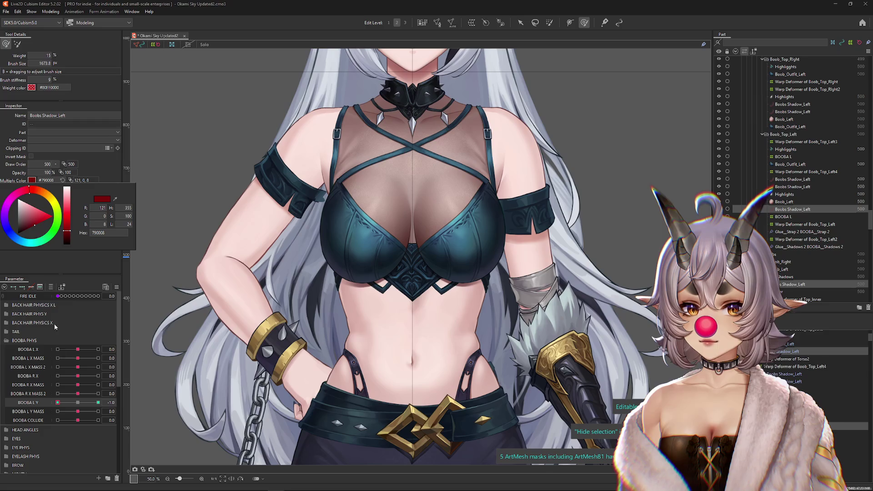
{"action": "left_click", "coordinate": [78, 406]}
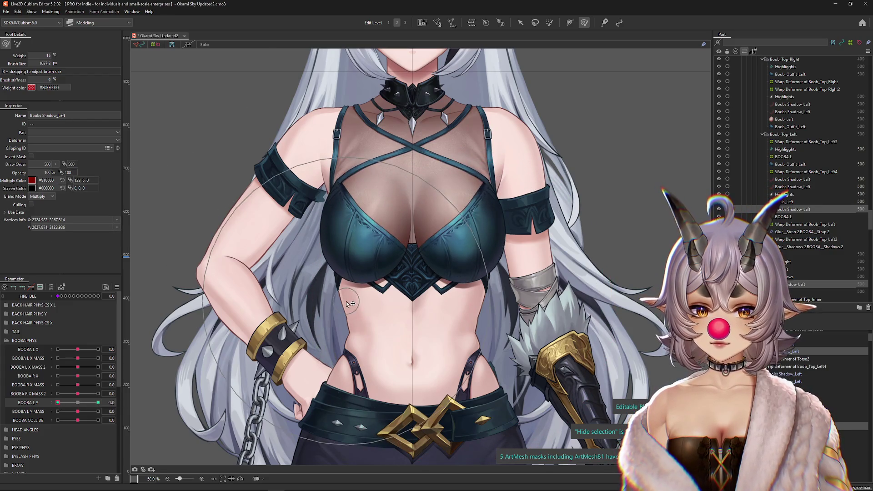
Test the shadow against BOOBA COLLIDE at ±1.0, BOOBA L Y 1.0 and BOOBA R X MASS 2
{"action": "left_click_drag", "start_coordinate": [354, 240], "coordinate": [294, 279]}
{"action": "left_click", "coordinate": [18, 404]}
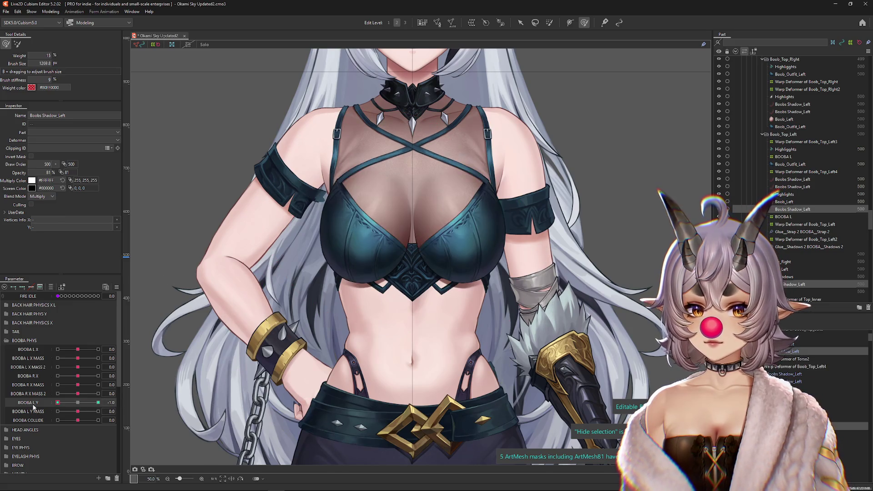
{"action": "left_click", "coordinate": [76, 403]}
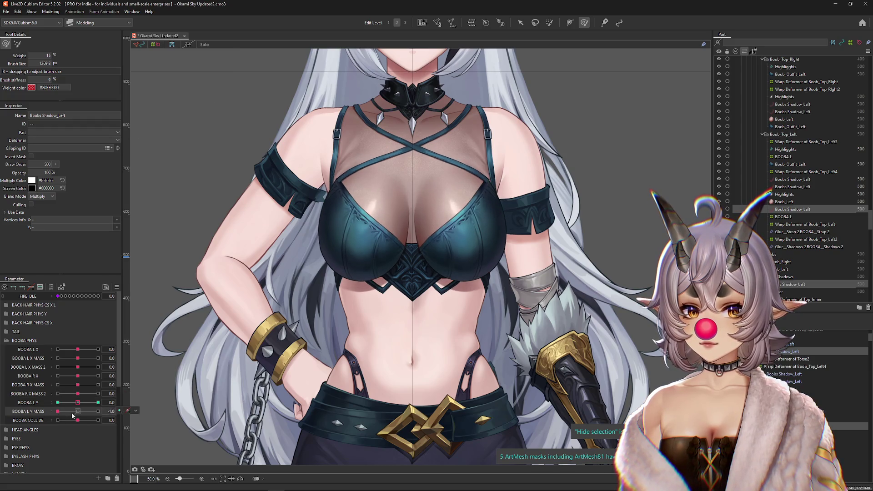
{"action": "left_click_drag", "start_coordinate": [78, 420], "coordinate": [98, 420]}
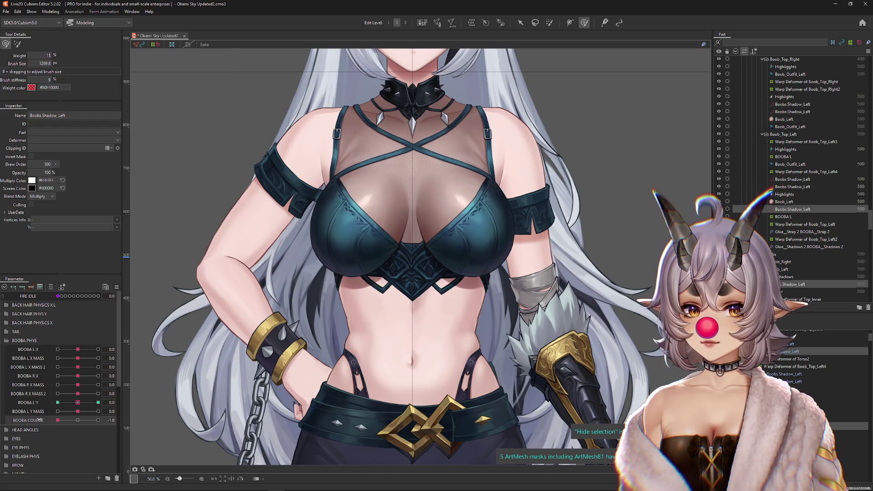
{"action": "left_click", "coordinate": [78, 421]}
{"action": "left_click_drag", "start_coordinate": [79, 421], "coordinate": [58, 420]}
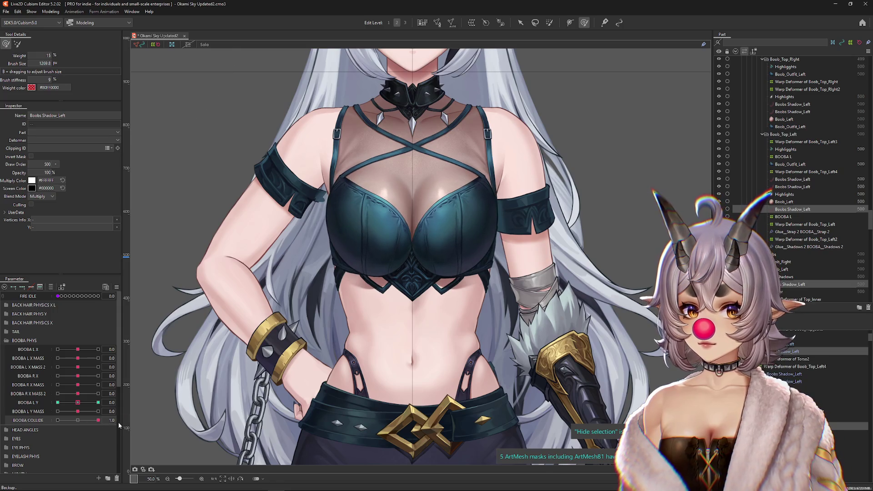
{"action": "left_click", "coordinate": [78, 420]}
{"action": "left_click_drag", "start_coordinate": [77, 402], "coordinate": [98, 402]}
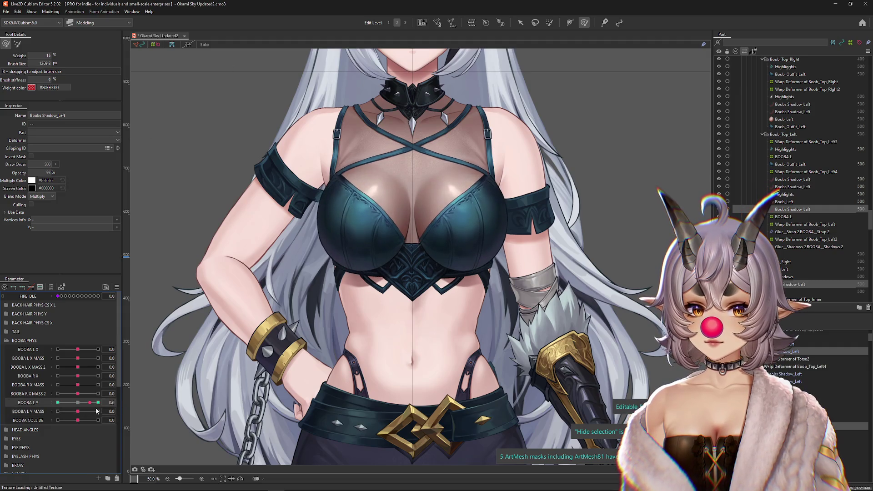
{"action": "mouse_move", "coordinate": [77, 394]}
{"action": "left_mouse_down"}
{"action": "mouse_move", "coordinate": [125, 381]}
{"action": "mouse_move", "coordinate": [50, 385]}
{"action": "left_mouse_up"}
Zoom out to 12.5% for the full character, browse Modeling, then zoom to 50% on the boots
{"action": "scroll", "coordinate": [205, 360], "scroll_direction": "down", "scroll_amount": 2}
{"action": "scroll", "coordinate": [68, 364], "scroll_direction": "down", "scroll_amount": 2}
{"action": "scroll", "coordinate": [173, 323], "scroll_direction": "down", "scroll_amount": 2}
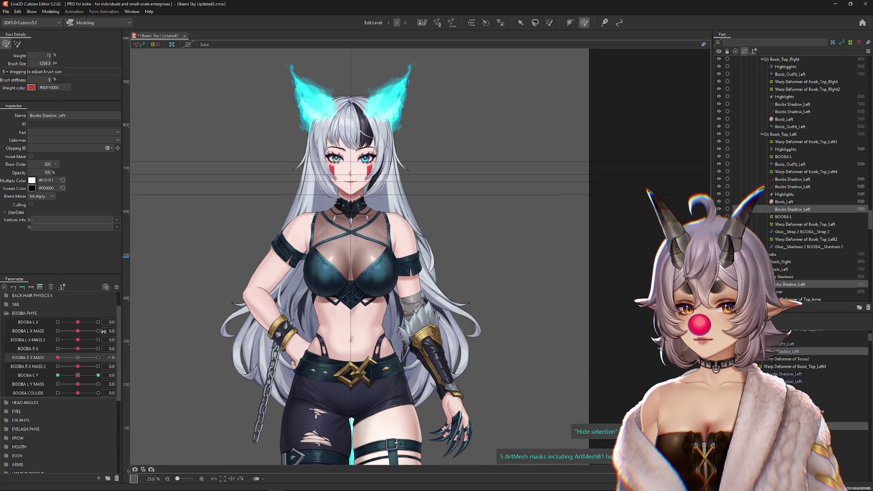
{"action": "left_click", "coordinate": [116, 287]}
{"action": "left_click", "coordinate": [145, 289]}
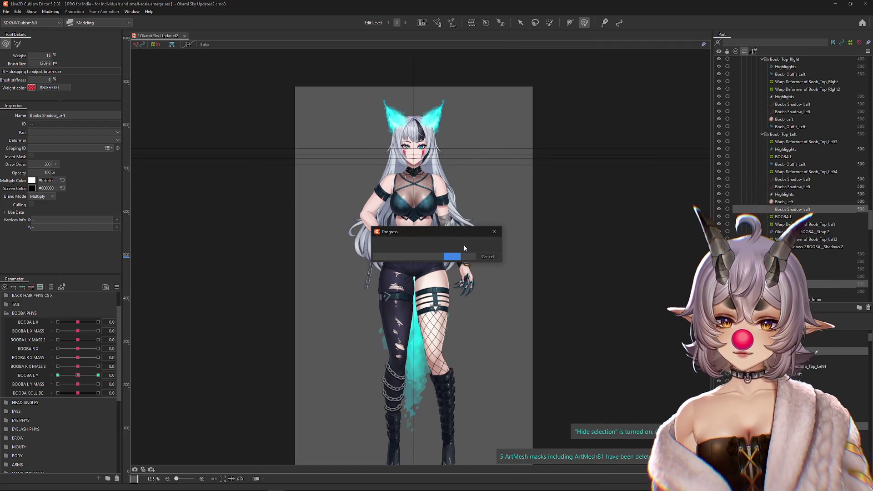
{"action": "left_click", "coordinate": [50, 11]}
{"action": "left_click", "coordinate": [75, 163]}
{"action": "scroll", "coordinate": [614, 371], "scroll_direction": "up", "scroll_amount": 3}
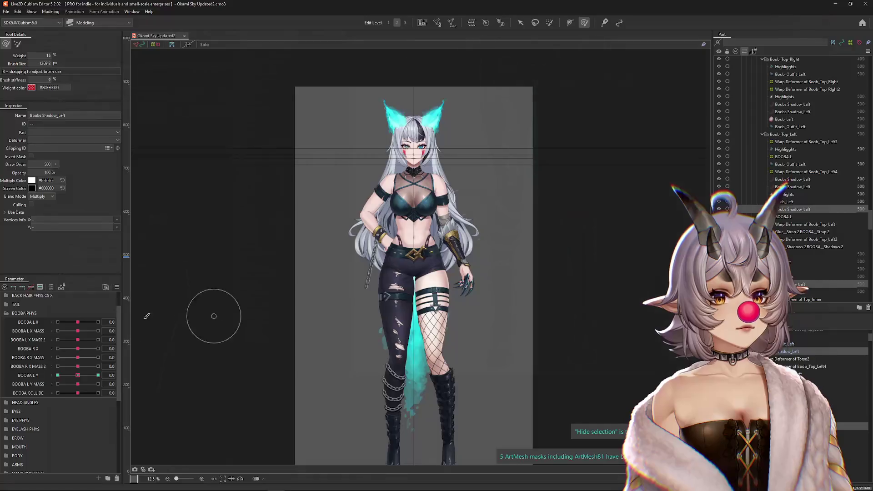
{"action": "scroll", "coordinate": [409, 364], "scroll_direction": "up", "scroll_amount": 5}
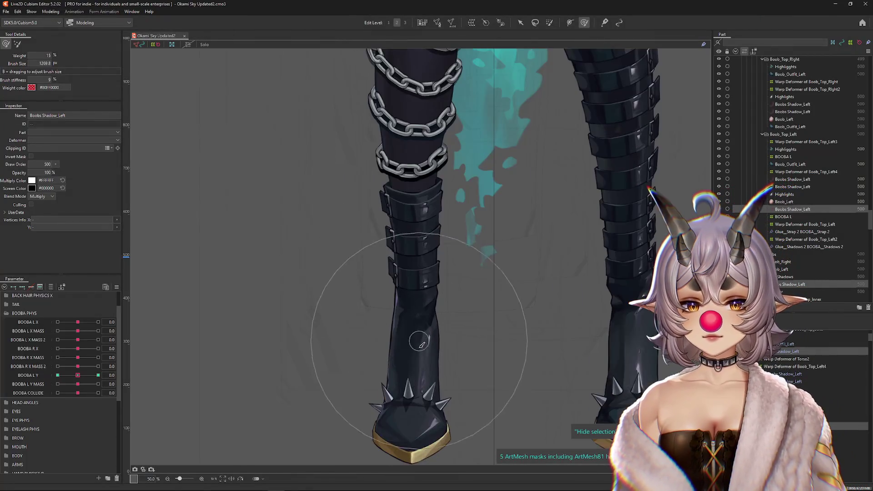
Collapse BOOBA PHYS, expand the BODY group and test LEG L X at 10.0
{"action": "left_click", "coordinate": [6, 313]}
{"action": "left_click", "coordinate": [6, 375]}
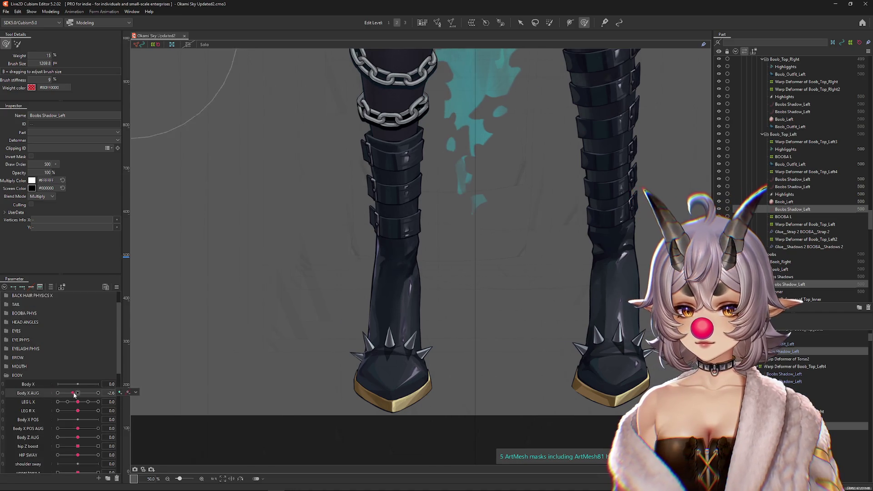
{"action": "left_click_drag", "start_coordinate": [78, 403], "coordinate": [123, 401]}
{"action": "scroll", "coordinate": [409, 273], "scroll_direction": "right", "scroll_amount": 3}
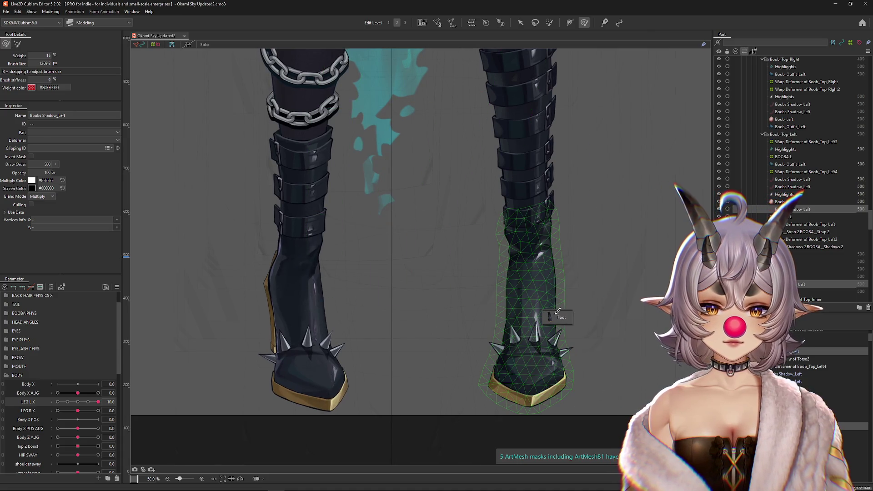
Select the right boot's Foot and spike meshes, then clear selection and reset LEG L X to 0.0
{"action": "left_click", "coordinate": [558, 312]}
{"action": "left_click", "coordinate": [566, 350]}
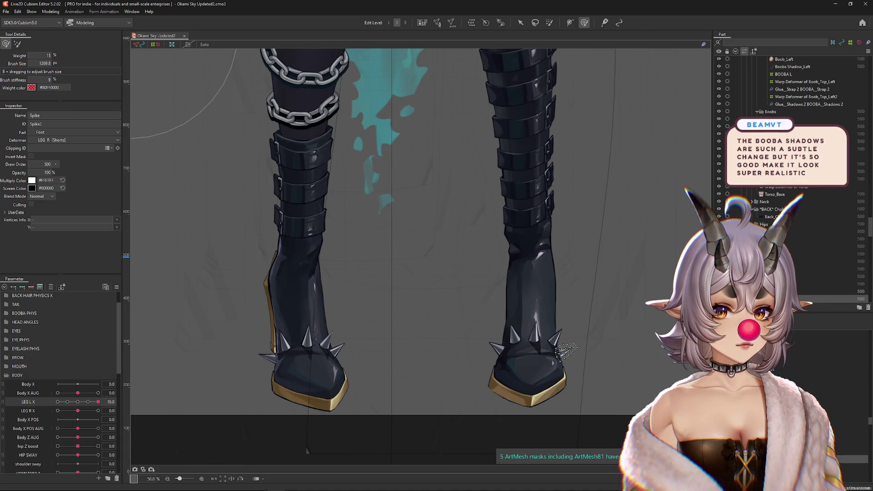
{"action": "left_click", "coordinate": [556, 321], "text": "shift"}
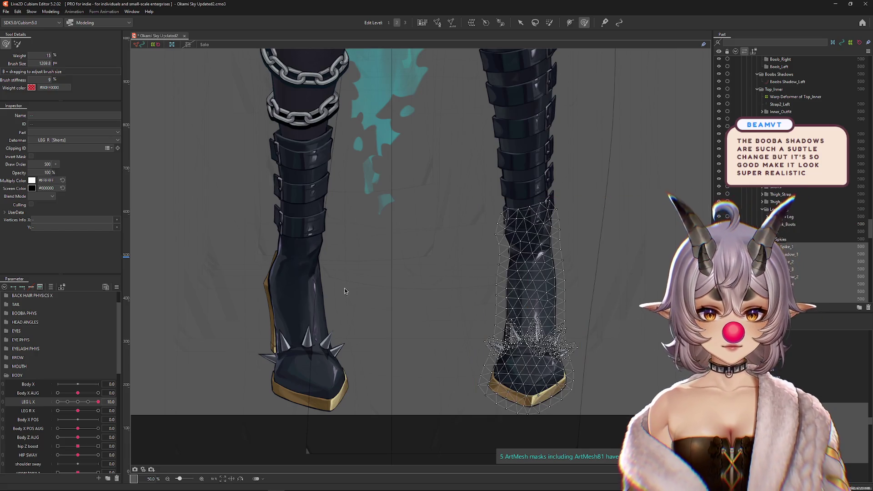
{"action": "left_click", "coordinate": [388, 288]}
{"action": "right_click", "coordinate": [110, 402]}
{"action": "left_click", "coordinate": [146, 292]}
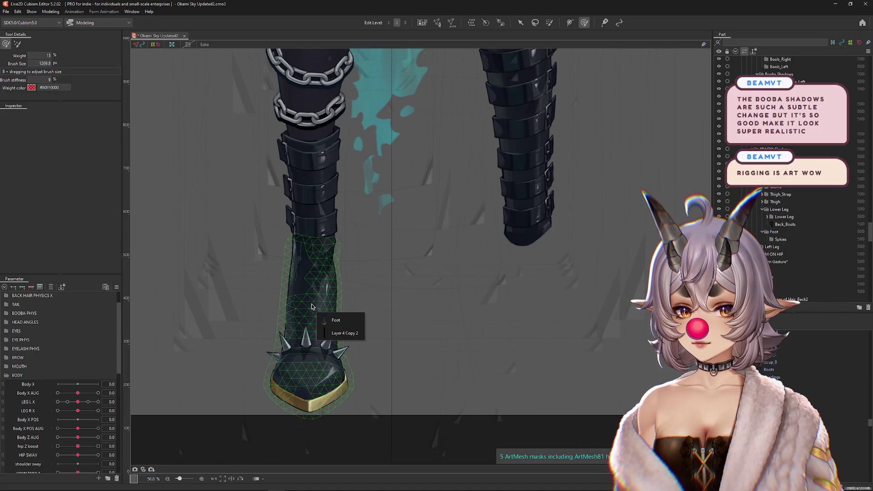
Inspect the boot's Warp Deformer of Spikes, Warp Deformer of Chains and LEG L deformer
{"action": "left_click", "coordinate": [310, 306]}
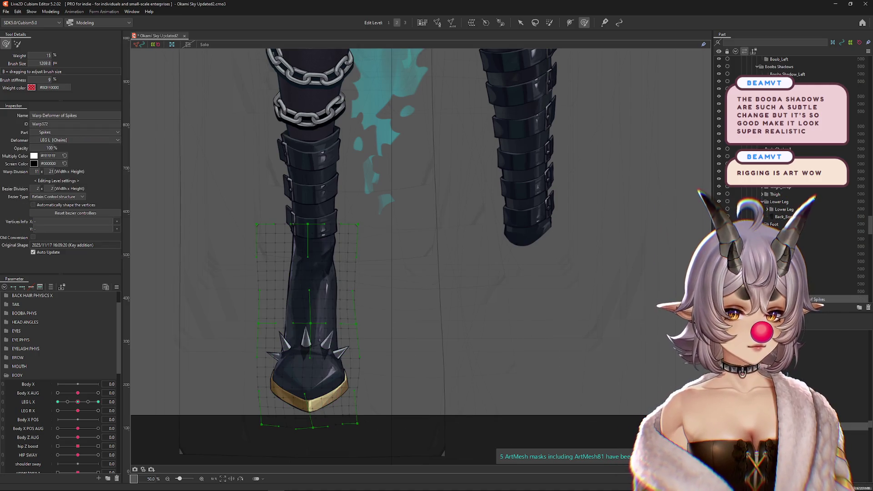
{"action": "left_click", "coordinate": [310, 314]}
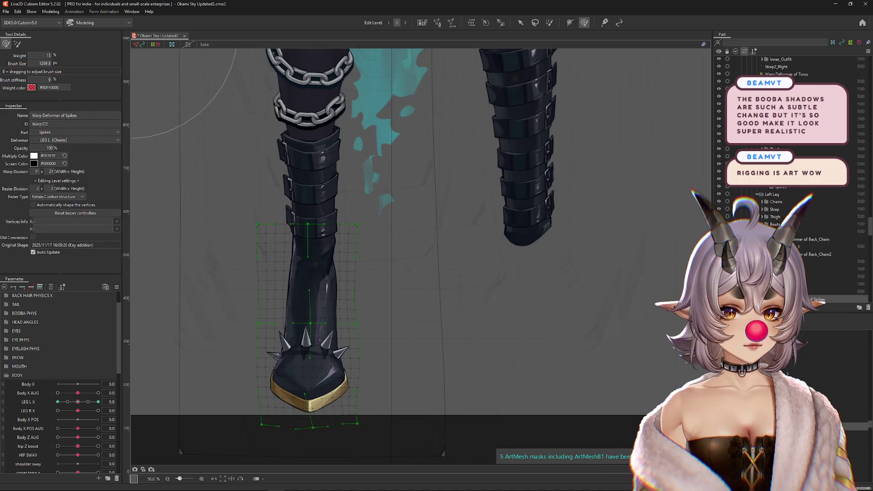
{"action": "key", "text": "ctrl+a"}
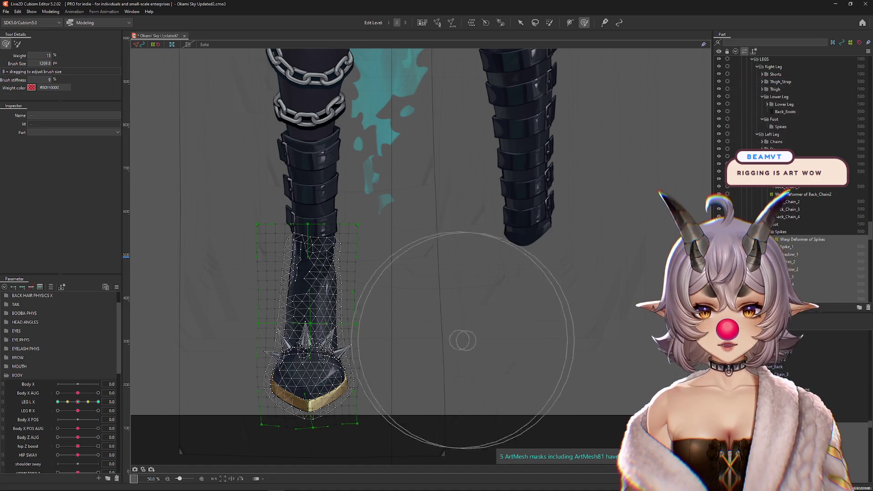
{"action": "left_click", "coordinate": [300, 105]}
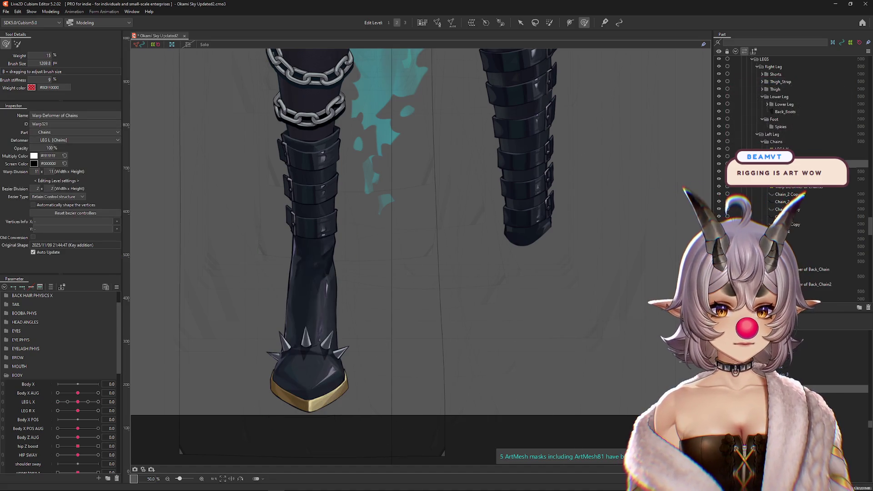
{"action": "left_click", "coordinate": [309, 314]}
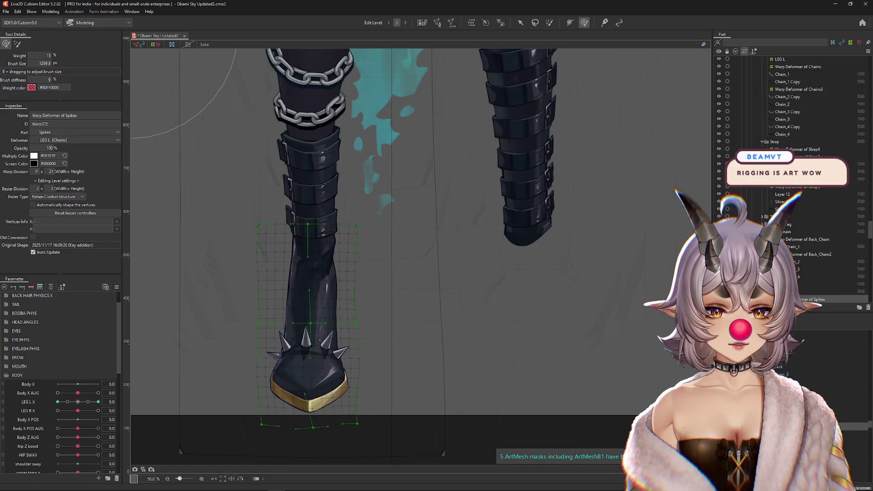
{"action": "left_click", "coordinate": [546, 322]}
{"action": "scroll", "coordinate": [678, 373], "scroll_direction": "down", "scroll_amount": 2}
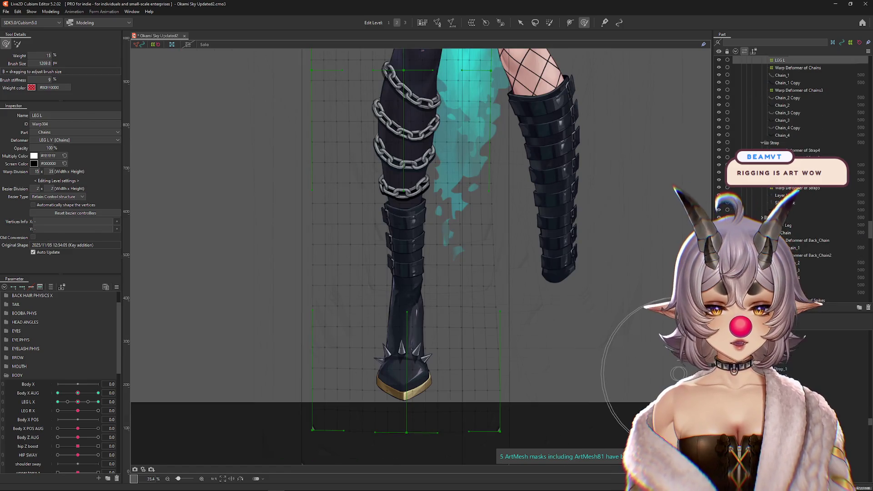
{"action": "key", "text": "ctrl+z"}
Select all the meshes under Foot and start creating a warp deformer for them
{"action": "left_click", "coordinate": [417, 323]}
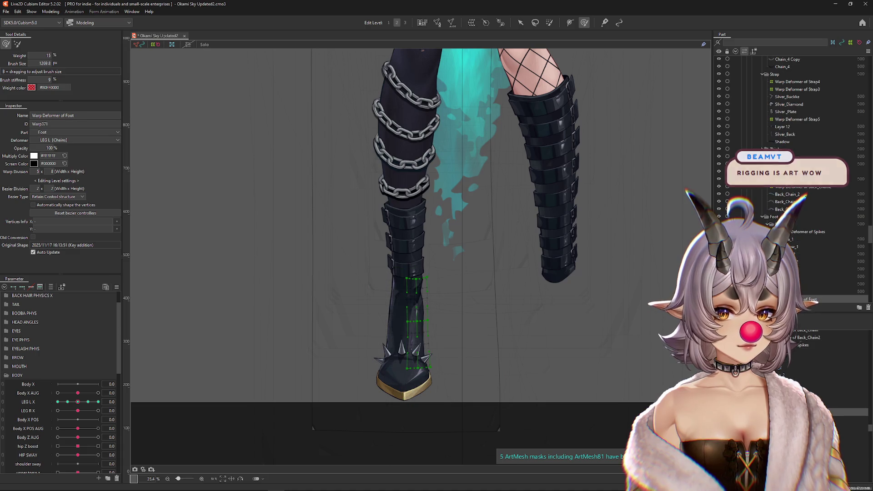
{"action": "left_click", "coordinate": [819, 231], "text": "shift"}
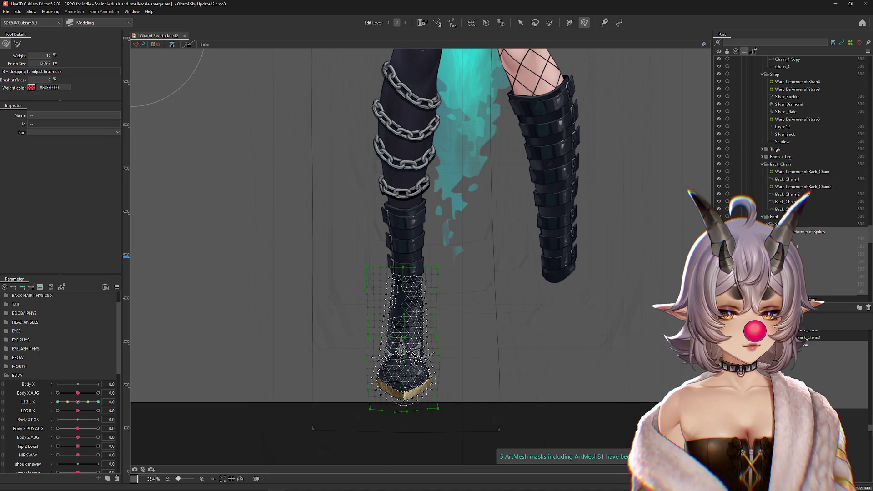
{"action": "key", "text": "ctrl+z"}
{"action": "key", "text": "ctrl+y"}
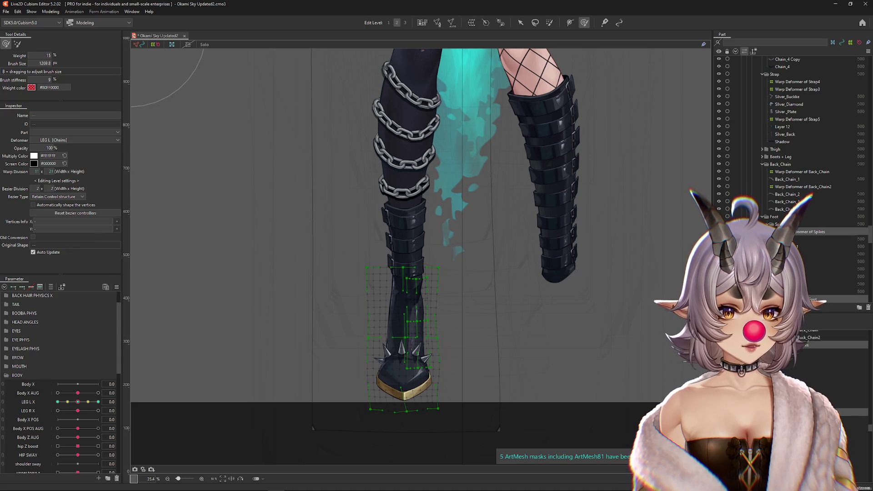
{"action": "left_click", "coordinate": [473, 23]}
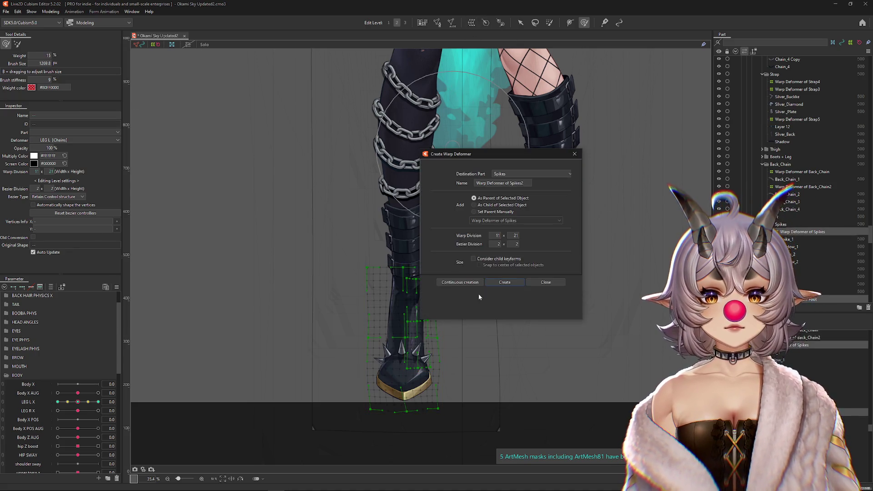
Create the new warp deformer and rename it to foot
{"action": "key", "text": "Return"}
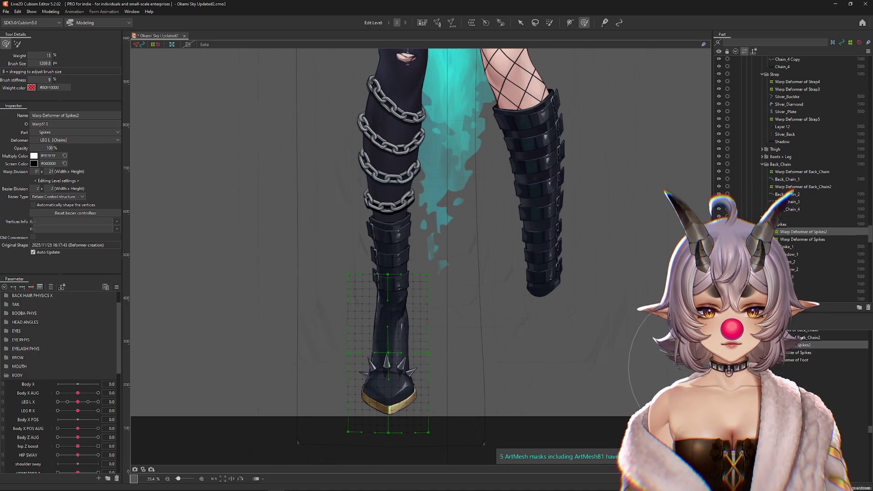
{"action": "left_click", "coordinate": [84, 115]}
{"action": "type", "text": "foot"}
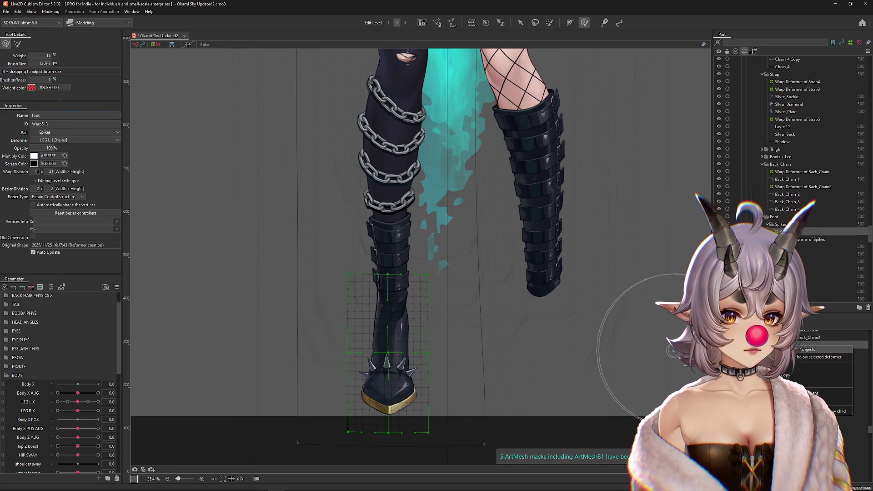
Select the foot deformer's meshes and bring up their Reflect settings
{"action": "left_click", "coordinate": [815, 349]}
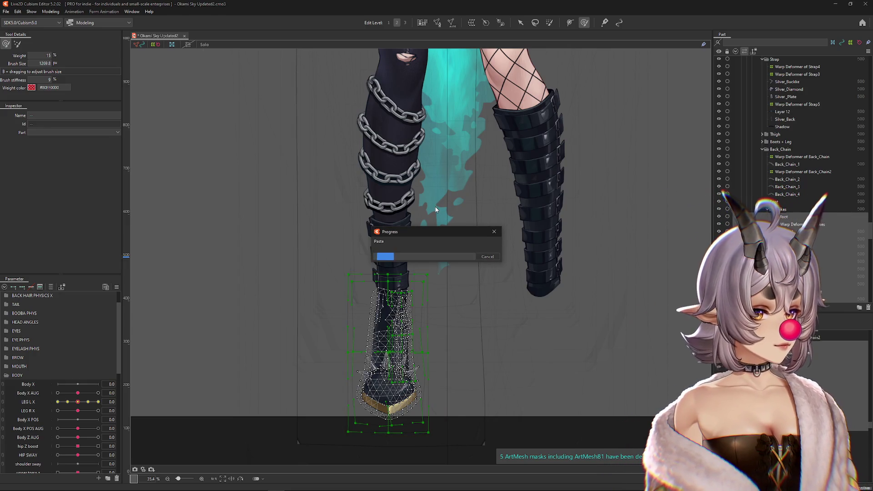
{"action": "left_click", "coordinate": [521, 23]}
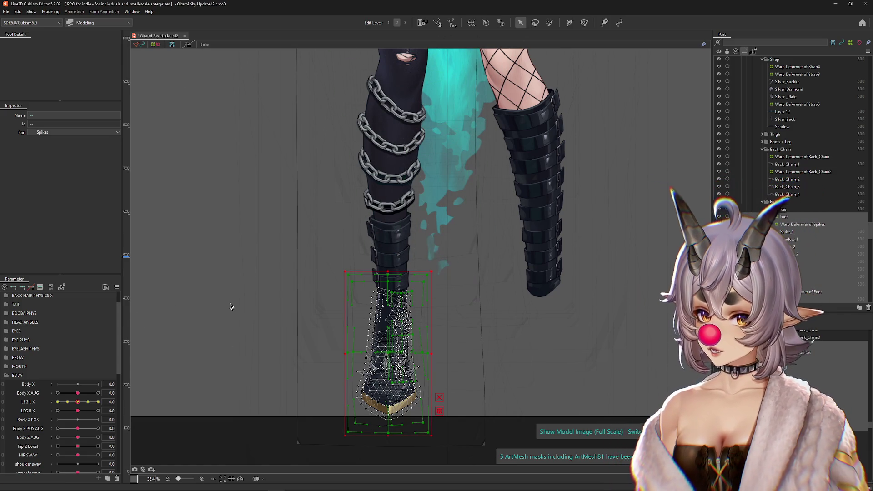
{"action": "right_click", "coordinate": [391, 313]}
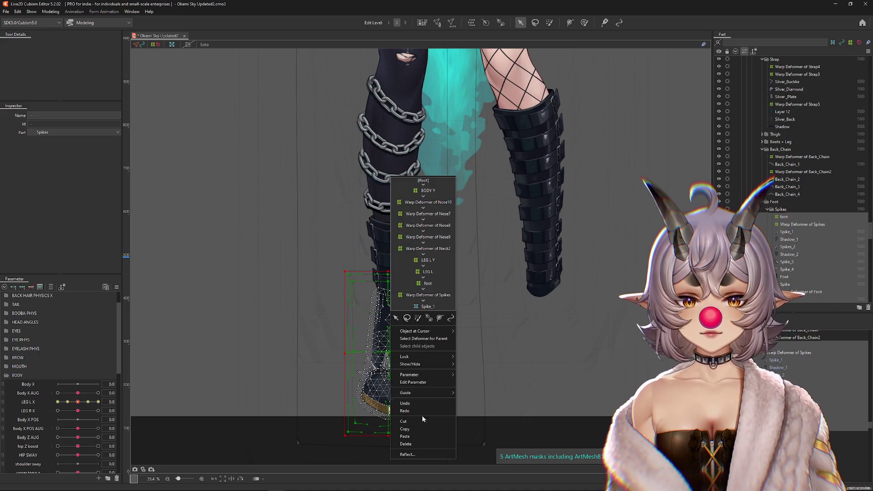
{"action": "left_click", "coordinate": [416, 454]}
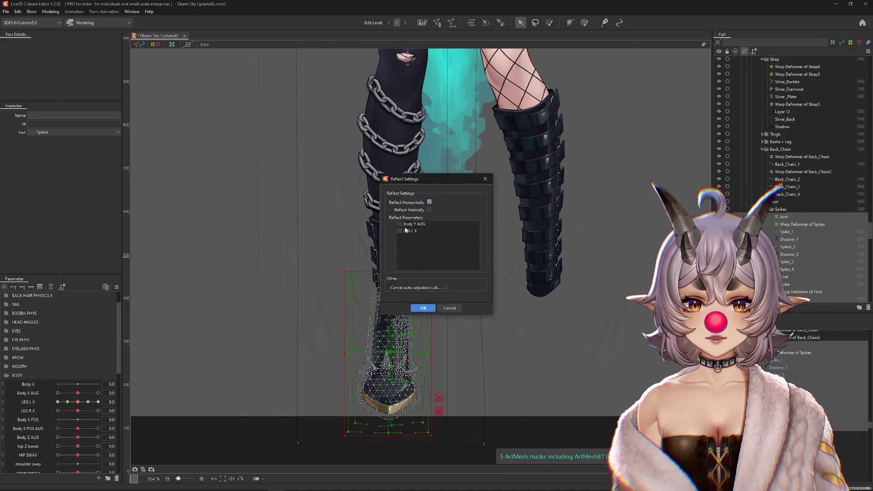
Cancel mirroring and set the foot deformer's parent Deformer to [Root]
{"action": "left_click", "coordinate": [453, 309]}
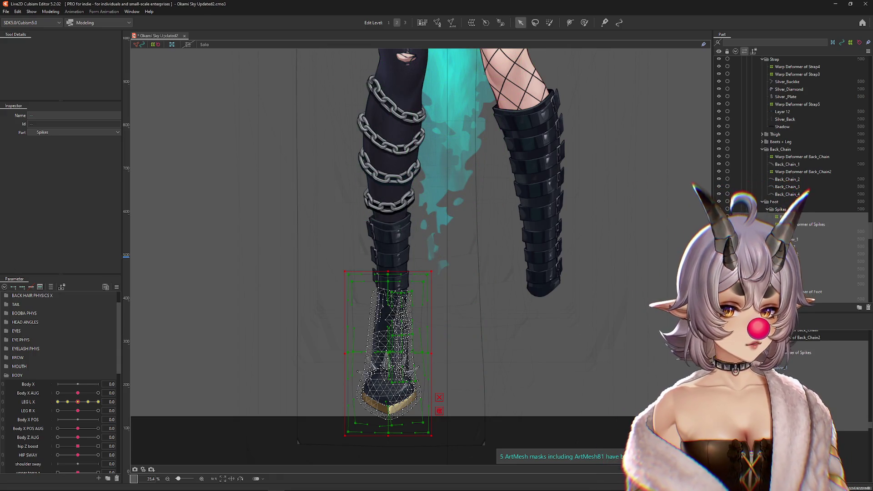
{"action": "left_click", "coordinate": [389, 327]}
{"action": "left_click", "coordinate": [57, 140]}
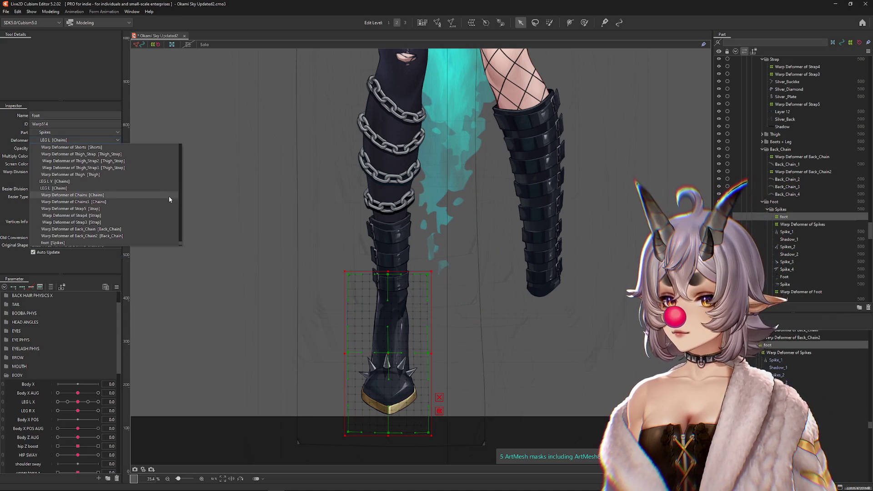
{"action": "left_click_drag", "start_coordinate": [180, 182], "coordinate": [147, 141]}
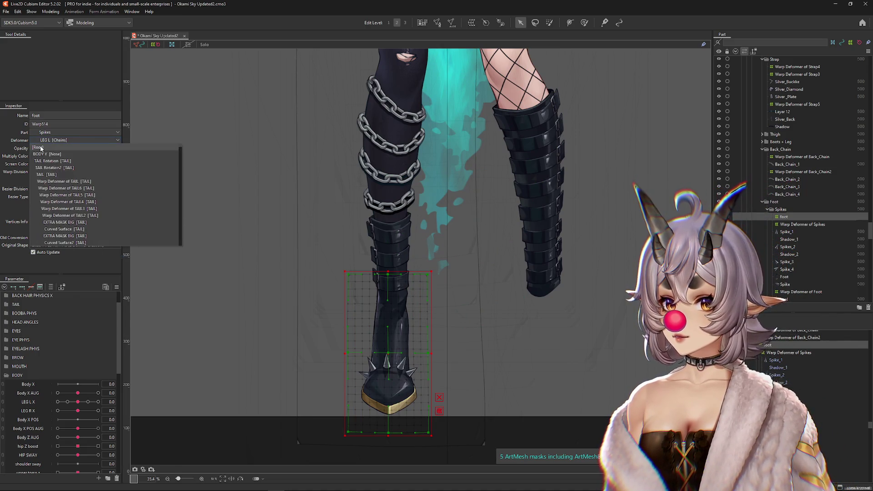
{"action": "left_click", "coordinate": [137, 147]}
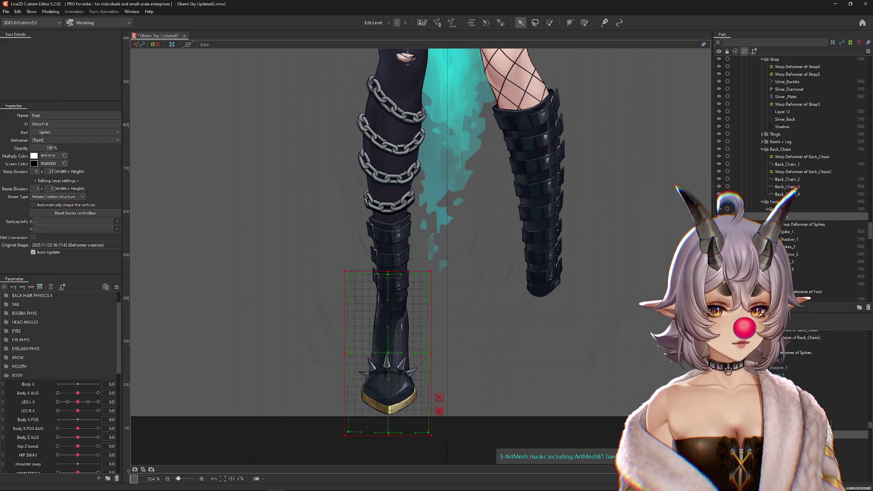
Reflect the foot deformer's child meshes horizontally
{"action": "left_click_drag", "start_coordinate": [480, 374], "coordinate": [444, 326]}
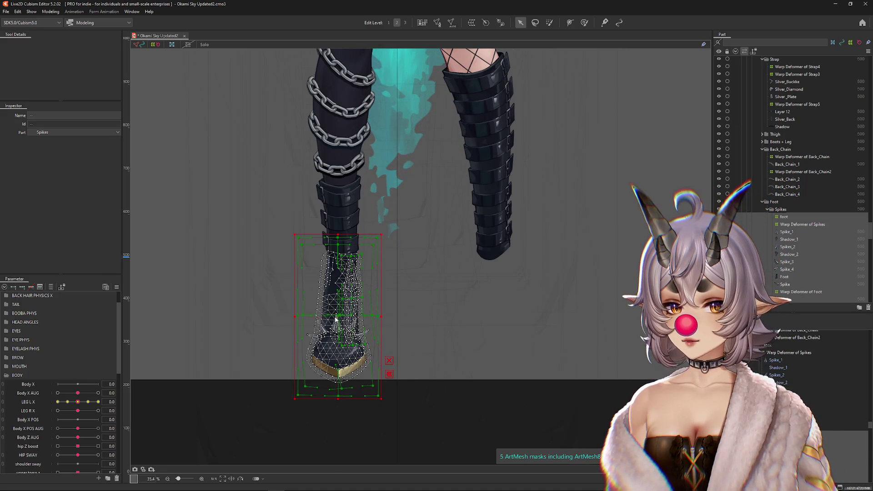
{"action": "right_click", "coordinate": [336, 320]}
{"action": "left_click", "coordinate": [366, 461]}
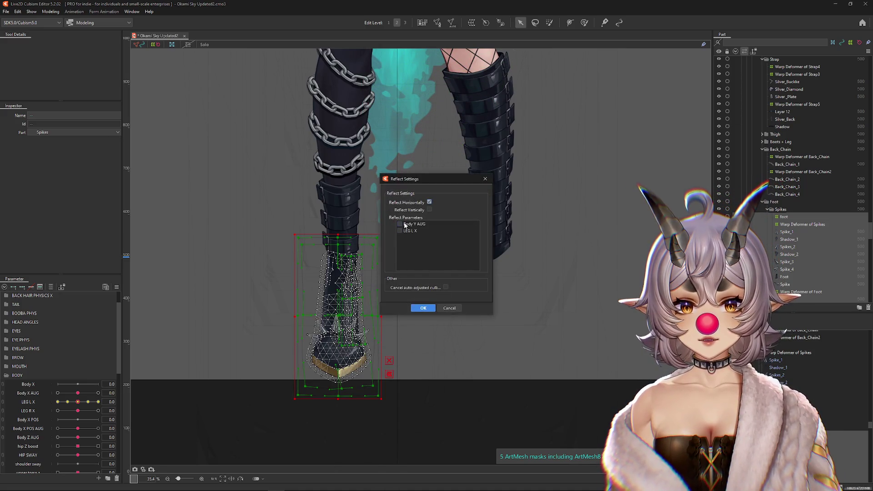
{"action": "left_click", "coordinate": [423, 308]}
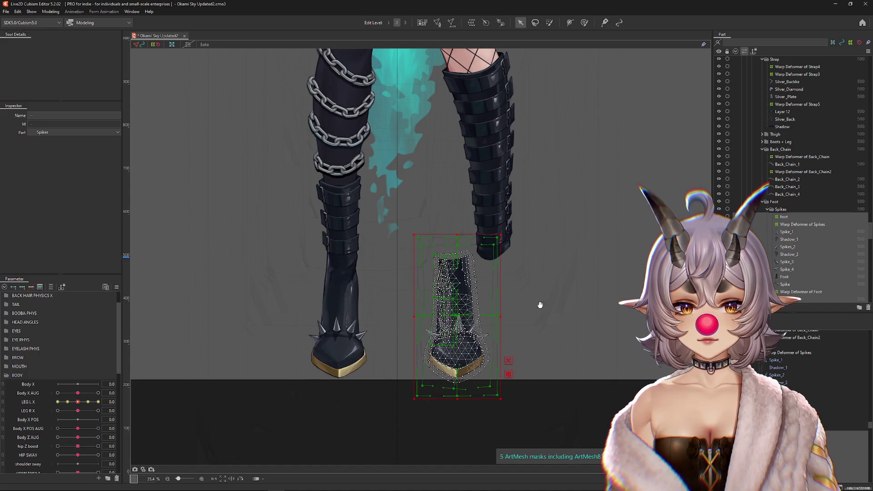
Move the mirrored boot onto the right leg and check it against LEG L X
{"action": "left_click", "coordinate": [426, 313]}
{"action": "scroll", "coordinate": [420, 304], "scroll_direction": "up", "scroll_amount": 2}
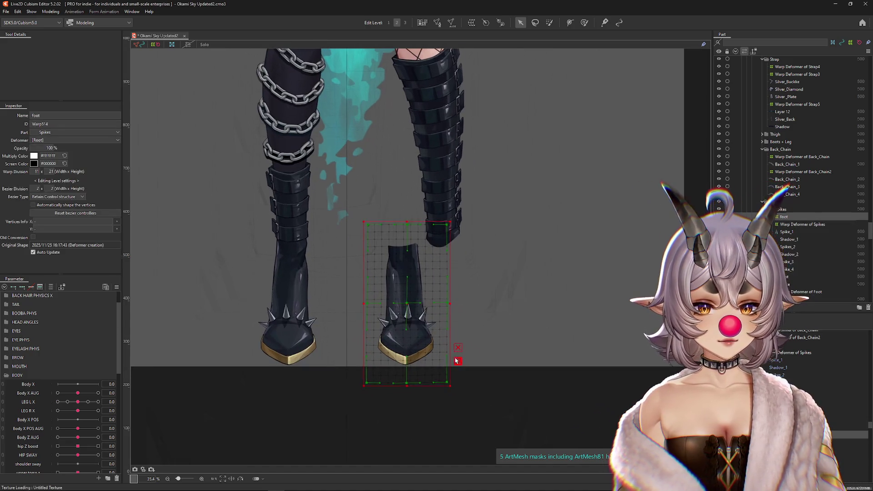
{"action": "left_click_drag", "start_coordinate": [420, 304], "coordinate": [470, 304]}
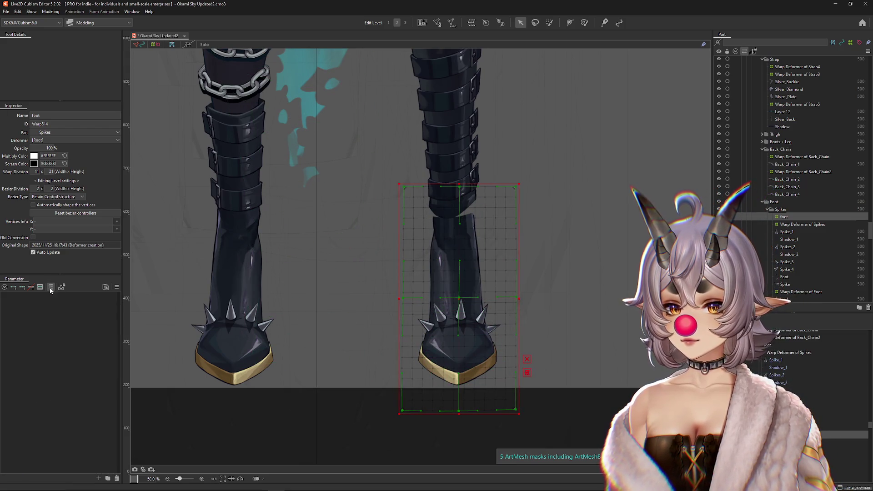
{"action": "left_click_drag", "start_coordinate": [564, 341], "coordinate": [566, 368]}
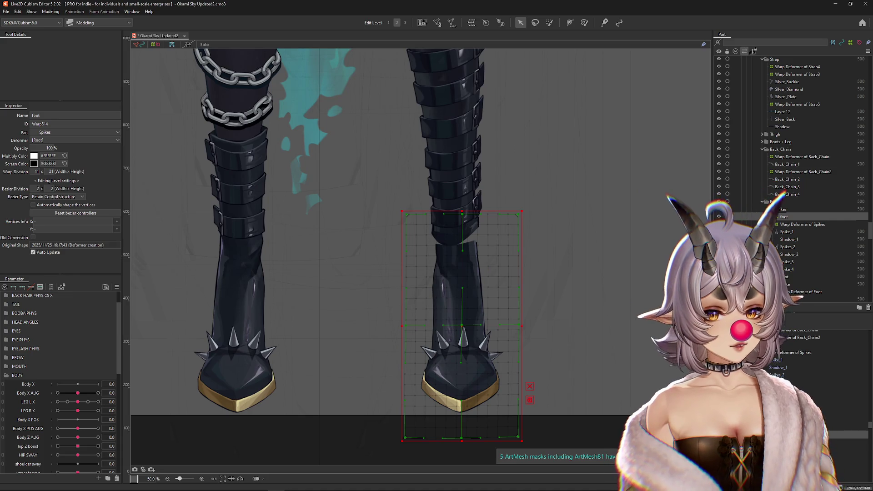
{"action": "left_click", "coordinate": [585, 357]}
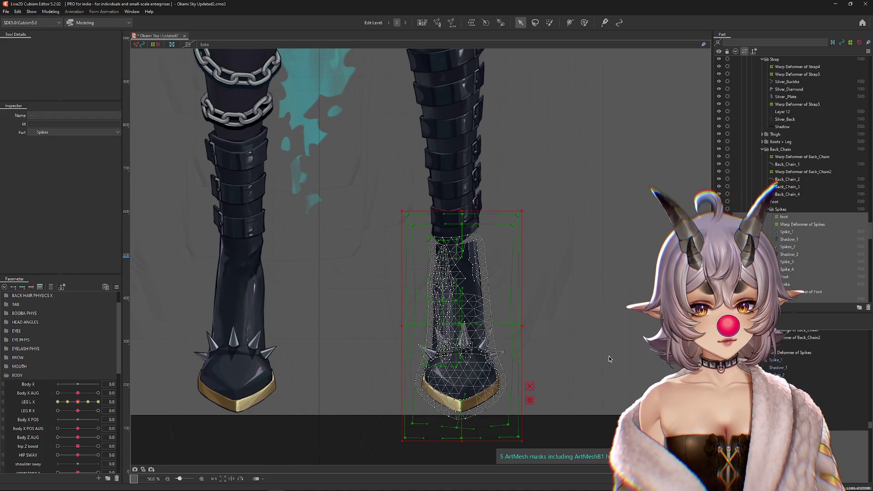
{"action": "mouse_move", "coordinate": [78, 401]}
{"action": "left_mouse_down"}
{"action": "mouse_move", "coordinate": [64, 400]}
{"action": "mouse_move", "coordinate": [98, 398]}
{"action": "mouse_move", "coordinate": [35, 396]}
{"action": "mouse_move", "coordinate": [142, 395]}
{"action": "mouse_move", "coordinate": [68, 402]}
{"action": "mouse_move", "coordinate": [81, 403]}
{"action": "left_mouse_up"}
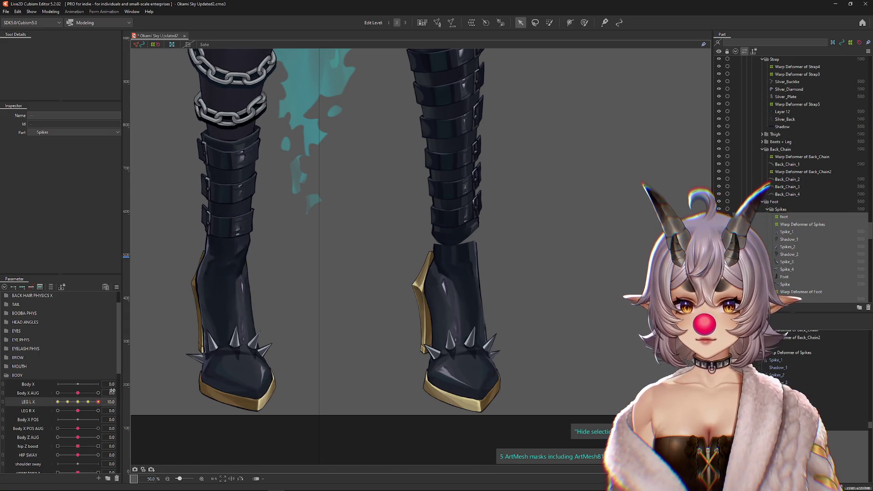
Select the foot warp deformer, then the right leg's Boots mesh
{"action": "scroll", "coordinate": [483, 300], "scroll_direction": "down", "scroll_amount": 5}
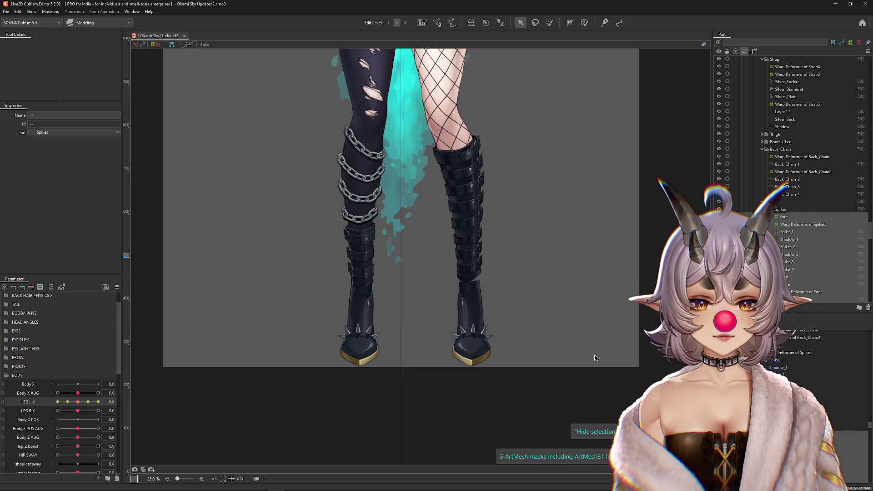
{"action": "scroll", "coordinate": [591, 362], "scroll_direction": "up", "scroll_amount": 2}
{"action": "left_click", "coordinate": [801, 217]}
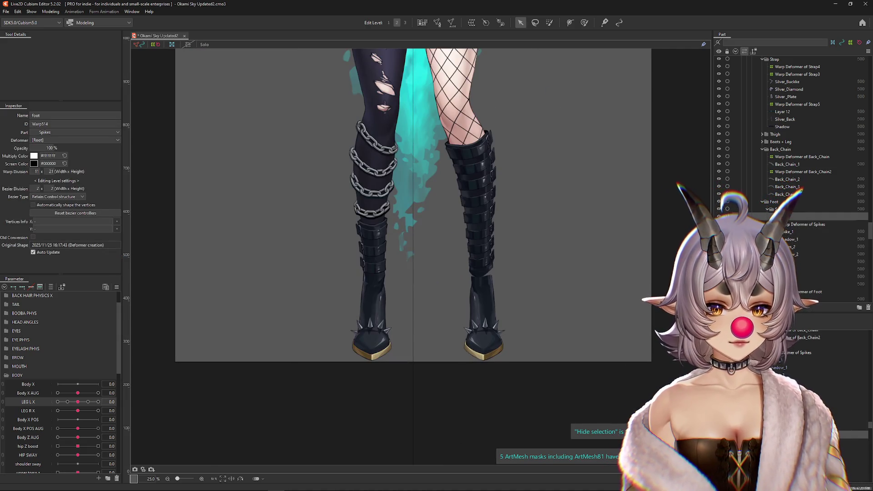
{"action": "scroll", "coordinate": [486, 286], "scroll_direction": "up", "scroll_amount": 1}
{"action": "right_click", "coordinate": [488, 281]}
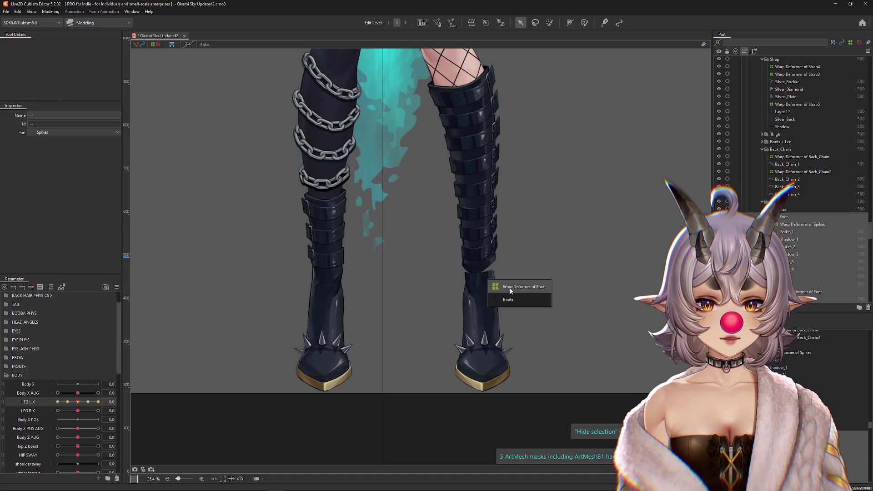
{"action": "left_click", "coordinate": [523, 299]}
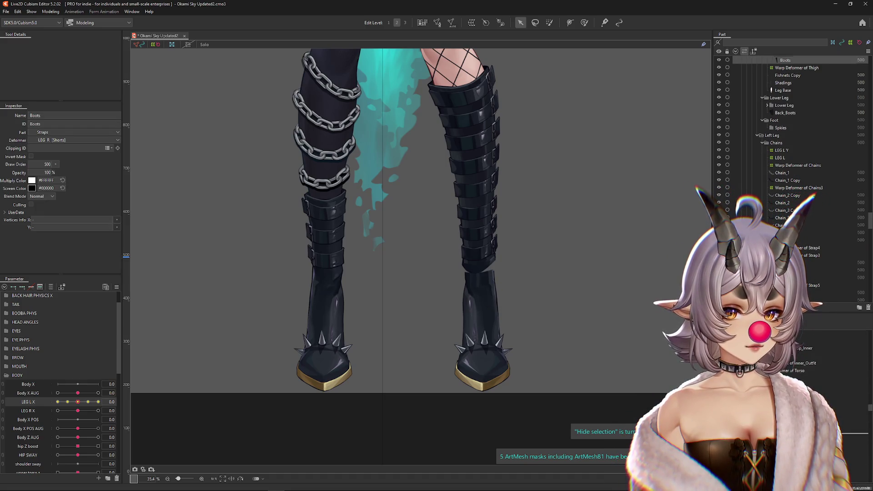
Select the foot warp deformer, paint weights up the leg, and filter parameters to it
{"action": "key", "text": "Escape"}
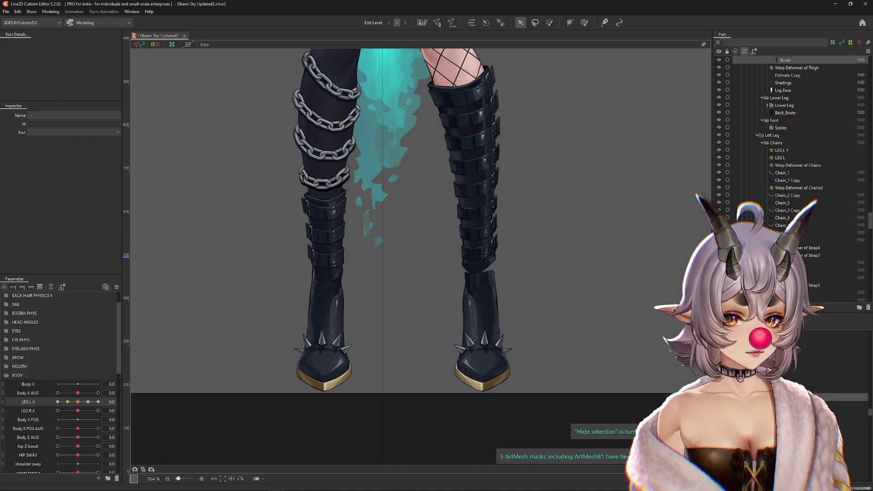
{"action": "left_click", "coordinate": [482, 359]}
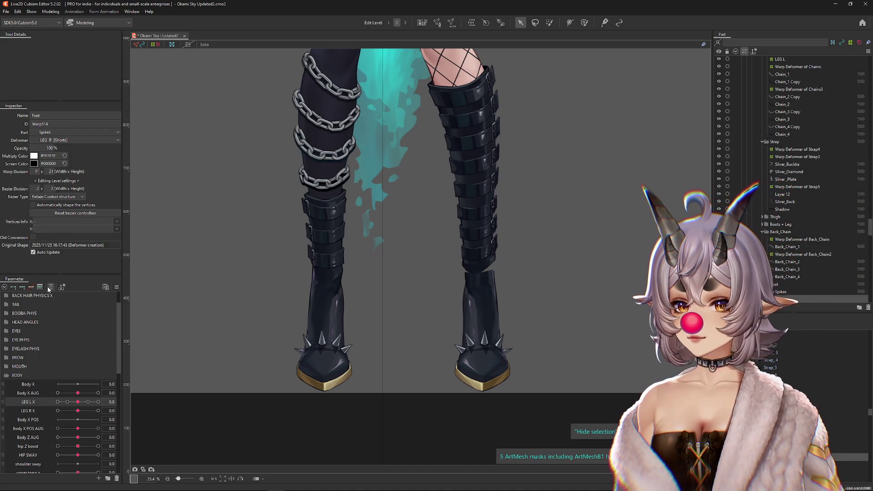
{"action": "left_click", "coordinate": [584, 22]}
{"action": "mouse_move", "coordinate": [472, 316]}
{"action": "left_mouse_down"}
{"action": "mouse_move", "coordinate": [455, 255]}
{"action": "mouse_move", "coordinate": [464, 255]}
{"action": "mouse_move", "coordinate": [460, 218]}
{"action": "left_mouse_up"}
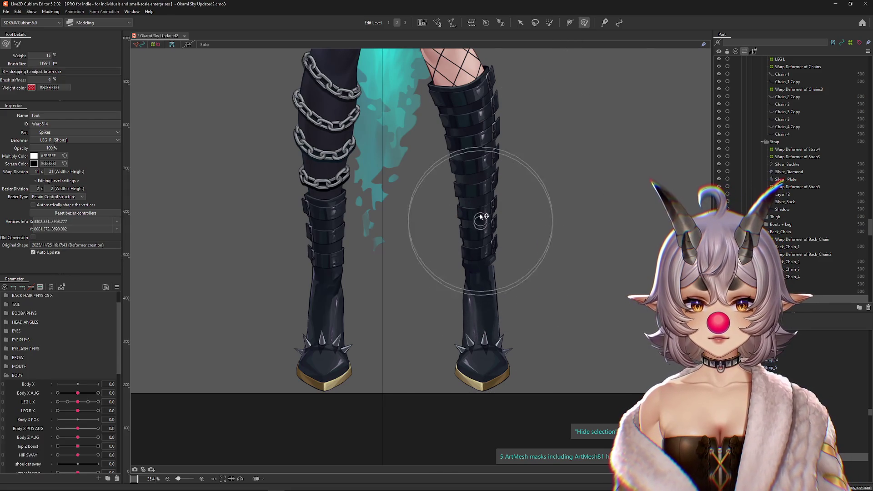
{"action": "left_click", "coordinate": [49, 287]}
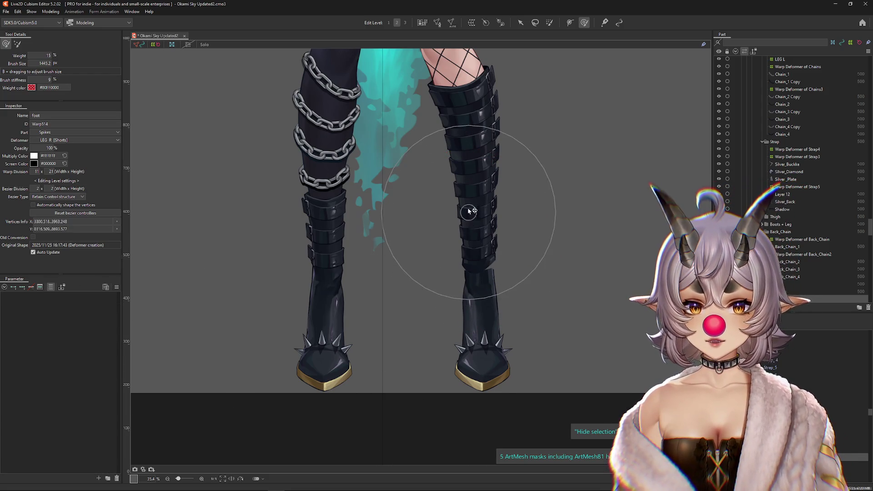
{"action": "scroll", "coordinate": [464, 221], "scroll_direction": "up", "scroll_amount": 4}
Reshape the right boot's foot warp lattice with the deform brush, adjusting brush size
{"action": "mouse_move", "coordinate": [447, 220]}
{"action": "left_mouse_down"}
{"action": "mouse_move", "coordinate": [437, 228]}
{"action": "mouse_move", "coordinate": [445, 221]}
{"action": "mouse_move", "coordinate": [419, 215]}
{"action": "mouse_move", "coordinate": [517, 201]}
{"action": "mouse_move", "coordinate": [579, 234]}
{"action": "mouse_move", "coordinate": [541, 278]}
{"action": "mouse_move", "coordinate": [544, 255]}
{"action": "mouse_move", "coordinate": [477, 221]}
{"action": "mouse_move", "coordinate": [400, 218]}
{"action": "mouse_move", "coordinate": [433, 240]}
{"action": "mouse_move", "coordinate": [445, 242]}
{"action": "mouse_move", "coordinate": [448, 228]}
{"action": "mouse_move", "coordinate": [476, 236]}
{"action": "mouse_move", "coordinate": [495, 201]}
{"action": "mouse_move", "coordinate": [536, 312]}
{"action": "left_mouse_up"}
{"action": "left_click_drag", "start_coordinate": [519, 258], "coordinate": [508, 217]}
{"action": "scroll", "coordinate": [508, 217], "scroll_direction": "down", "scroll_amount": 2}
{"action": "left_click_drag", "start_coordinate": [480, 247], "coordinate": [476, 302]}
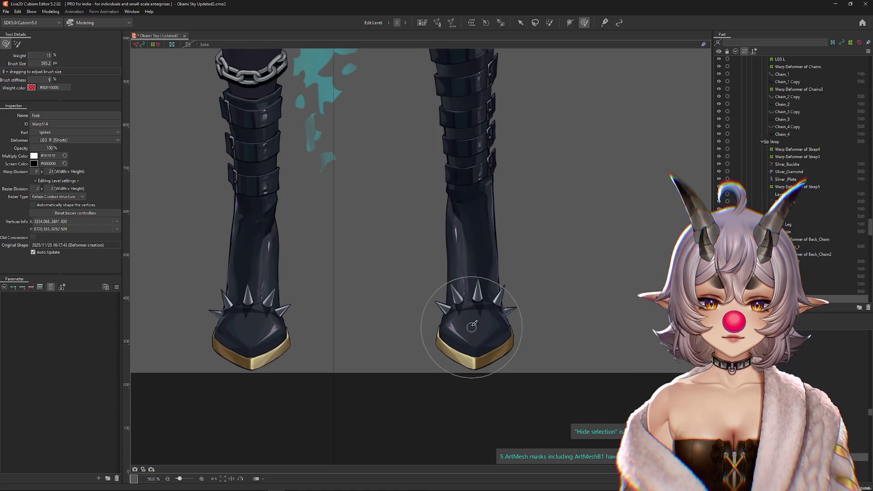
{"action": "scroll", "coordinate": [473, 319], "scroll_direction": "down", "scroll_amount": 2}
{"action": "left_click_drag", "start_coordinate": [504, 272], "coordinate": [460, 362]}
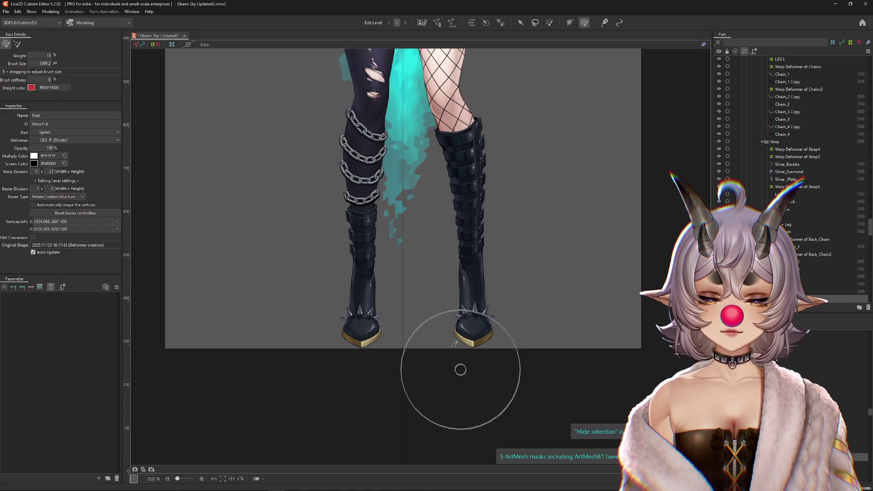
{"action": "left_click_drag", "start_coordinate": [535, 307], "coordinate": [526, 287]}
{"action": "left_click", "coordinate": [476, 293]}
{"action": "mouse_move", "coordinate": [472, 359]}
{"action": "left_mouse_down"}
{"action": "mouse_move", "coordinate": [472, 302]}
{"action": "mouse_move", "coordinate": [512, 364]}
{"action": "left_mouse_up"}
Show all parameters and test Body X AUG, LEG L X and LEG R X
{"action": "left_click", "coordinate": [51, 287]}
{"action": "mouse_move", "coordinate": [99, 393]}
{"action": "left_mouse_down"}
{"action": "mouse_move", "coordinate": [55, 395]}
{"action": "mouse_move", "coordinate": [98, 393]}
{"action": "left_mouse_up"}
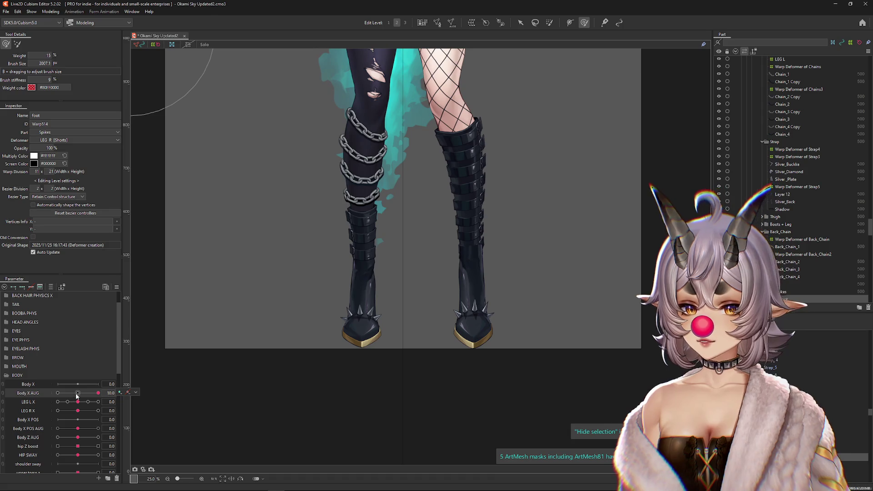
{"action": "left_click", "coordinate": [77, 395]}
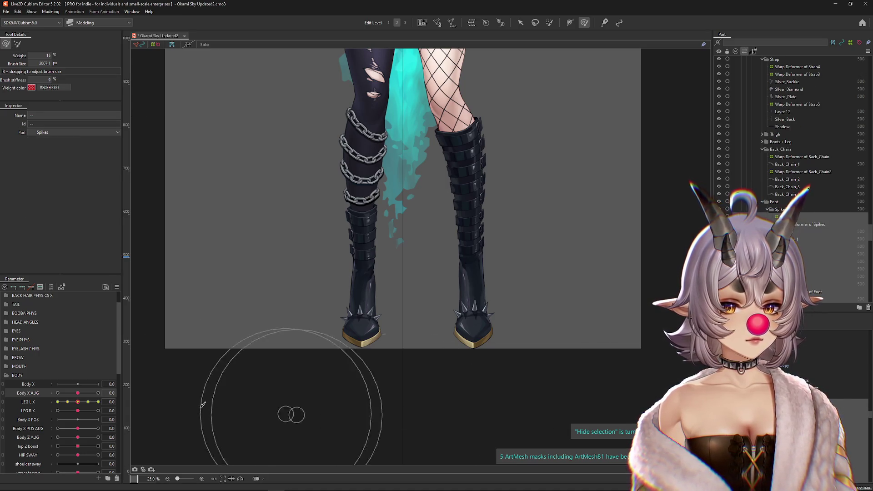
{"action": "left_click_drag", "start_coordinate": [78, 402], "coordinate": [89, 404]}
{"action": "mouse_move", "coordinate": [77, 404]}
{"action": "left_mouse_down"}
{"action": "mouse_move", "coordinate": [68, 403]}
{"action": "mouse_move", "coordinate": [86, 403]}
{"action": "mouse_move", "coordinate": [64, 411]}
{"action": "mouse_move", "coordinate": [78, 411]}
{"action": "left_mouse_up"}
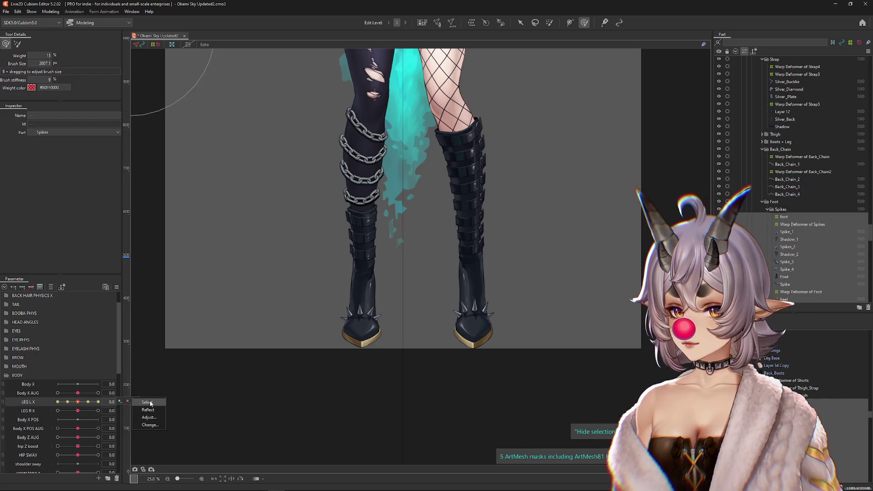
Move the right foot's keyforms onto LEG R X and test it at its minimum
{"action": "left_click", "coordinate": [150, 426]}
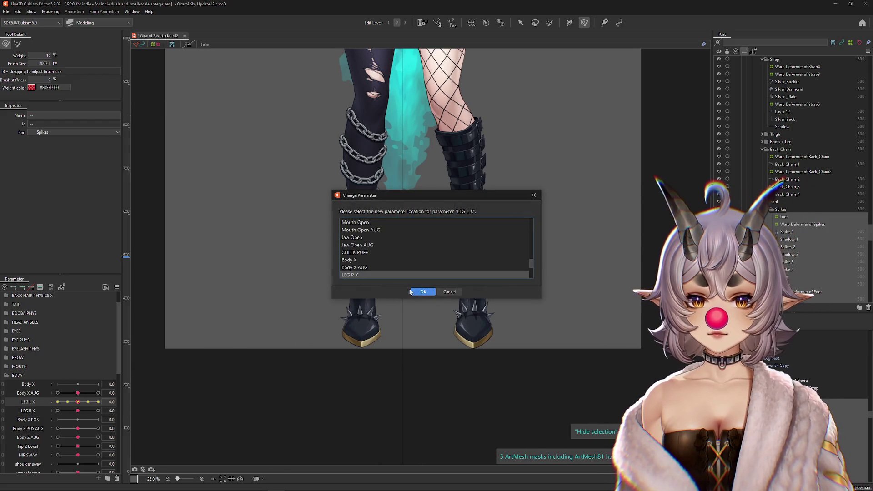
{"action": "left_click", "coordinate": [423, 291]}
{"action": "mouse_move", "coordinate": [78, 411]}
{"action": "left_mouse_down"}
{"action": "mouse_move", "coordinate": [119, 408]}
{"action": "mouse_move", "coordinate": [42, 410]}
{"action": "mouse_move", "coordinate": [105, 402]}
{"action": "mouse_move", "coordinate": [78, 402]}
{"action": "left_mouse_up"}
{"action": "mouse_move", "coordinate": [78, 411]}
{"action": "left_mouse_down"}
{"action": "mouse_move", "coordinate": [54, 416]}
{"action": "mouse_move", "coordinate": [100, 411]}
{"action": "mouse_move", "coordinate": [51, 404]}
{"action": "left_mouse_up"}
With LEG R X at maximum, reshape the Spikes warp to follow the bent right boot
{"action": "left_click", "coordinate": [478, 344]}
{"action": "scroll", "coordinate": [501, 346], "scroll_direction": "up", "scroll_amount": 3}
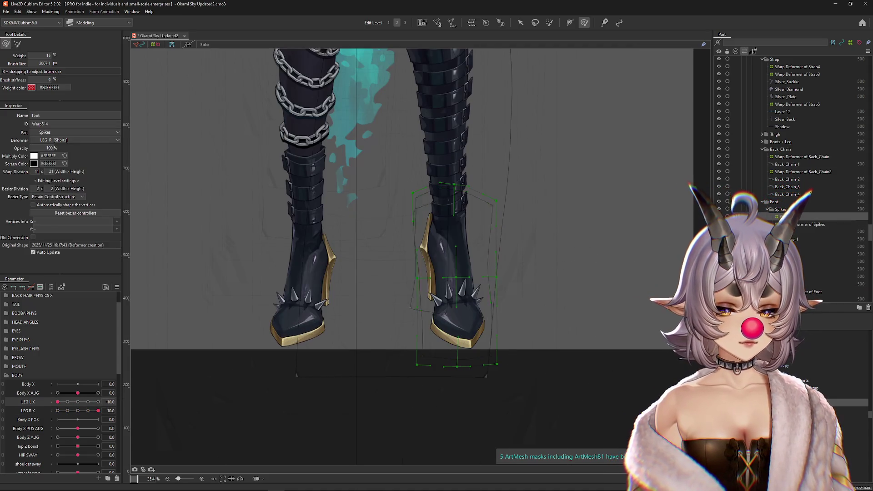
{"action": "left_click", "coordinate": [807, 224]}
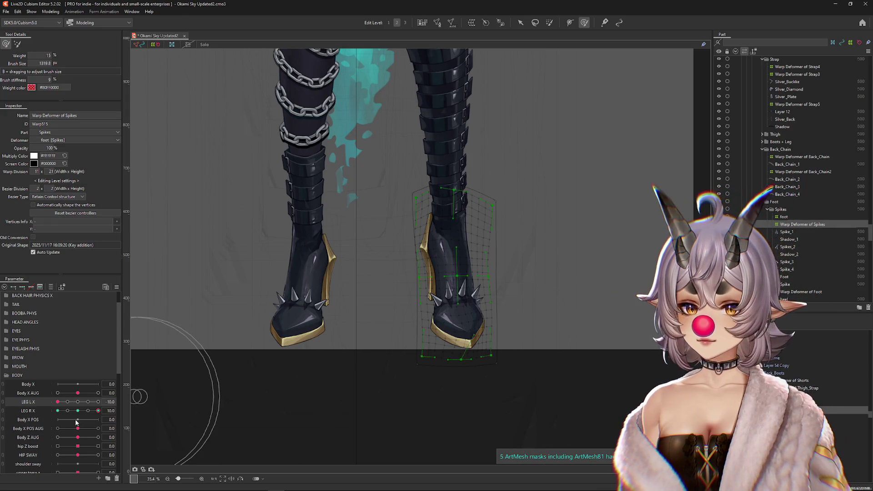
{"action": "left_click", "coordinate": [40, 287]}
{"action": "left_click", "coordinate": [51, 287]}
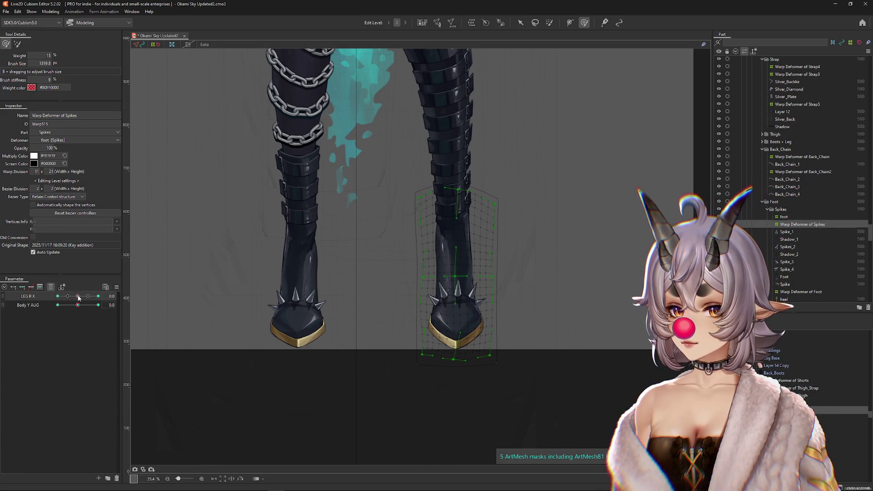
{"action": "left_click_drag", "start_coordinate": [78, 297], "coordinate": [98, 296]}
{"action": "left_click_drag", "start_coordinate": [490, 355], "coordinate": [486, 347]}
{"action": "mouse_move", "coordinate": [445, 276]}
{"action": "left_mouse_down"}
{"action": "mouse_move", "coordinate": [488, 333]}
{"action": "mouse_move", "coordinate": [448, 364]}
{"action": "mouse_move", "coordinate": [403, 370]}
{"action": "mouse_move", "coordinate": [416, 323]}
{"action": "left_mouse_up"}
{"action": "key", "text": "ctrl+h"}
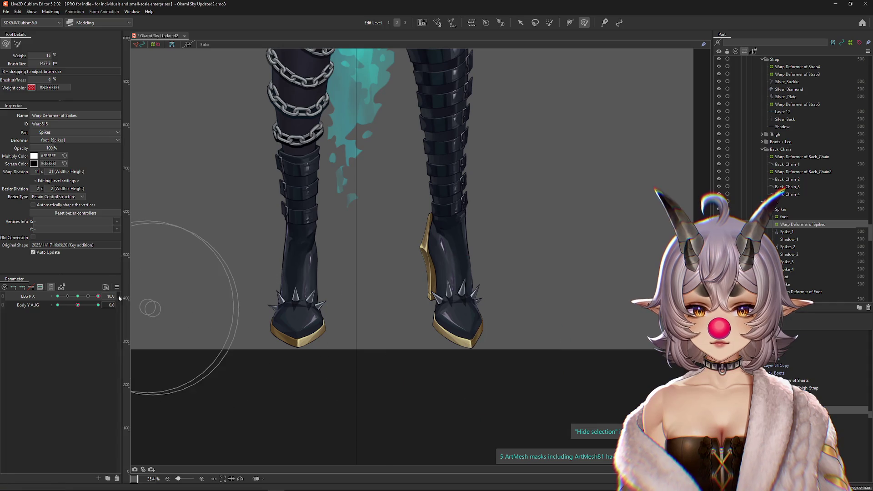
Adjust the right boot's spikes at neutral LEG R X, then recheck the maximum pose
{"action": "left_click", "coordinate": [78, 296]}
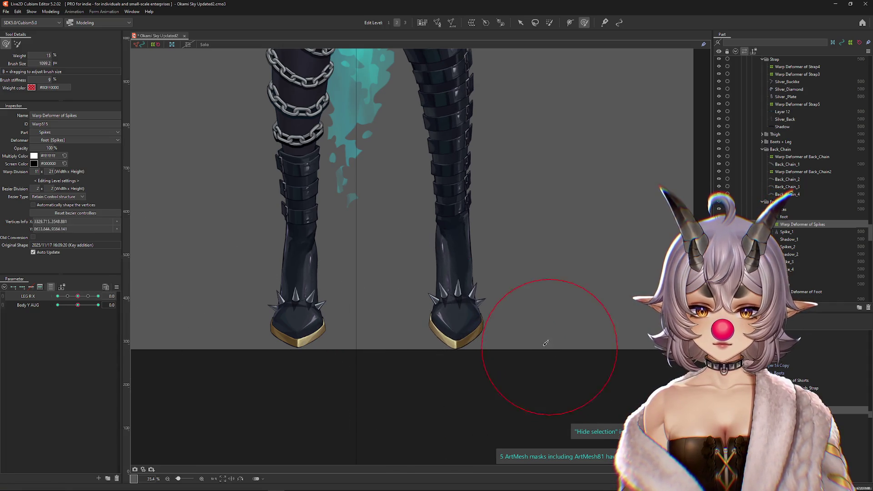
{"action": "left_click_drag", "start_coordinate": [517, 307], "coordinate": [462, 308]}
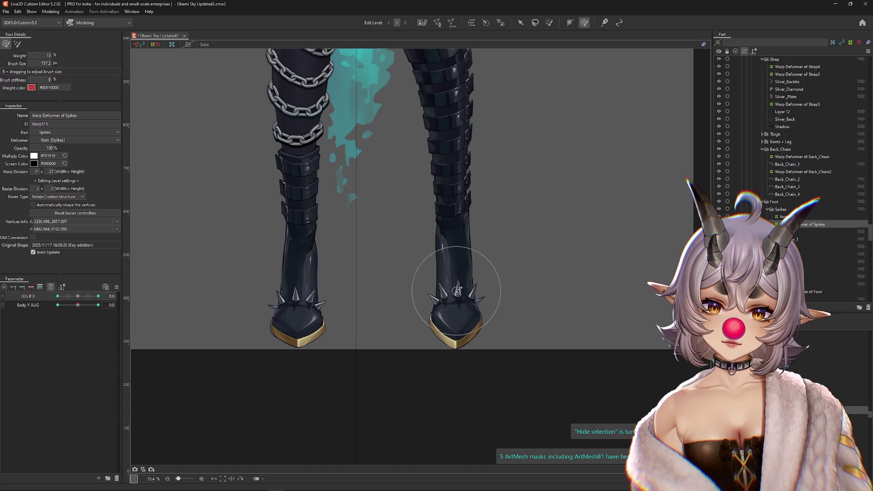
{"action": "mouse_move", "coordinate": [427, 348]}
{"action": "left_mouse_down"}
{"action": "mouse_move", "coordinate": [401, 318]}
{"action": "mouse_move", "coordinate": [410, 318]}
{"action": "mouse_move", "coordinate": [411, 291]}
{"action": "left_mouse_up"}
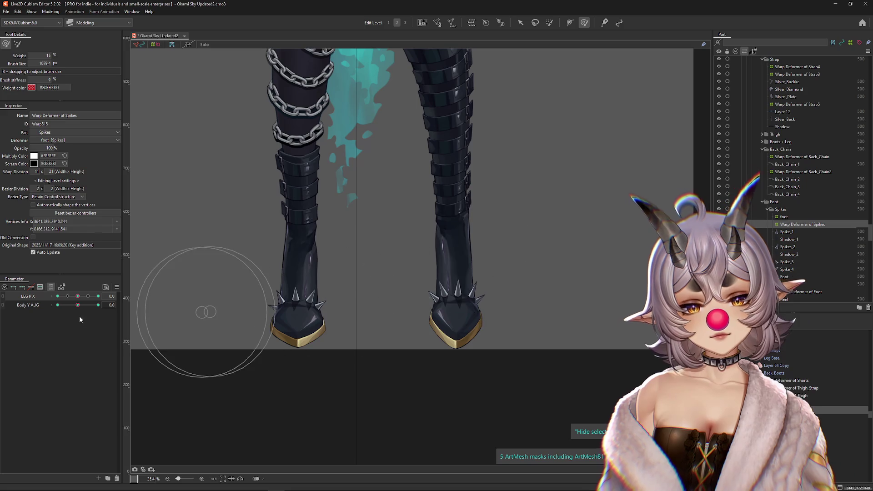
{"action": "left_click", "coordinate": [98, 296]}
{"action": "left_click", "coordinate": [73, 296]}
{"action": "left_click_drag", "start_coordinate": [88, 299], "coordinate": [98, 296]}
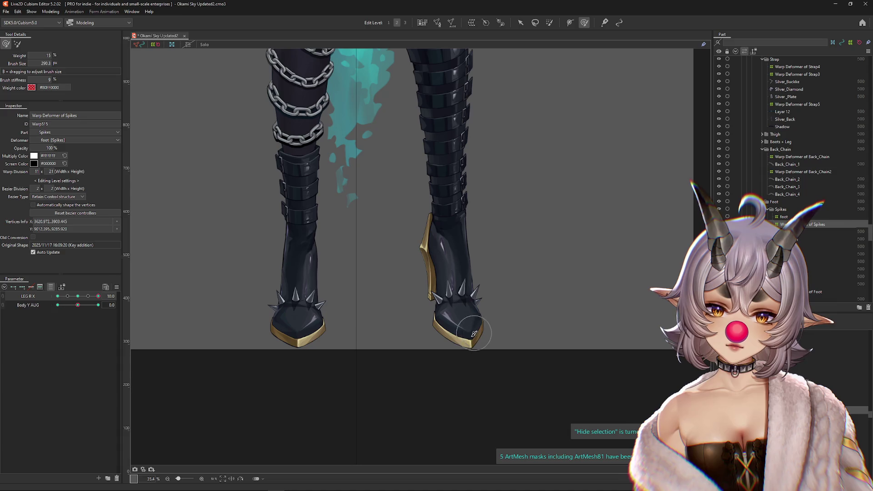
{"action": "left_click", "coordinate": [77, 296]}
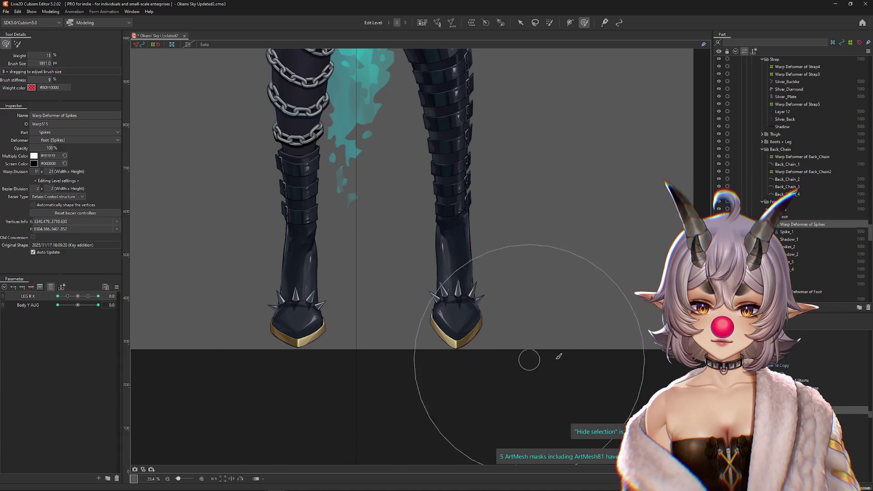
Reshape the spikes for the LEG R X minimum pose and review the full range
{"action": "left_click", "coordinate": [68, 298]}
{"action": "left_click_drag", "start_coordinate": [69, 300], "coordinate": [58, 296]}
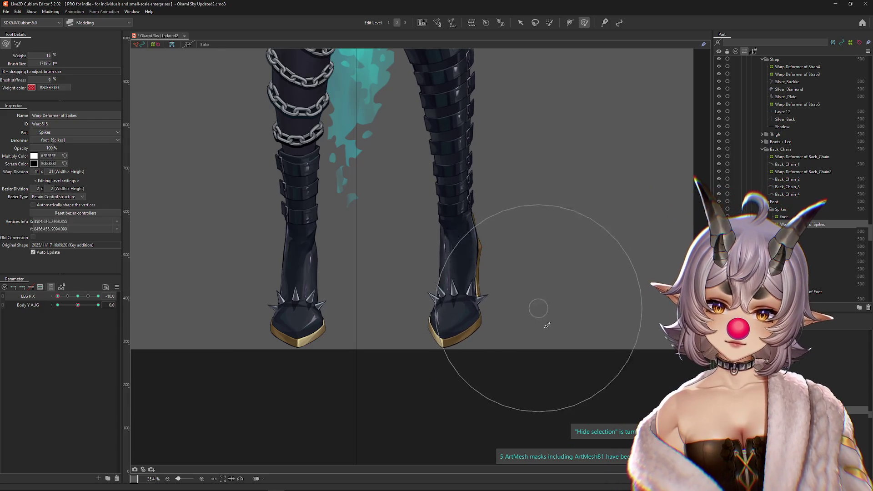
{"action": "mouse_move", "coordinate": [448, 341]}
{"action": "left_mouse_down"}
{"action": "mouse_move", "coordinate": [433, 333]}
{"action": "mouse_move", "coordinate": [452, 390]}
{"action": "mouse_move", "coordinate": [414, 335]}
{"action": "mouse_move", "coordinate": [448, 341]}
{"action": "left_mouse_up"}
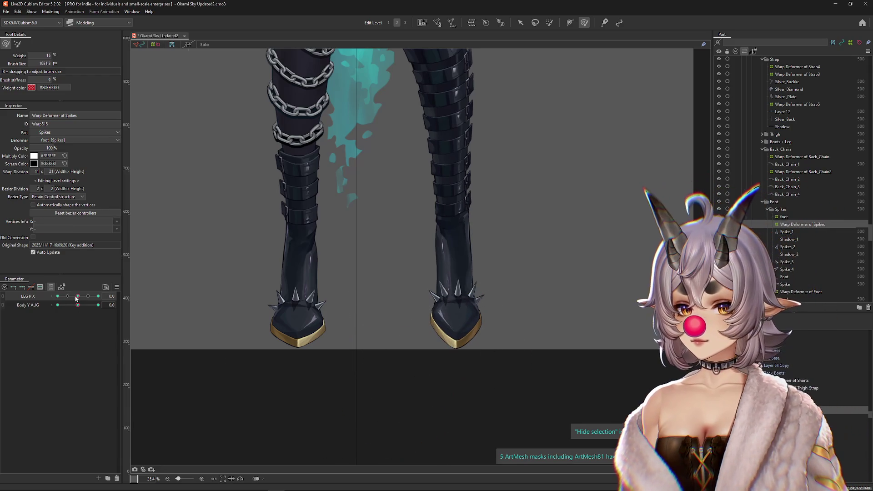
{"action": "left_click_drag", "start_coordinate": [58, 296], "coordinate": [132, 300]}
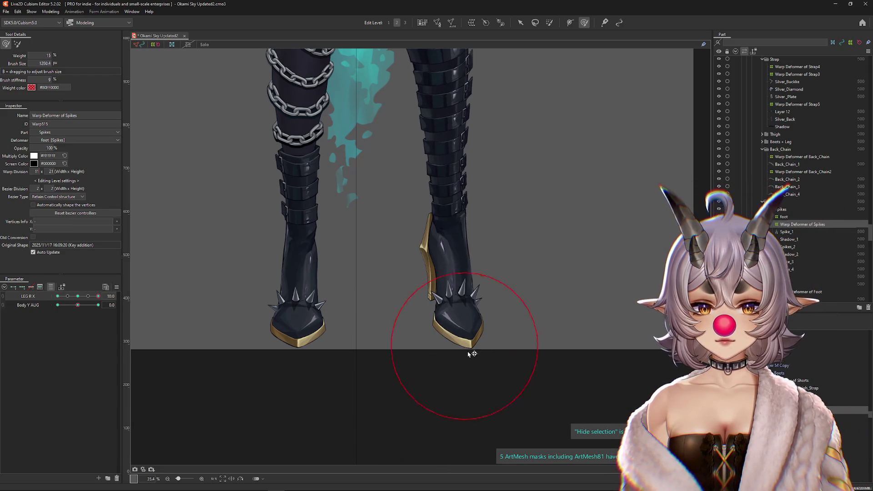
{"action": "left_click_drag", "start_coordinate": [488, 350], "coordinate": [380, 330]}
{"action": "left_click", "coordinate": [58, 297]}
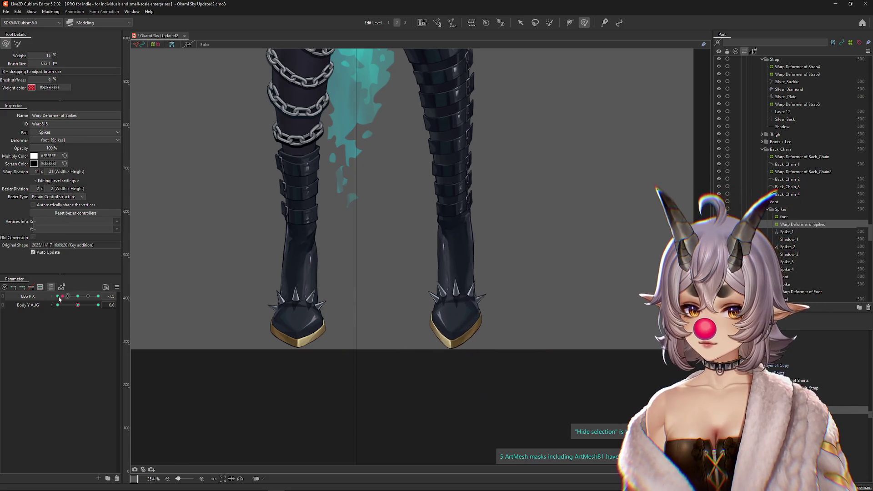
{"action": "left_click_drag", "start_coordinate": [467, 313], "coordinate": [449, 291]}
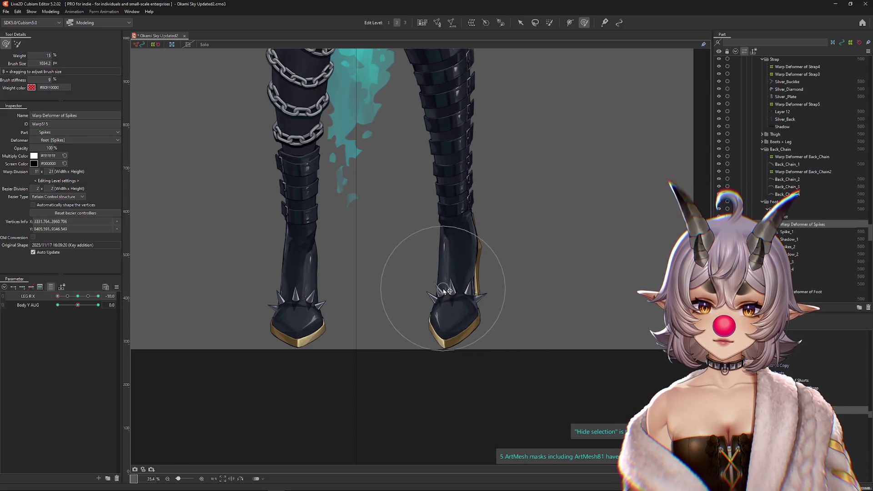
{"action": "scroll", "coordinate": [401, 336], "scroll_direction": "down", "scroll_amount": 2}
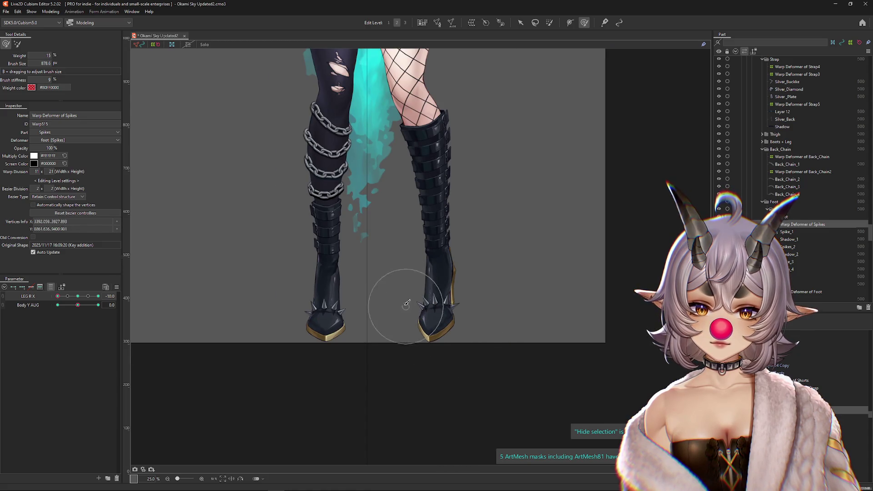
{"action": "mouse_move", "coordinate": [464, 326]}
{"action": "left_mouse_down"}
{"action": "mouse_move", "coordinate": [487, 351]}
{"action": "mouse_move", "coordinate": [457, 340]}
{"action": "left_mouse_up"}
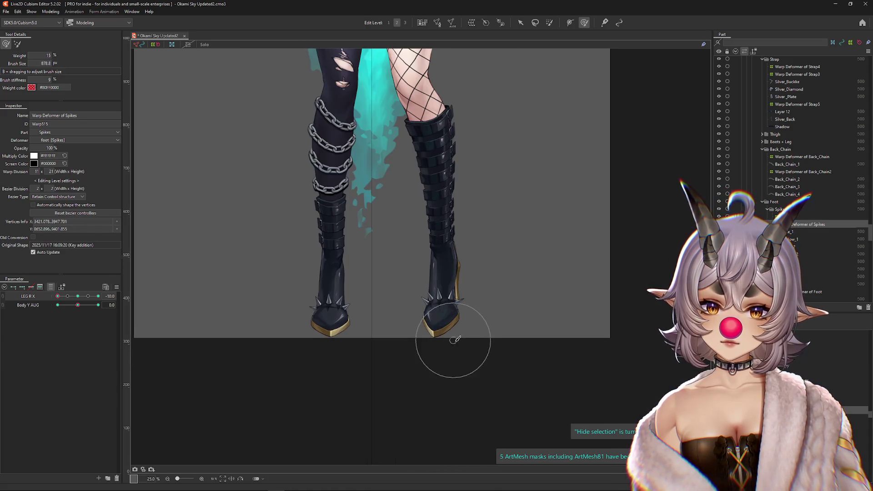
{"action": "left_click_drag", "start_coordinate": [73, 296], "coordinate": [119, 293]}
{"action": "left_click_drag", "start_coordinate": [384, 331], "coordinate": [318, 328]}
Test the boots by raising Body Y AUG, then setting it to its minimum
{"action": "left_click", "coordinate": [77, 297]}
{"action": "mouse_move", "coordinate": [78, 304]}
{"action": "left_mouse_down"}
{"action": "mouse_move", "coordinate": [105, 307]}
{"action": "mouse_move", "coordinate": [57, 305]}
{"action": "mouse_move", "coordinate": [99, 305]}
{"action": "left_mouse_up"}
{"action": "scroll", "coordinate": [420, 296], "scroll_direction": "up", "scroll_amount": 2}
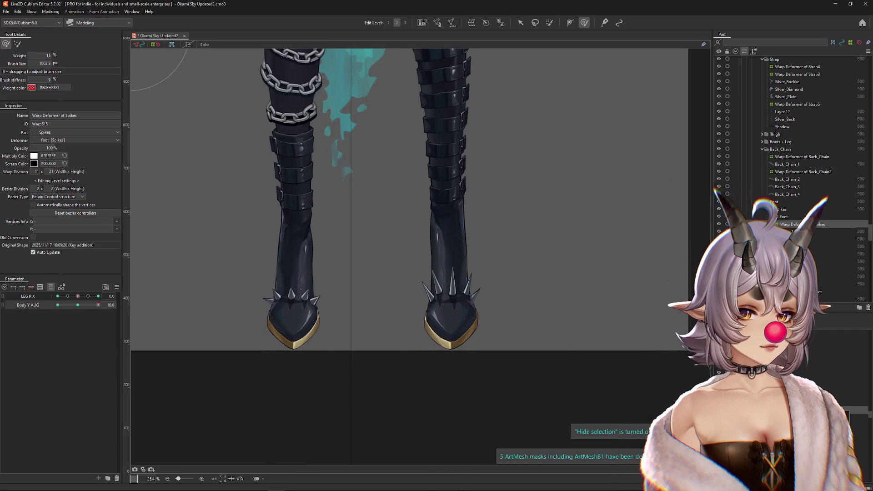
{"action": "left_click", "coordinate": [599, 371]}
{"action": "mouse_move", "coordinate": [98, 305]}
{"action": "left_mouse_down"}
{"action": "mouse_move", "coordinate": [115, 309]}
{"action": "mouse_move", "coordinate": [67, 309]}
{"action": "left_mouse_up"}
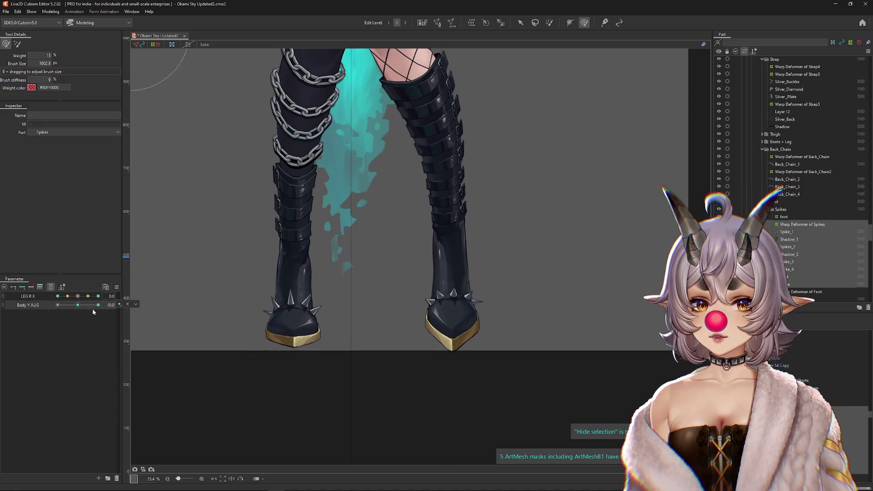
Reflect the right boot's toe meshes horizontally to mirror the toe shape
{"action": "left_click", "coordinate": [449, 291]}
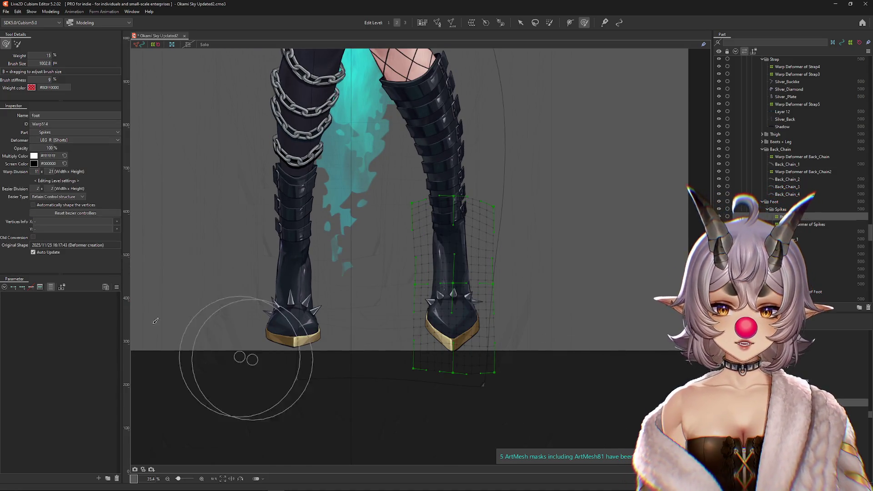
{"action": "left_click", "coordinate": [488, 314]}
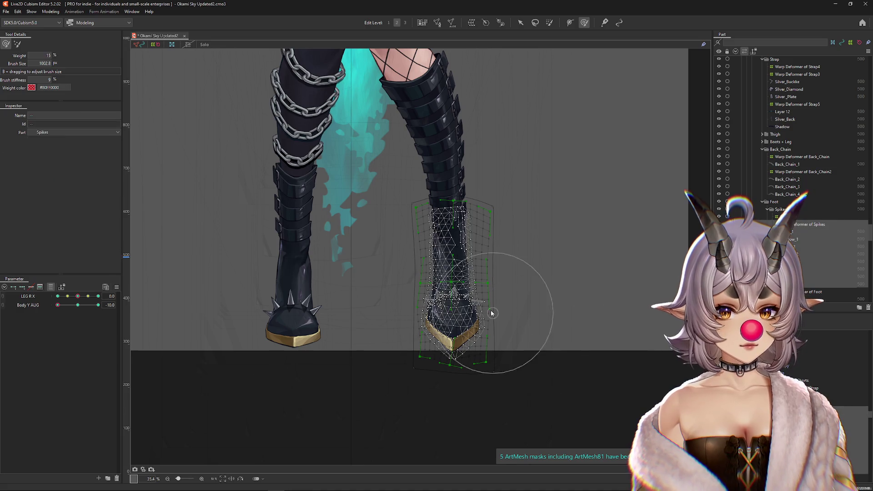
{"action": "right_click", "coordinate": [493, 314]}
{"action": "left_click", "coordinate": [523, 456]}
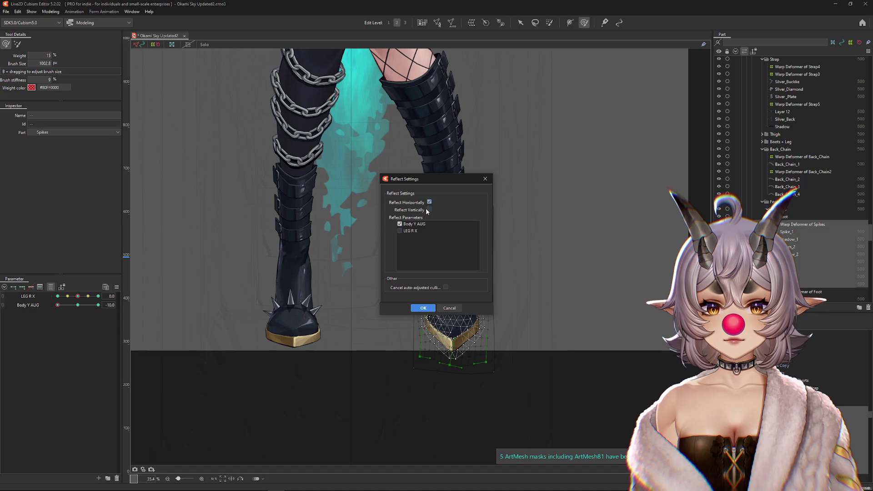
{"action": "left_click", "coordinate": [423, 309]}
{"action": "key", "text": "ctrl+h"}
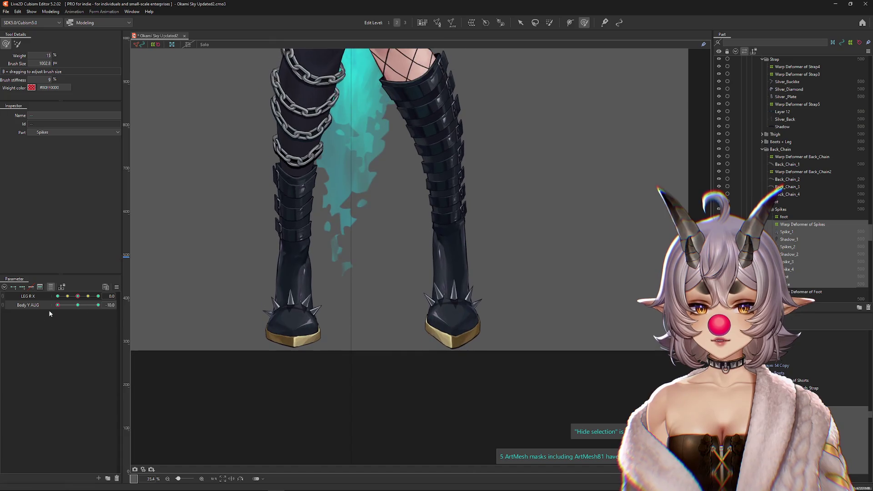
{"action": "left_click", "coordinate": [803, 225]}
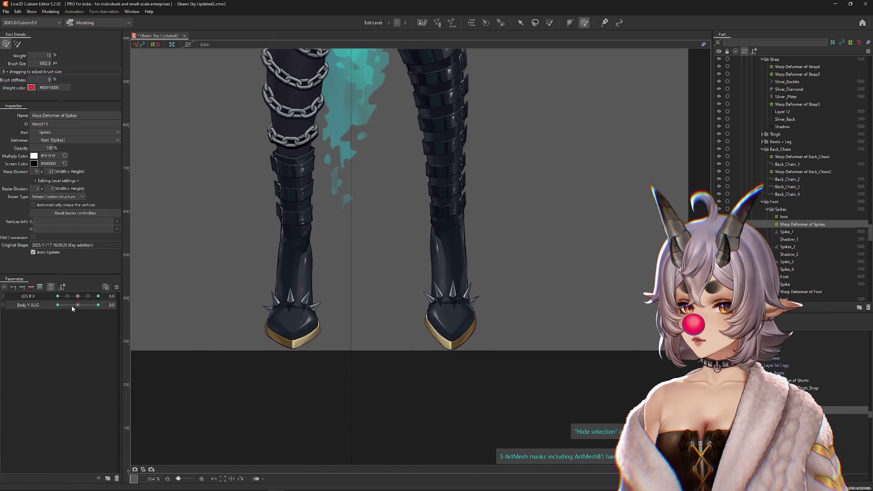
Preview the legs across Body Y AUG and paste the copied form onto the spikes
{"action": "mouse_move", "coordinate": [496, 379]}
{"action": "left_mouse_down"}
{"action": "mouse_move", "coordinate": [474, 380]}
{"action": "mouse_move", "coordinate": [460, 357]}
{"action": "mouse_move", "coordinate": [462, 383]}
{"action": "mouse_move", "coordinate": [442, 351]}
{"action": "left_mouse_up"}
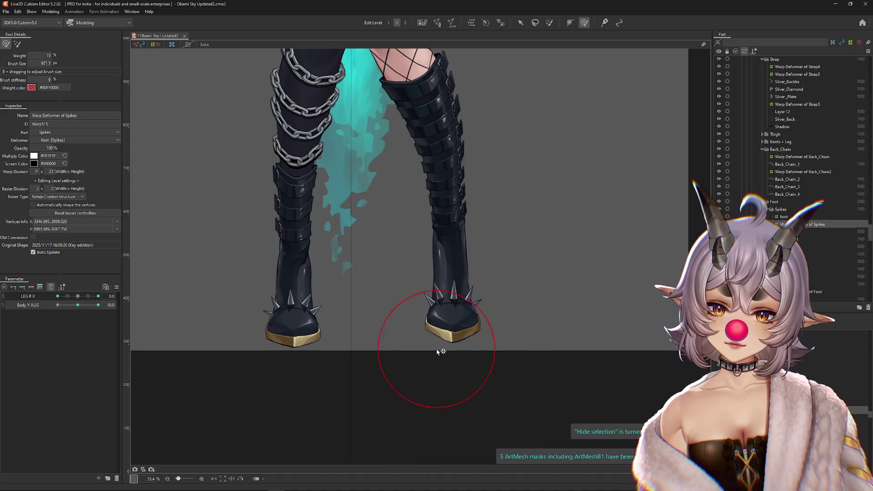
{"action": "left_click", "coordinate": [62, 305]}
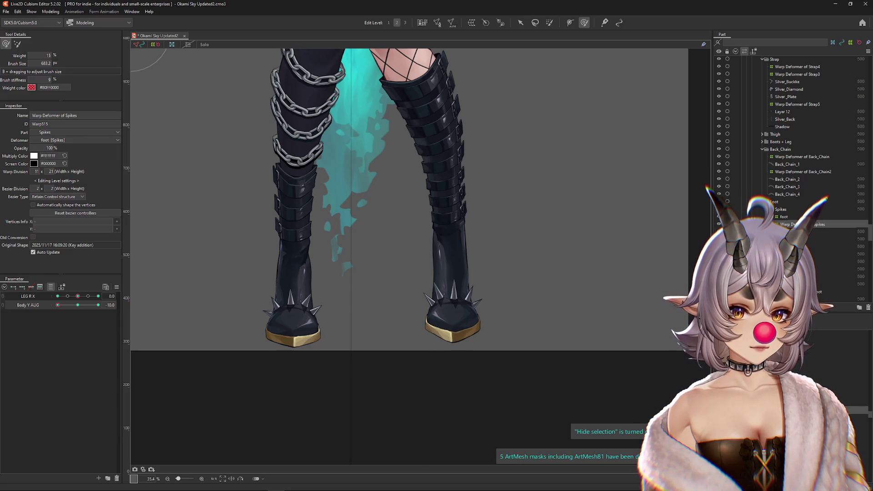
{"action": "left_click", "coordinate": [312, 364]}
{"action": "mouse_move", "coordinate": [57, 306]}
{"action": "left_mouse_down"}
{"action": "mouse_move", "coordinate": [72, 305]}
{"action": "mouse_move", "coordinate": [30, 308]}
{"action": "left_mouse_up"}
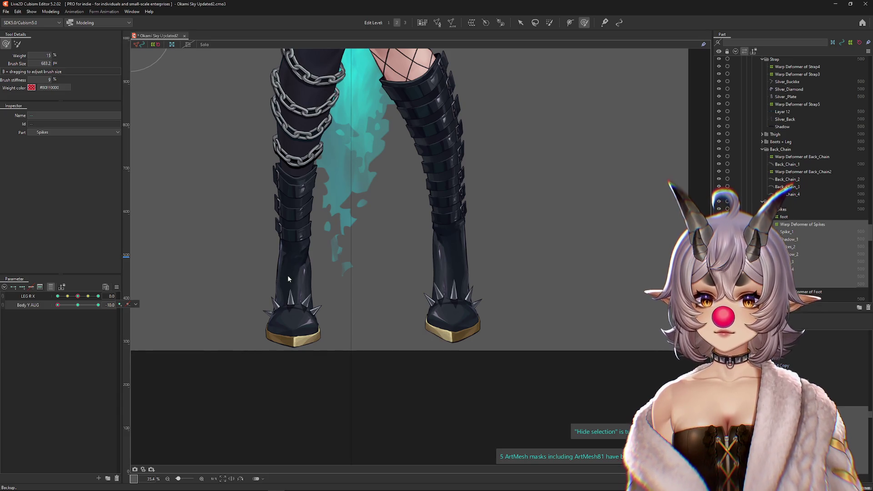
{"action": "key", "text": "ctrl+v"}
{"action": "left_click", "coordinate": [423, 336]}
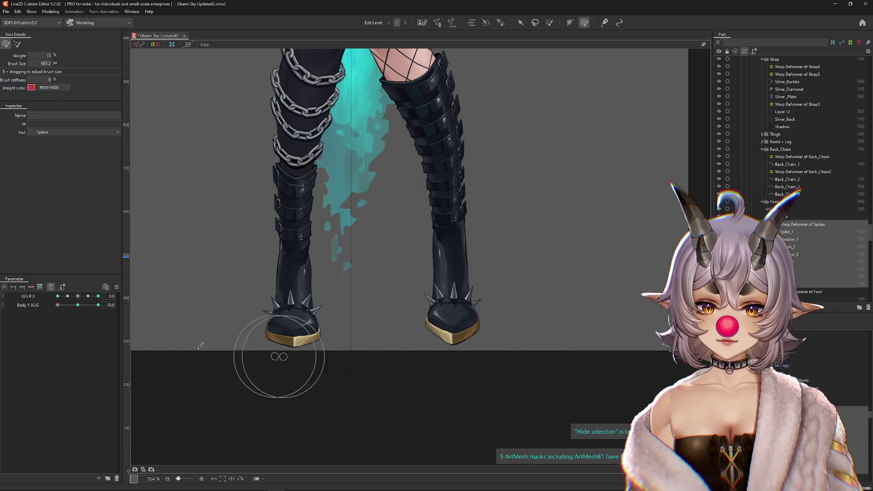
Paint weights on the right boot's spikes with Body Y AUG at its lowest
{"action": "left_click", "coordinate": [455, 300]}
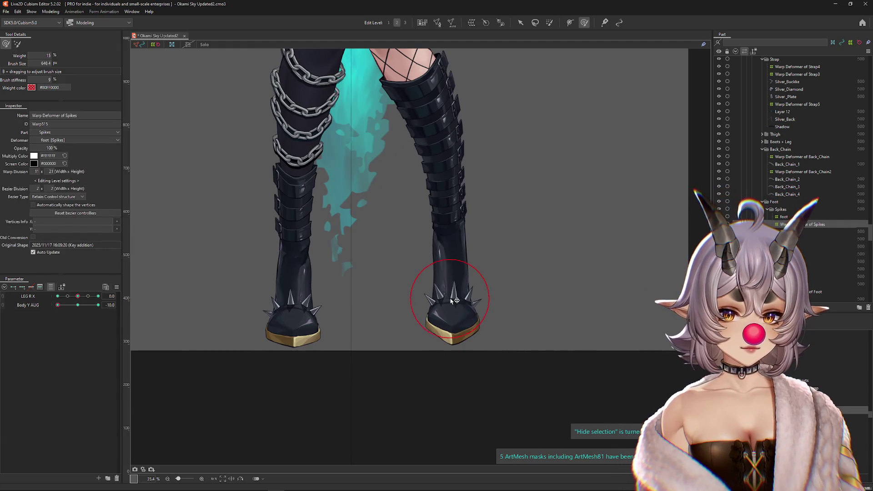
{"action": "left_click", "coordinate": [455, 308]}
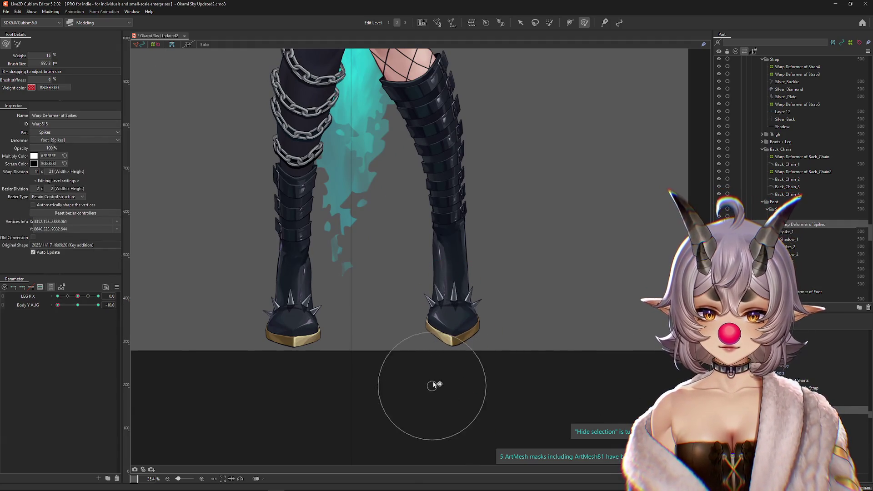
{"action": "scroll", "coordinate": [384, 364], "scroll_direction": "down", "scroll_amount": 2}
{"action": "left_click_drag", "start_coordinate": [80, 307], "coordinate": [52, 309]}
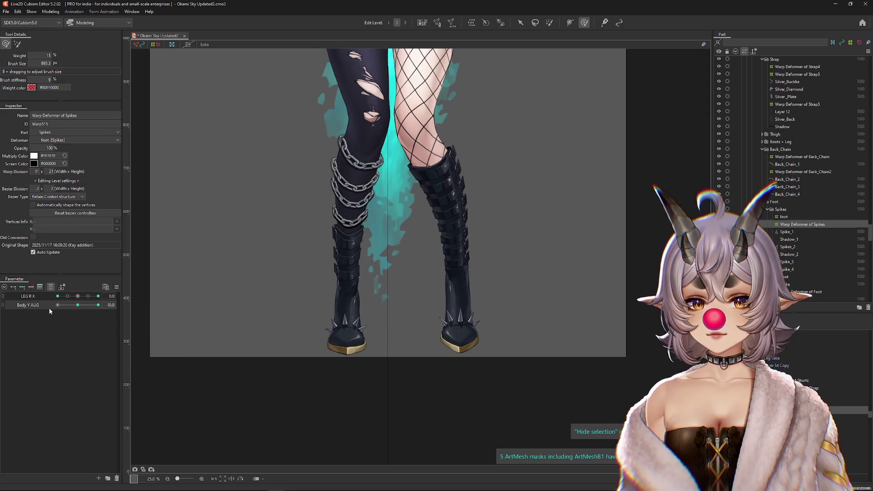
{"action": "scroll", "coordinate": [410, 300], "scroll_direction": "up", "scroll_amount": 2}
{"action": "left_click", "coordinate": [484, 329]}
{"action": "mouse_move", "coordinate": [104, 304]}
{"action": "left_mouse_down"}
{"action": "mouse_move", "coordinate": [54, 305]}
{"action": "mouse_move", "coordinate": [133, 304]}
{"action": "left_mouse_up"}
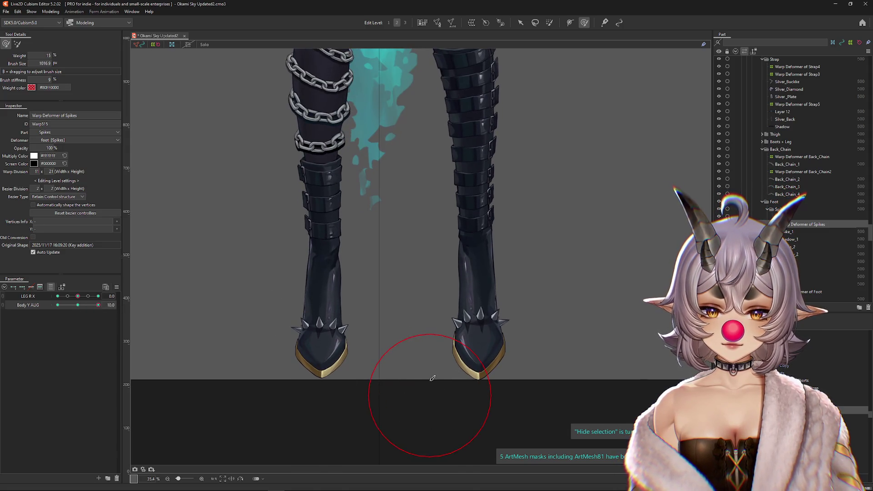
{"action": "left_click", "coordinate": [441, 359]}
{"action": "left_click", "coordinate": [526, 341]}
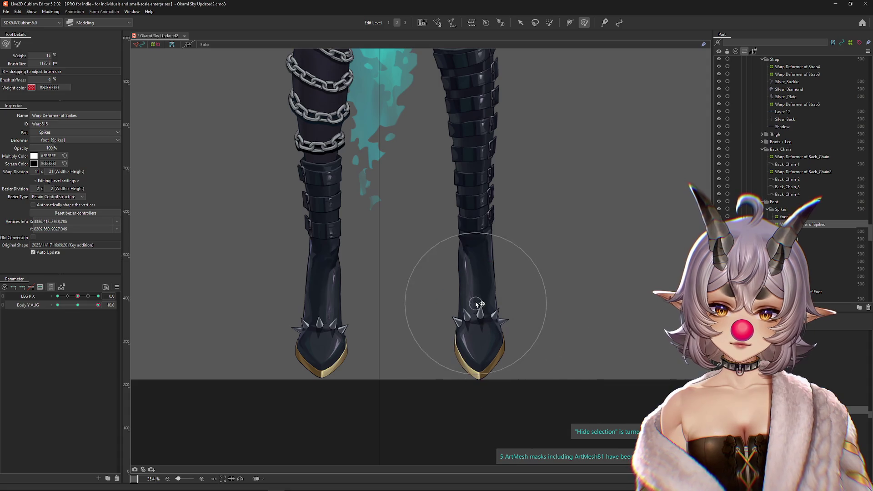
{"action": "left_click", "coordinate": [512, 375]}
{"action": "scroll", "coordinate": [462, 370], "scroll_direction": "down", "scroll_amount": 2}
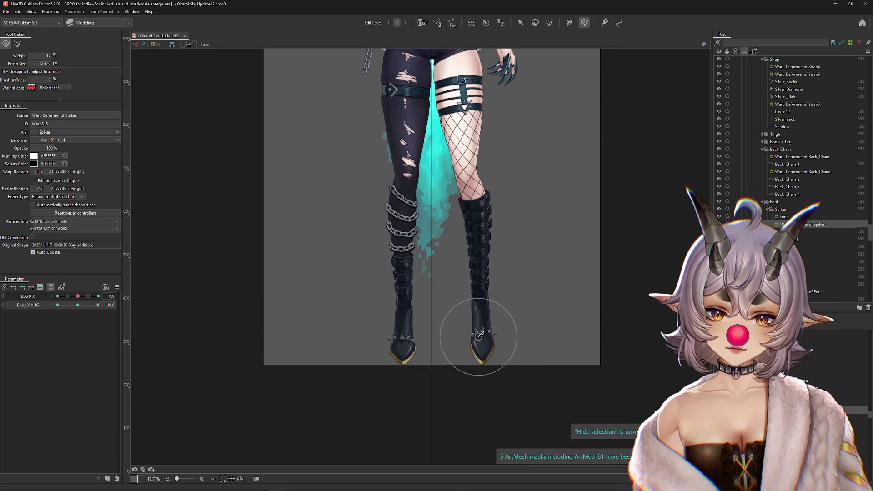
Check the spikes at Body Y AUG -10 and LEG R X maximum, then reset both to 0
{"action": "left_click", "coordinate": [113, 307]}
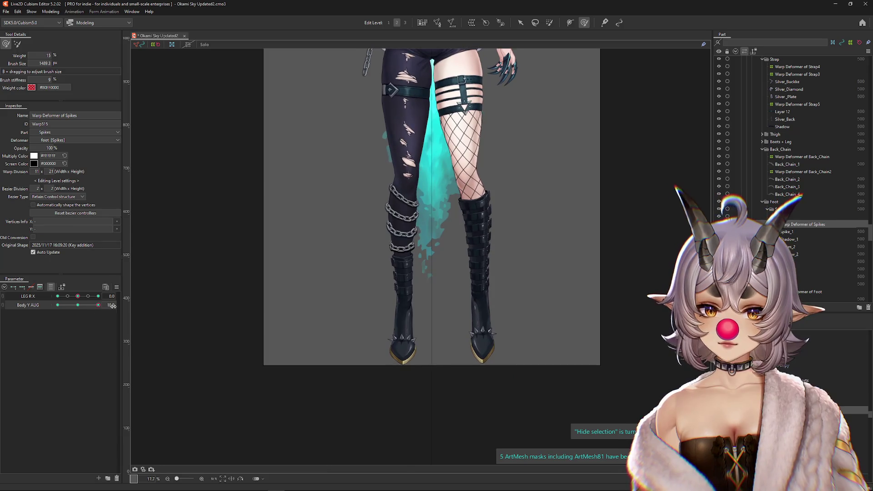
{"action": "type", "text": "-10"}
{"action": "key", "text": "Return"}
{"action": "scroll", "coordinate": [499, 410], "scroll_direction": "up", "scroll_amount": 1}
{"action": "left_click_drag", "start_coordinate": [482, 366], "coordinate": [469, 372]}
{"action": "scroll", "coordinate": [473, 386], "scroll_direction": "down", "scroll_amount": 1}
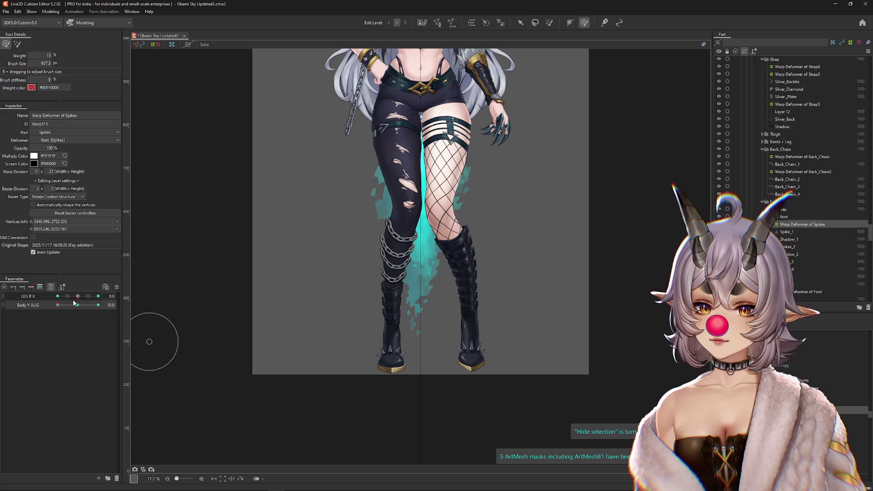
{"action": "left_click_drag", "start_coordinate": [78, 296], "coordinate": [121, 296]}
{"action": "left_click", "coordinate": [78, 304]}
{"action": "left_click", "coordinate": [78, 296]}
Set LEG R X to 10 and Body Y AUG to -10, resizing the weight brush for the toe
{"action": "right_click", "coordinate": [123, 283]}
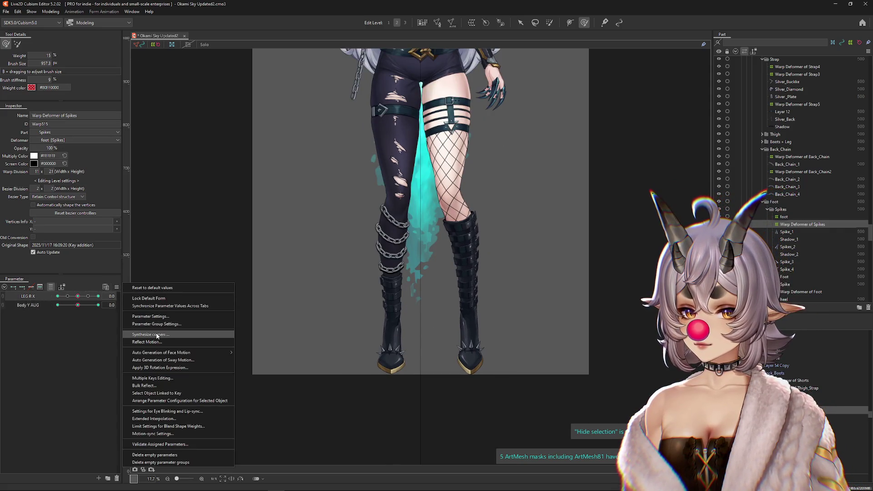
{"action": "left_click", "coordinate": [159, 336]}
{"action": "key", "text": "Return"}
{"action": "left_click", "coordinate": [98, 296]}
{"action": "left_click", "coordinate": [57, 304]}
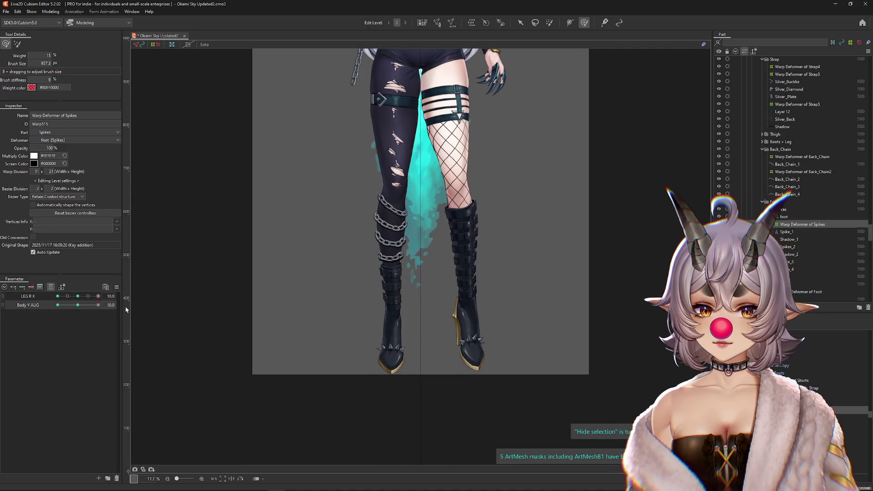
{"action": "scroll", "coordinate": [465, 373], "scroll_direction": "up", "scroll_amount": 2}
{"action": "left_click_drag", "start_coordinate": [452, 373], "coordinate": [522, 381]}
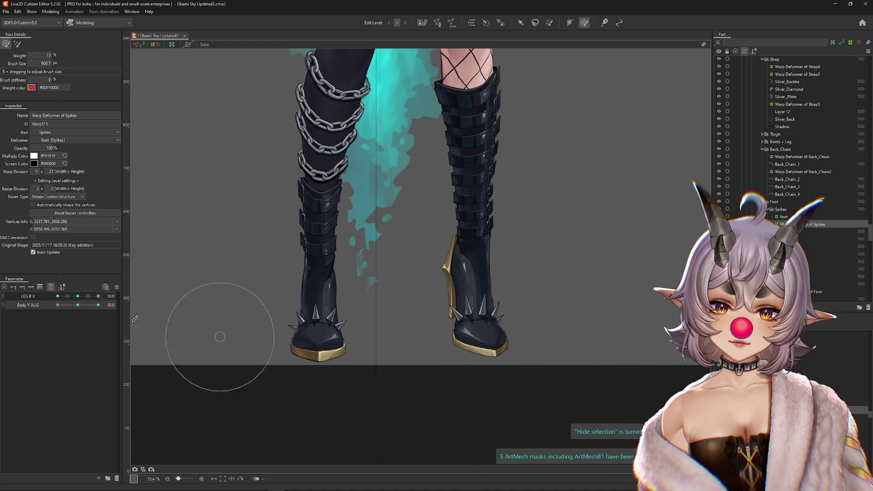
{"action": "mouse_move", "coordinate": [486, 344]}
{"action": "left_mouse_down"}
{"action": "mouse_move", "coordinate": [530, 366]}
{"action": "mouse_move", "coordinate": [513, 340]}
{"action": "left_mouse_up"}
{"action": "left_click_drag", "start_coordinate": [72, 309], "coordinate": [106, 306]}
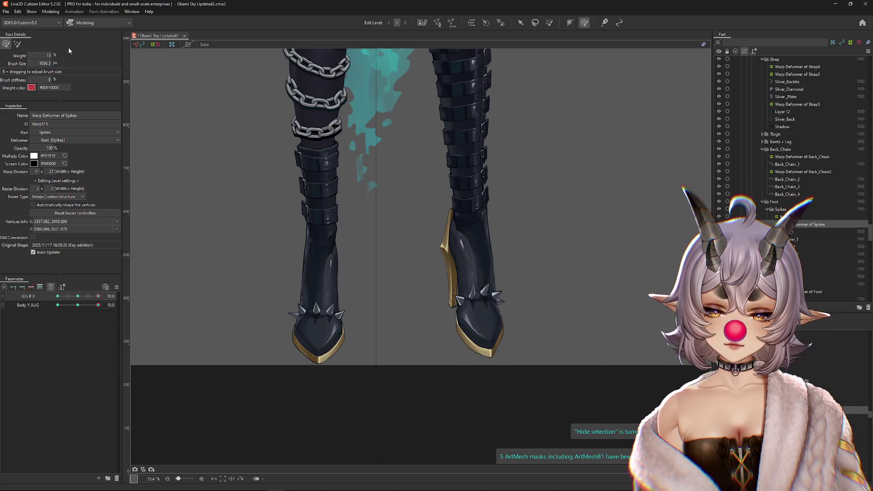
Switch to an enlarged deform brush, pose LEG R X at -10, and hide the deformer mesh
{"action": "left_click", "coordinate": [17, 44]}
{"action": "left_click_drag", "start_coordinate": [466, 279], "coordinate": [527, 359]}
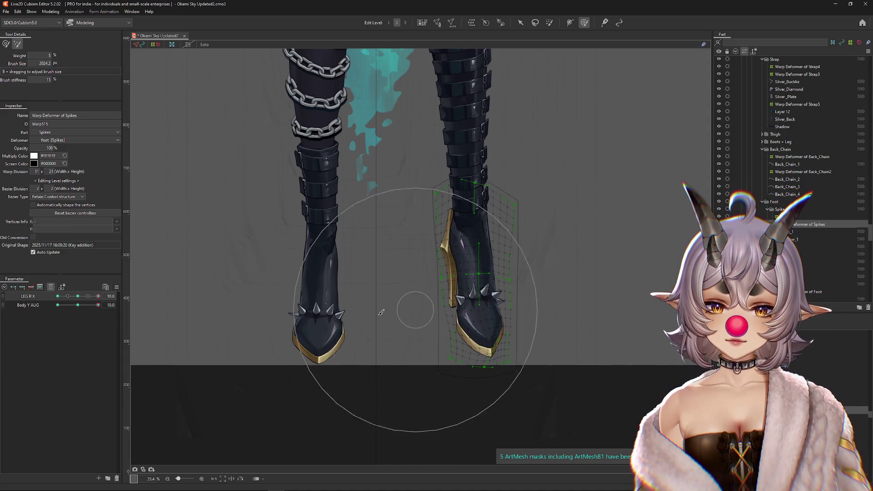
{"action": "scroll", "coordinate": [390, 302], "scroll_direction": "down", "scroll_amount": 2}
{"action": "left_click", "coordinate": [78, 305]}
{"action": "left_click_drag", "start_coordinate": [78, 298], "coordinate": [57, 296]}
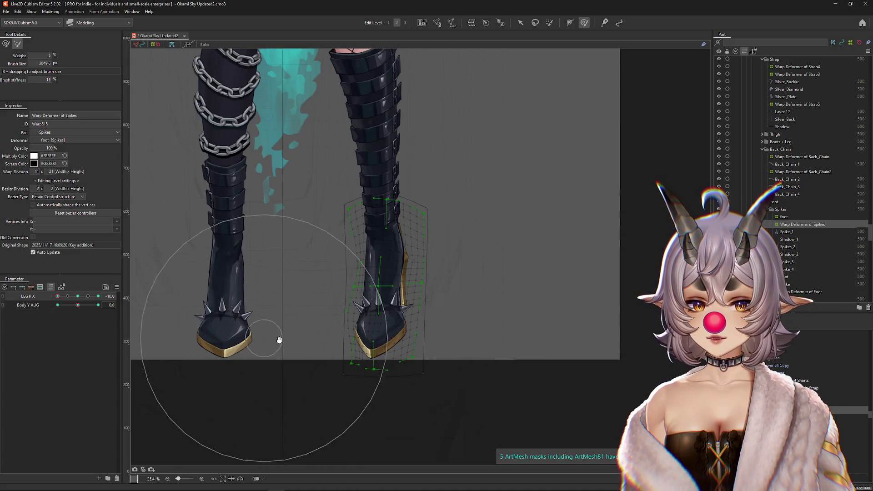
{"action": "left_click", "coordinate": [78, 296]}
{"action": "right_click", "coordinate": [132, 293]}
{"action": "left_click", "coordinate": [145, 303]}
{"action": "scroll", "coordinate": [234, 331], "scroll_direction": "down", "scroll_amount": 1}
{"action": "scroll", "coordinate": [345, 364], "scroll_direction": "up", "scroll_amount": 1}
{"action": "scroll", "coordinate": [344, 363], "scroll_direction": "up", "scroll_amount": 1}
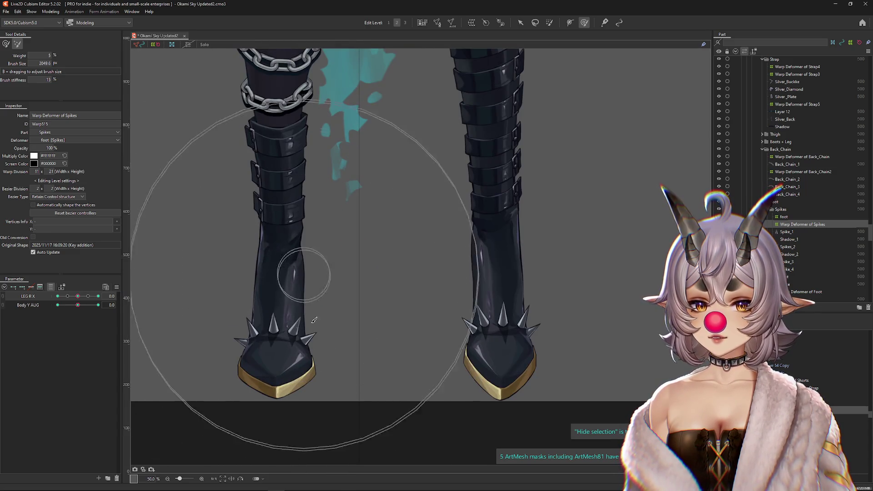
{"action": "scroll", "coordinate": [486, 300], "scroll_direction": "down", "scroll_amount": 5}
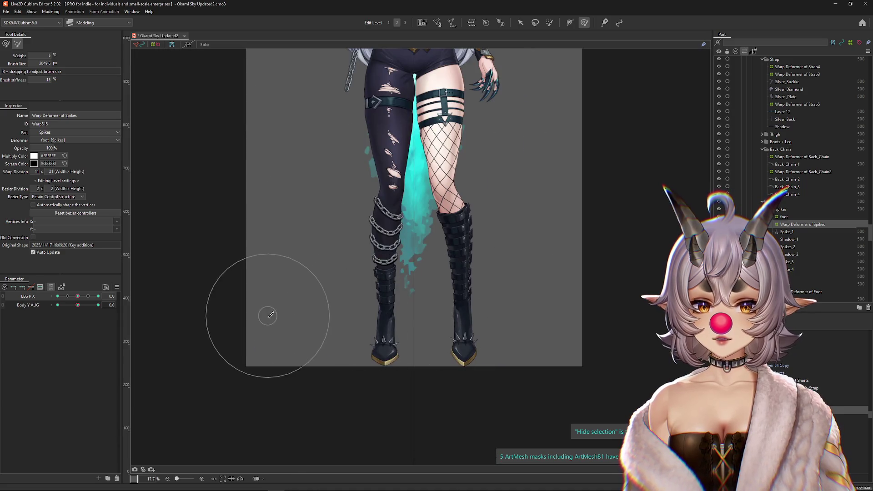
Check the right boot across LEG R X poses, then set Body Y AUG and LEG R X to 10
{"action": "mouse_move", "coordinate": [76, 298]}
{"action": "left_mouse_down"}
{"action": "mouse_move", "coordinate": [57, 297]}
{"action": "mouse_move", "coordinate": [98, 296]}
{"action": "left_mouse_up"}
{"action": "scroll", "coordinate": [332, 368], "scroll_direction": "up", "scroll_amount": 4}
{"action": "scroll", "coordinate": [324, 374], "scroll_direction": "left", "scroll_amount": 3}
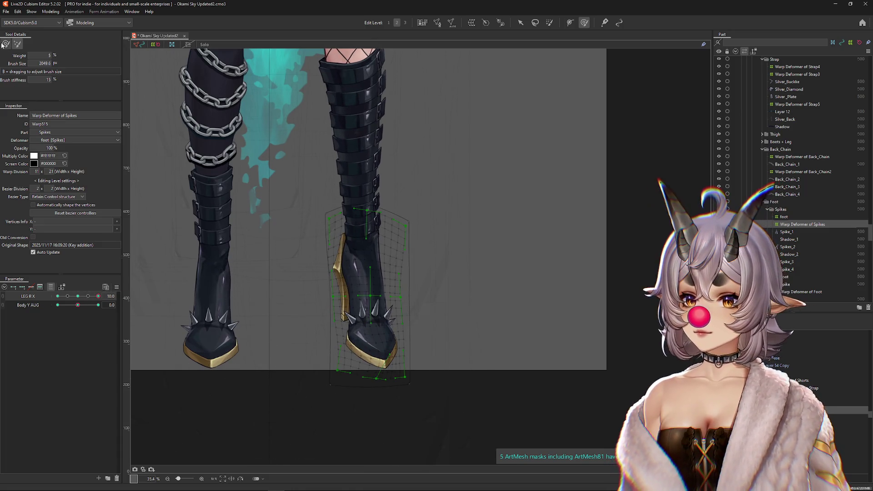
{"action": "scroll", "coordinate": [360, 366], "scroll_direction": "up", "scroll_amount": 2}
{"action": "scroll", "coordinate": [346, 368], "scroll_direction": "down", "scroll_amount": 2}
{"action": "key", "text": "ctrl+h"}
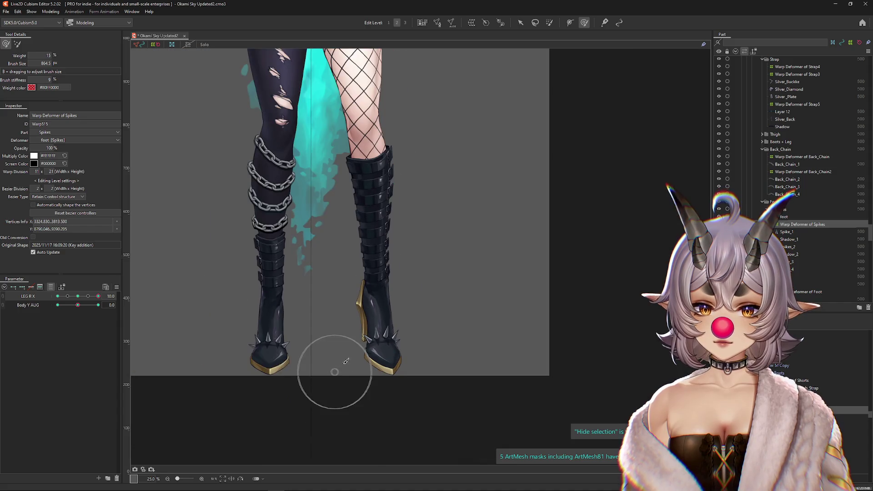
{"action": "left_click_drag", "start_coordinate": [98, 296], "coordinate": [28, 289]}
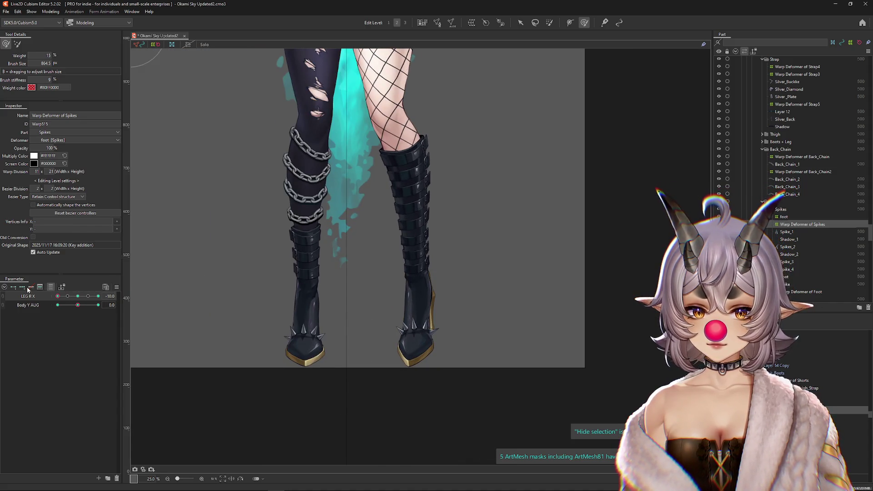
{"action": "left_click", "coordinate": [78, 296]}
{"action": "left_click_drag", "start_coordinate": [77, 305], "coordinate": [110, 306]}
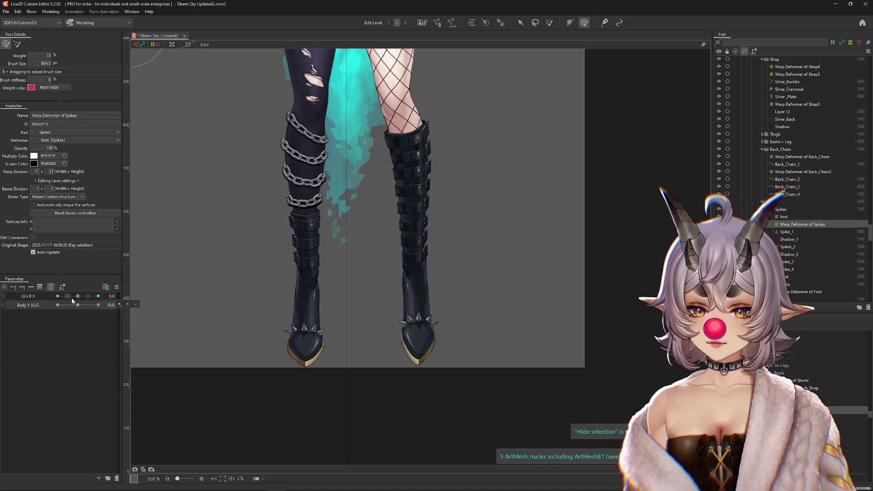
{"action": "left_click", "coordinate": [98, 296]}
Reshape the warp around the right boot, previewing it across leg poses
{"action": "scroll", "coordinate": [370, 332], "scroll_direction": "up", "scroll_amount": 2}
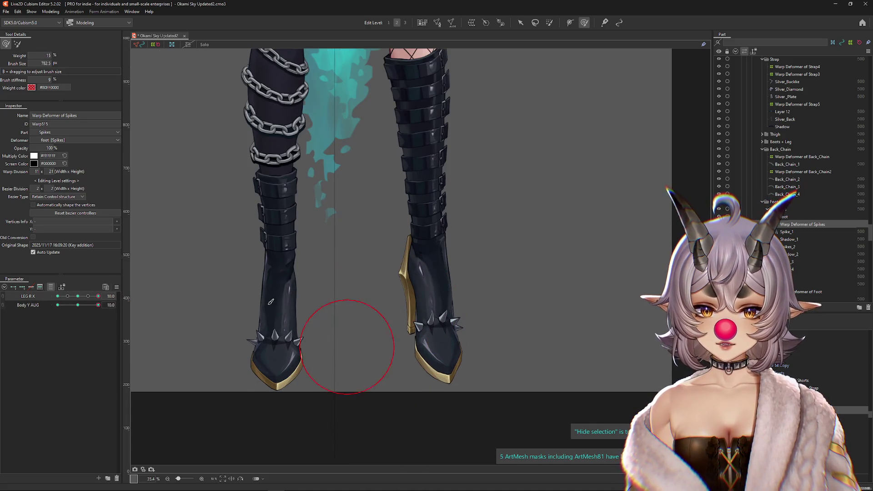
{"action": "left_click", "coordinate": [405, 23]}
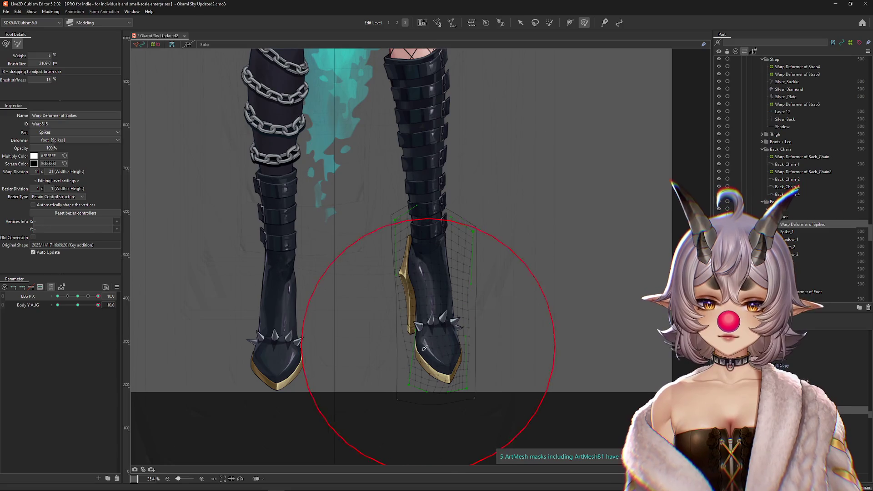
{"action": "key", "text": "h"}
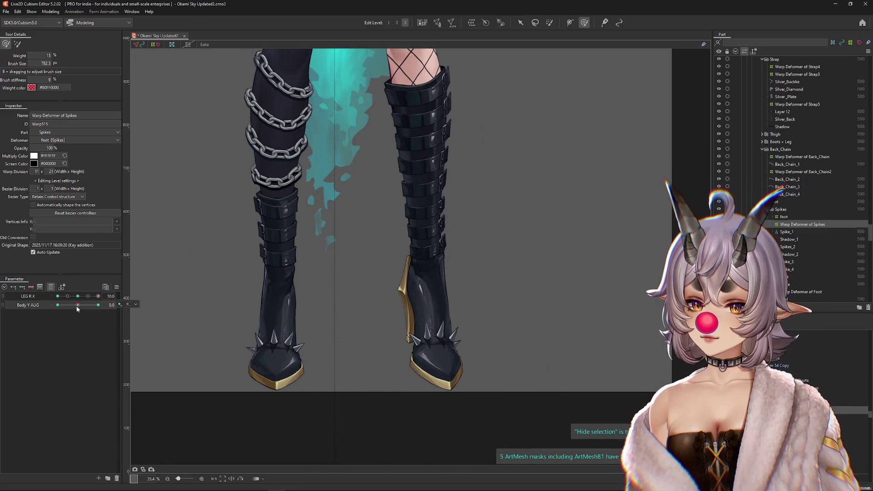
{"action": "left_click_drag", "start_coordinate": [364, 320], "coordinate": [380, 359]}
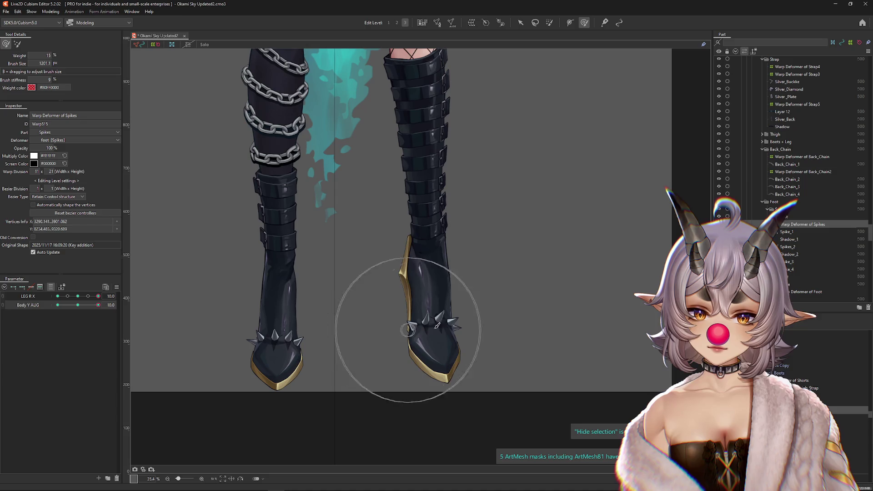
{"action": "left_click", "coordinate": [421, 344]}
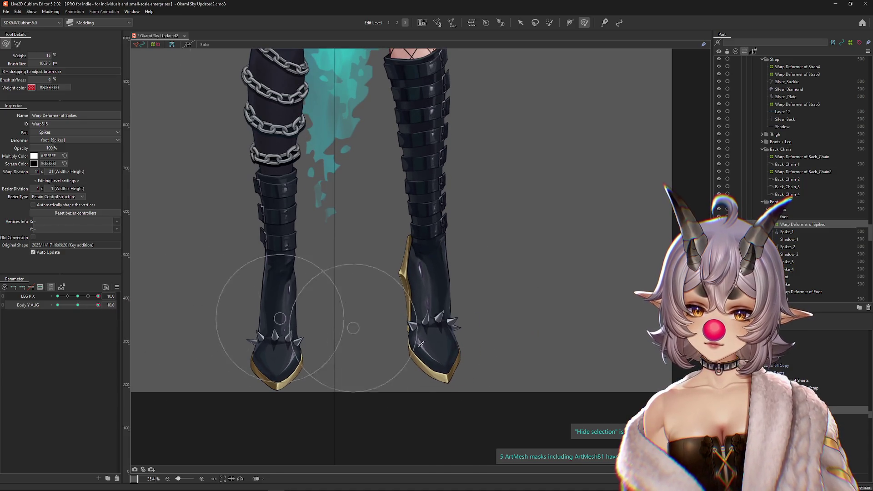
{"action": "mouse_move", "coordinate": [405, 399]}
{"action": "left_mouse_down"}
{"action": "mouse_move", "coordinate": [405, 416]}
{"action": "mouse_move", "coordinate": [371, 387]}
{"action": "mouse_move", "coordinate": [440, 376]}
{"action": "left_mouse_up"}
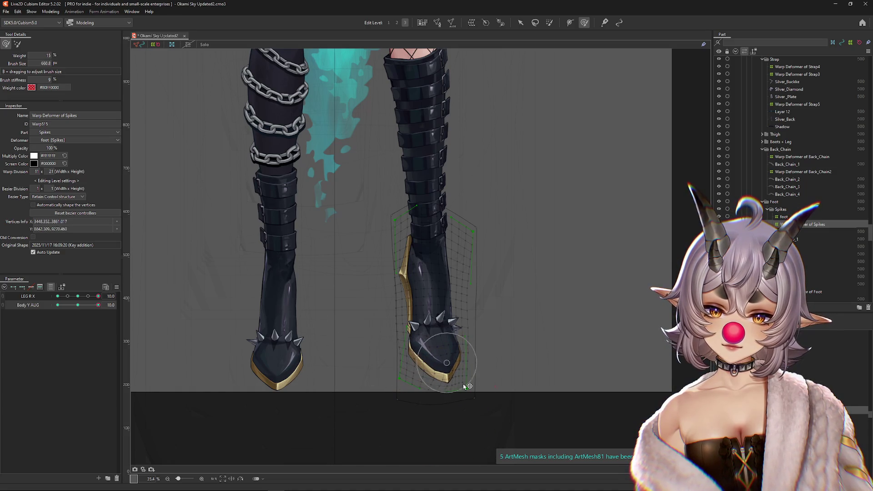
{"action": "key", "text": "ctrl+h"}
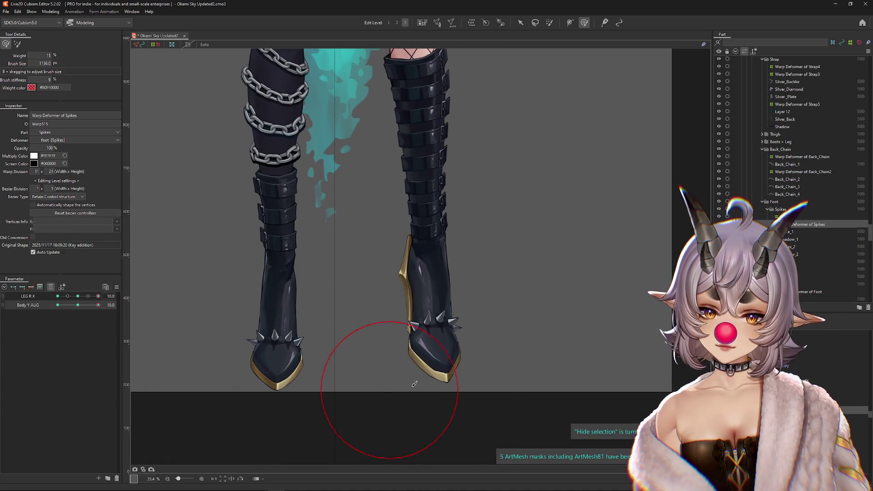
{"action": "mouse_move", "coordinate": [98, 296]}
{"action": "left_mouse_down"}
{"action": "mouse_move", "coordinate": [31, 299]}
{"action": "mouse_move", "coordinate": [82, 304]}
{"action": "mouse_move", "coordinate": [61, 304]}
{"action": "left_mouse_up"}
{"action": "left_click_drag", "start_coordinate": [379, 337], "coordinate": [412, 294]}
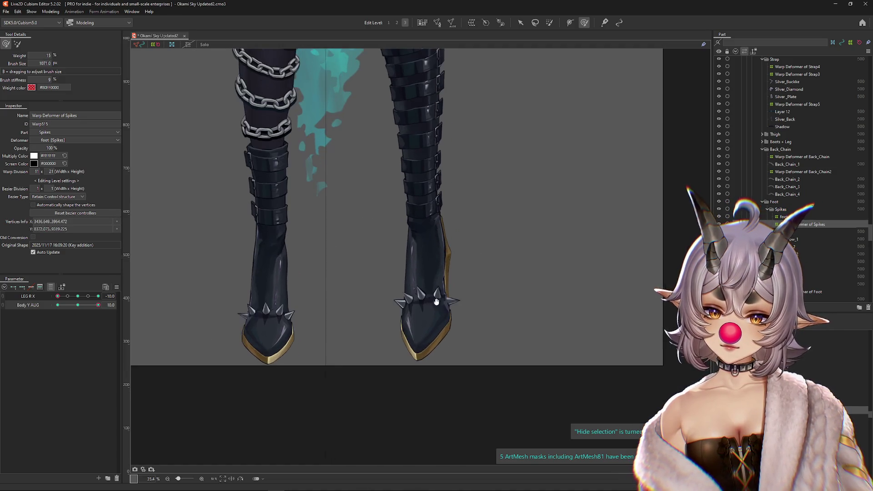
{"action": "left_click_drag", "start_coordinate": [488, 346], "coordinate": [481, 323]}
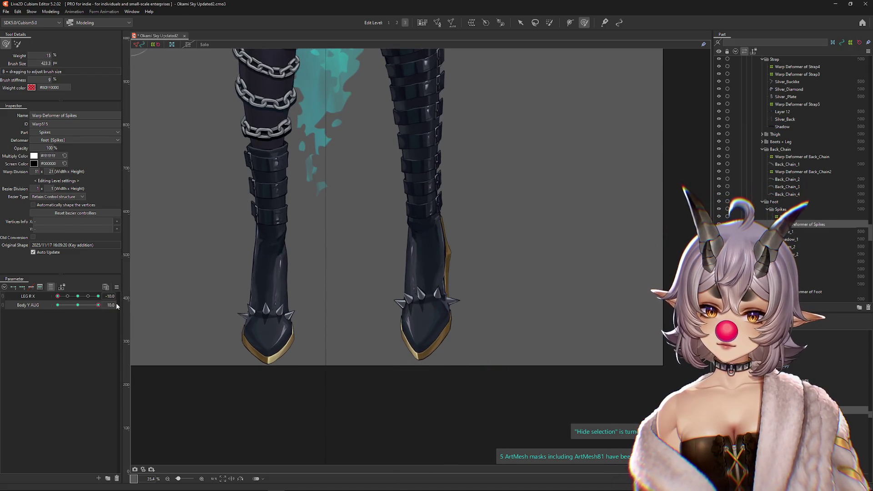
{"action": "scroll", "coordinate": [419, 312], "scroll_direction": "down", "scroll_amount": 2}
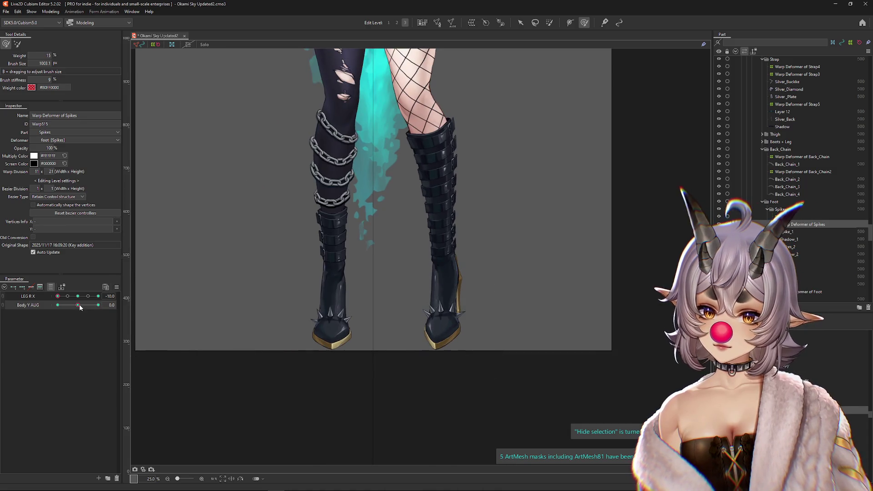
At Body Y AUG -10, reshape the boot toe, then test Body Y AUG near -6
{"action": "left_click_drag", "start_coordinate": [110, 306], "coordinate": [44, 308]}
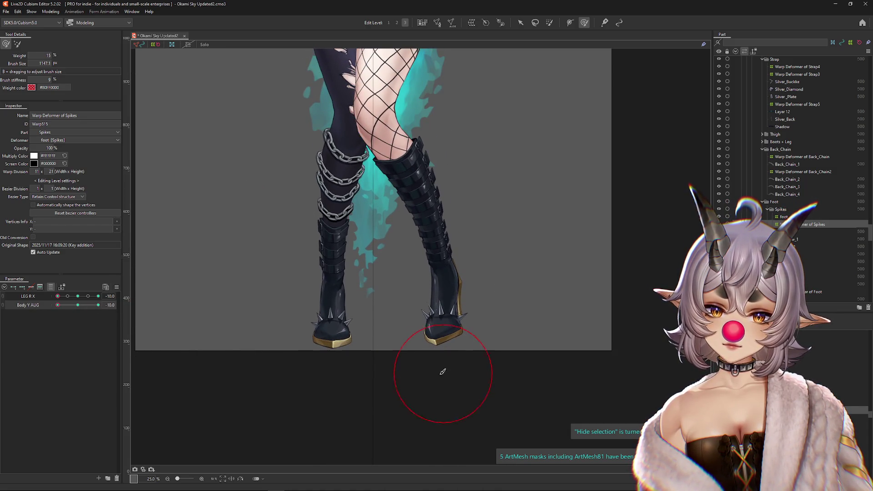
{"action": "left_click", "coordinate": [17, 44]}
{"action": "scroll", "coordinate": [448, 357], "scroll_direction": "up", "scroll_amount": 2}
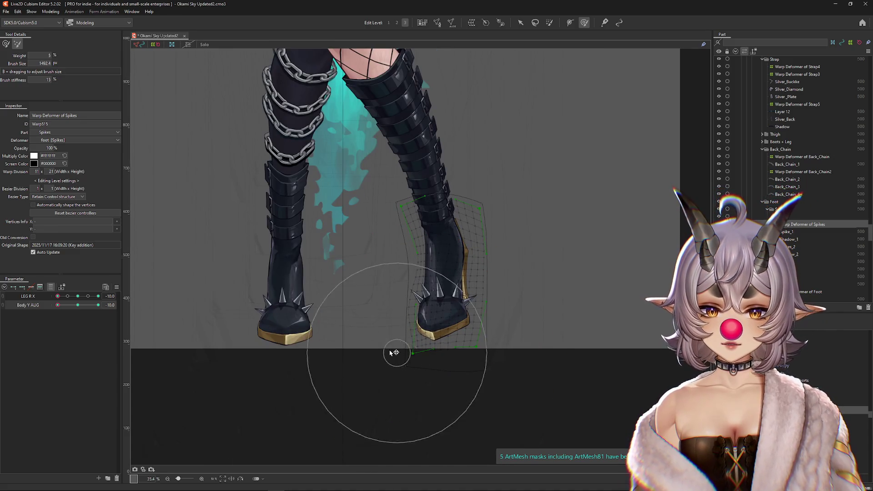
{"action": "left_click", "coordinate": [5, 44]}
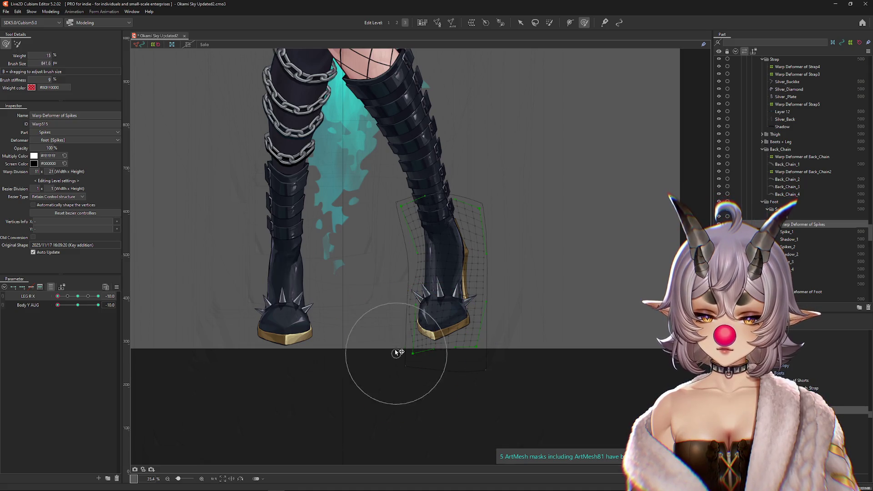
{"action": "mouse_move", "coordinate": [439, 344]}
{"action": "left_mouse_down"}
{"action": "mouse_move", "coordinate": [455, 353]}
{"action": "mouse_move", "coordinate": [433, 328]}
{"action": "mouse_move", "coordinate": [503, 328]}
{"action": "mouse_move", "coordinate": [371, 353]}
{"action": "mouse_move", "coordinate": [362, 364]}
{"action": "left_mouse_up"}
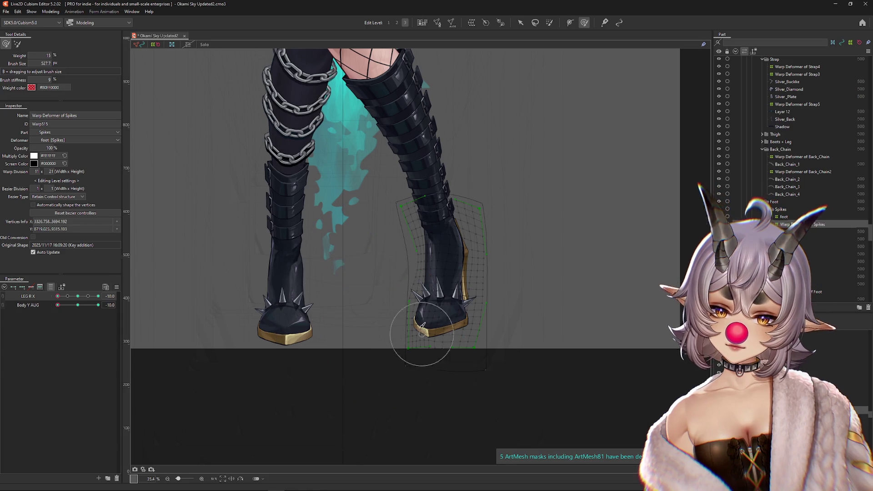
{"action": "scroll", "coordinate": [419, 326], "scroll_direction": "up", "scroll_amount": 3}
{"action": "left_click_drag", "start_coordinate": [435, 304], "coordinate": [432, 310]}
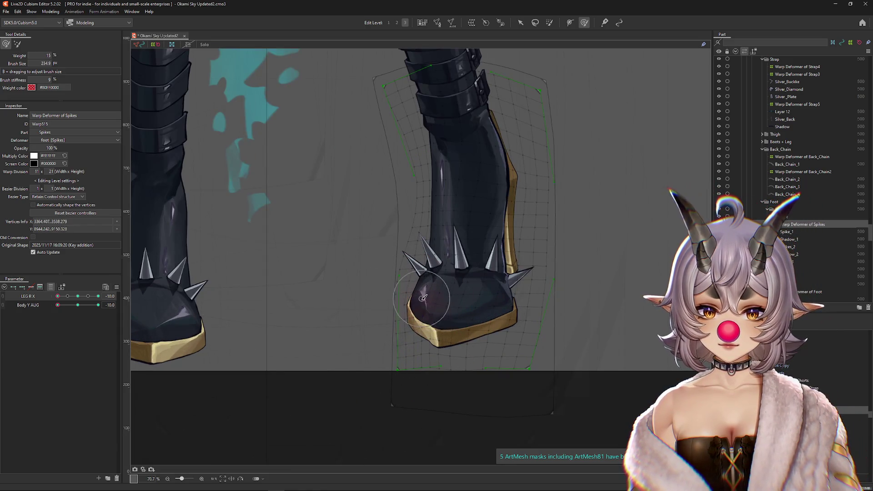
{"action": "scroll", "coordinate": [461, 276], "scroll_direction": "down", "scroll_amount": 5}
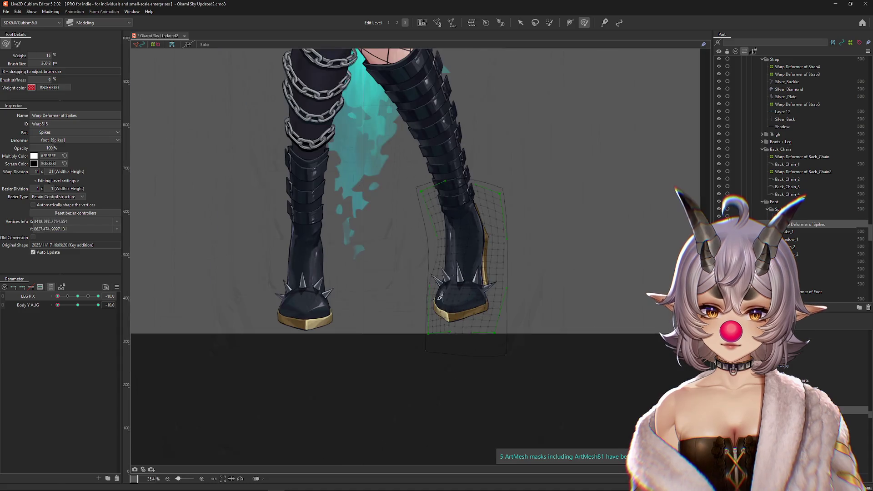
{"action": "key", "text": "ctrl+h"}
{"action": "left_click_drag", "start_coordinate": [516, 389], "coordinate": [464, 345]}
{"action": "left_click_drag", "start_coordinate": [79, 307], "coordinate": [9, 306]}
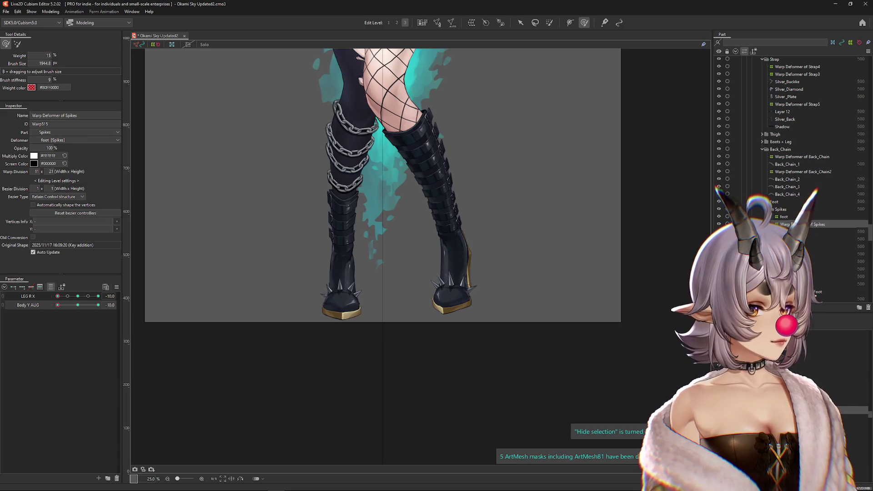
Scrub Body Y AUG to check the legs flexing through the pose
{"action": "left_click", "coordinate": [110, 319]}
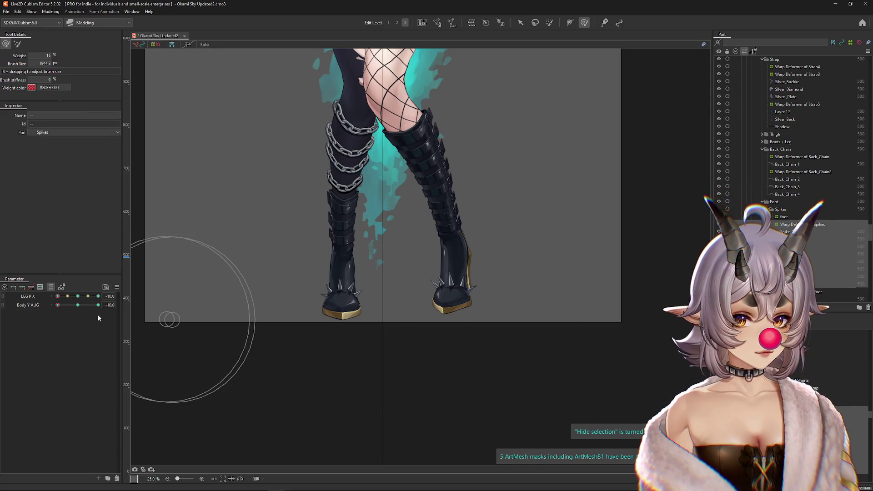
{"action": "mouse_move", "coordinate": [71, 307]}
{"action": "left_mouse_down"}
{"action": "mouse_move", "coordinate": [88, 305]}
{"action": "mouse_move", "coordinate": [68, 305]}
{"action": "mouse_move", "coordinate": [78, 305]}
{"action": "left_mouse_up"}
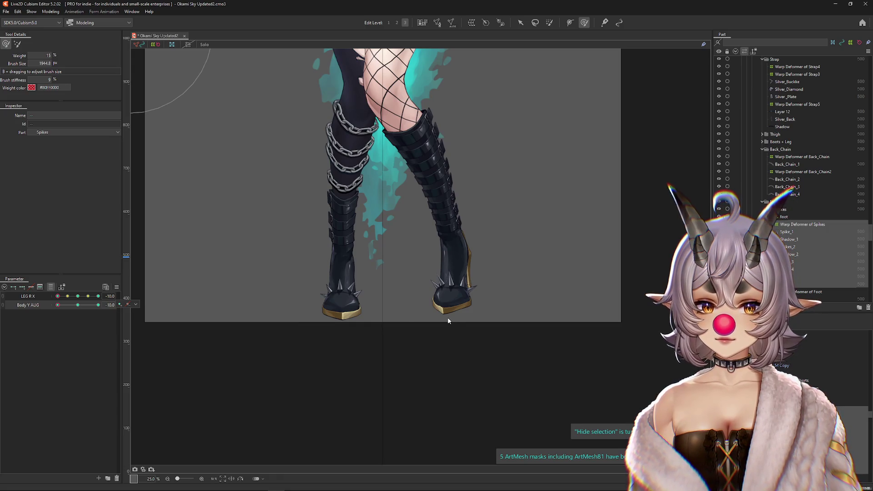
{"action": "left_click", "coordinate": [448, 335]}
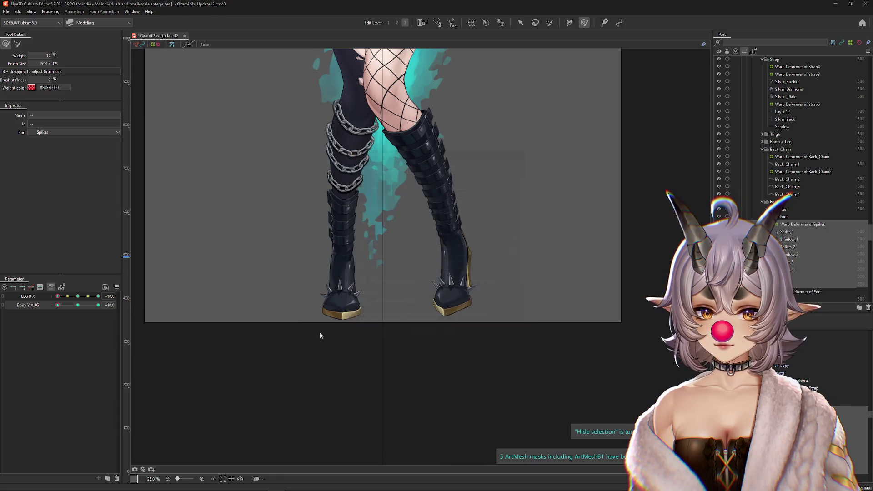
{"action": "mouse_move", "coordinate": [78, 308]}
{"action": "left_mouse_down"}
{"action": "mouse_move", "coordinate": [89, 306]}
{"action": "mouse_move", "coordinate": [78, 306]}
{"action": "left_mouse_up"}
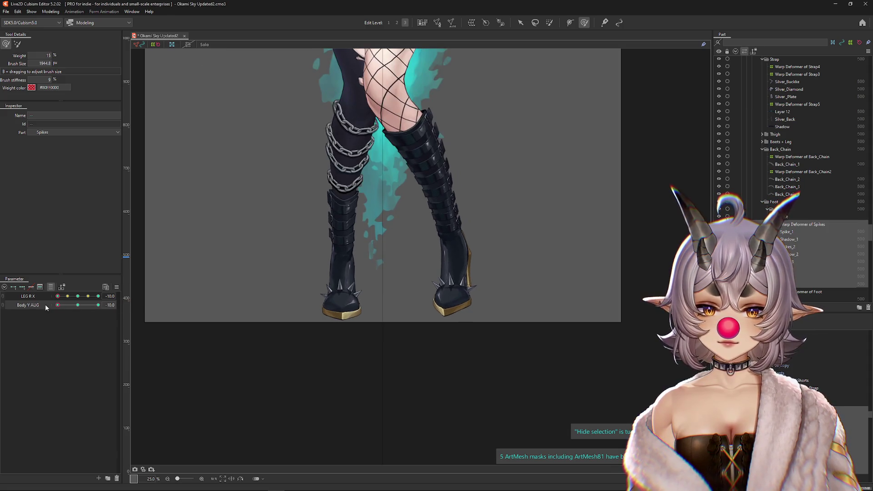
{"action": "scroll", "coordinate": [444, 337], "scroll_direction": "up", "scroll_amount": 2}
Copy the Warp Deformer of Spikes form, set LEG R X to 0, and Paste Form onto the boot parts
{"action": "left_click", "coordinate": [459, 284]}
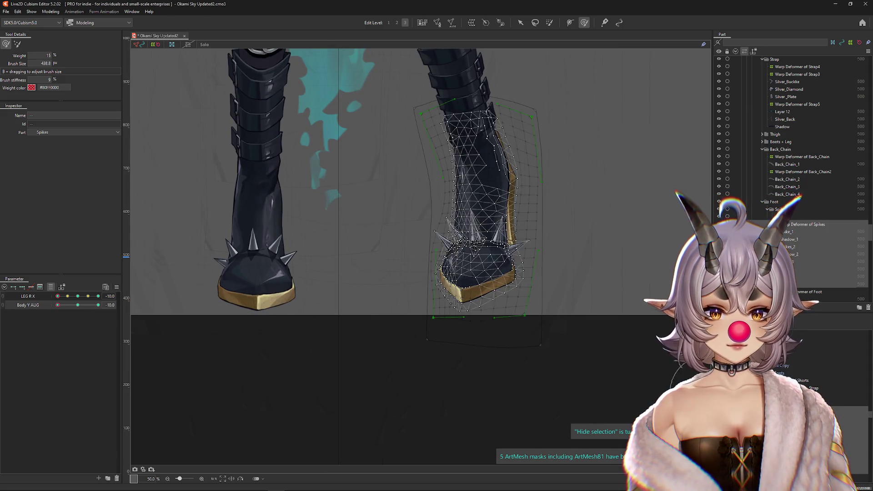
{"action": "left_click", "coordinate": [41, 287]}
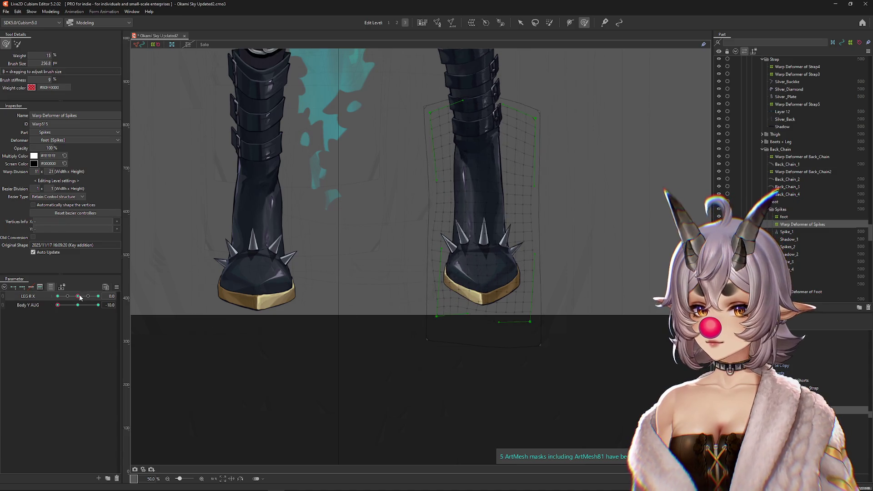
{"action": "mouse_move", "coordinate": [544, 319]}
{"action": "left_mouse_down"}
{"action": "mouse_move", "coordinate": [540, 305]}
{"action": "mouse_move", "coordinate": [527, 312]}
{"action": "left_mouse_up"}
{"action": "scroll", "coordinate": [499, 306], "scroll_direction": "up", "scroll_amount": 1}
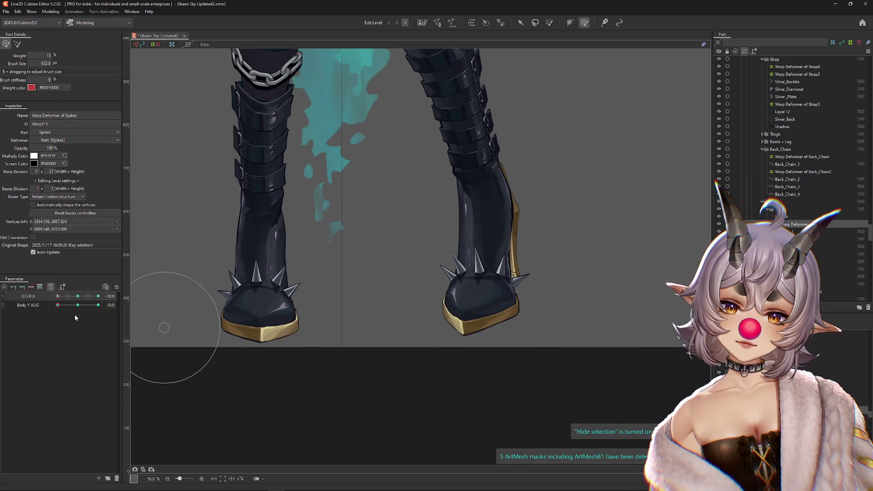
{"action": "mouse_move", "coordinate": [79, 296]}
{"action": "left_mouse_down"}
{"action": "mouse_move", "coordinate": [91, 296]}
{"action": "mouse_move", "coordinate": [68, 296]}
{"action": "mouse_move", "coordinate": [91, 296]}
{"action": "mouse_move", "coordinate": [78, 296]}
{"action": "left_mouse_up"}
{"action": "left_click_drag", "start_coordinate": [463, 291], "coordinate": [701, 377]}
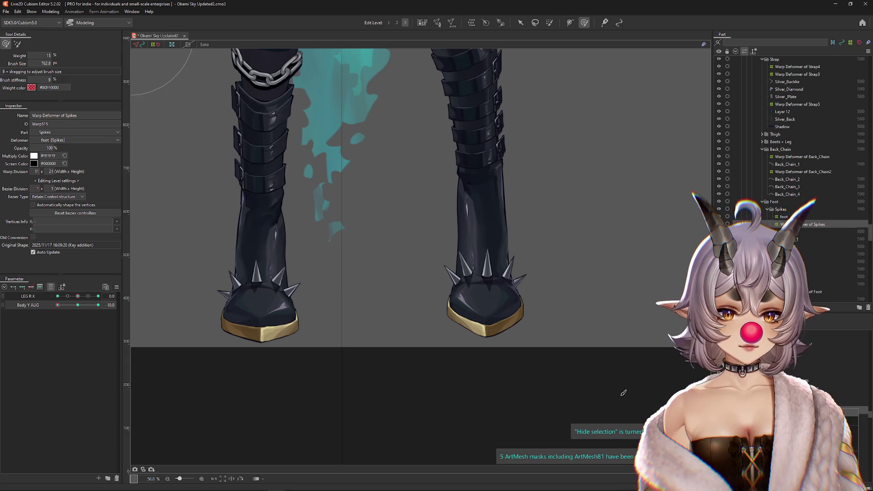
{"action": "left_click", "coordinate": [487, 381]}
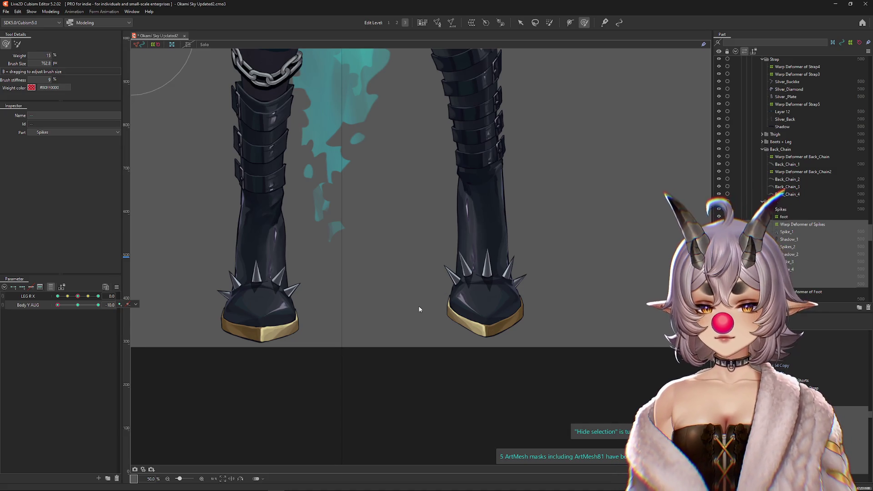
{"action": "key", "text": "ctrl+v"}
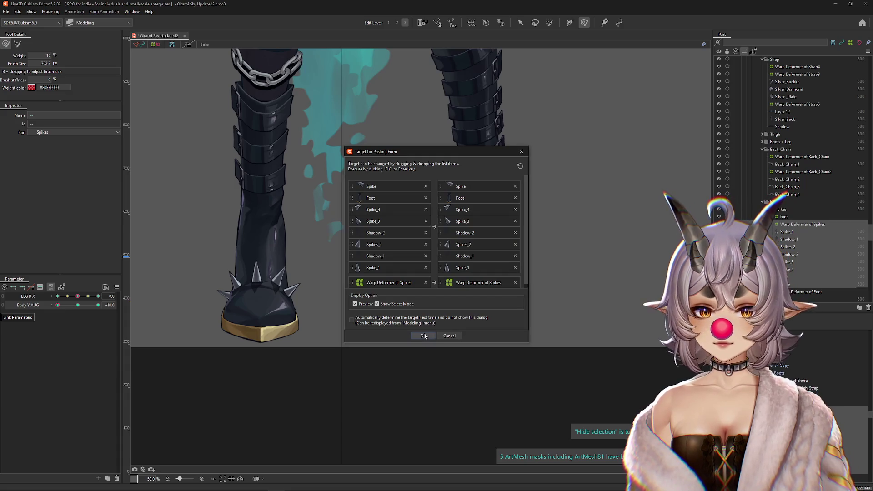
Confirm pasting the form onto the matched boot parts and check them with Body Y AUG at 10
{"action": "left_click", "coordinate": [423, 336]}
{"action": "mouse_move", "coordinate": [78, 308]}
{"action": "left_mouse_down"}
{"action": "mouse_move", "coordinate": [37, 306]}
{"action": "mouse_move", "coordinate": [123, 305]}
{"action": "mouse_move", "coordinate": [37, 306]}
{"action": "mouse_move", "coordinate": [111, 297]}
{"action": "mouse_move", "coordinate": [27, 308]}
{"action": "mouse_move", "coordinate": [70, 311]}
{"action": "mouse_move", "coordinate": [57, 305]}
{"action": "left_mouse_up"}
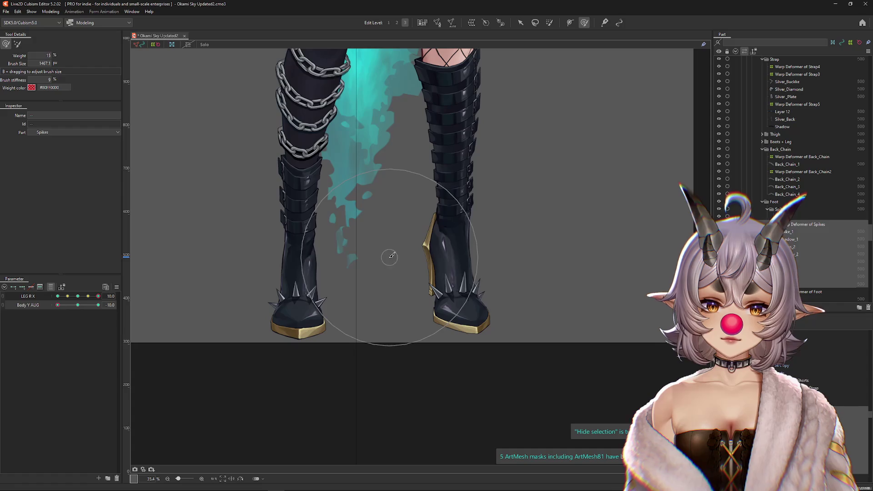
{"action": "left_click_drag", "start_coordinate": [470, 314], "coordinate": [468, 273]}
{"action": "left_click", "coordinate": [32, 11]}
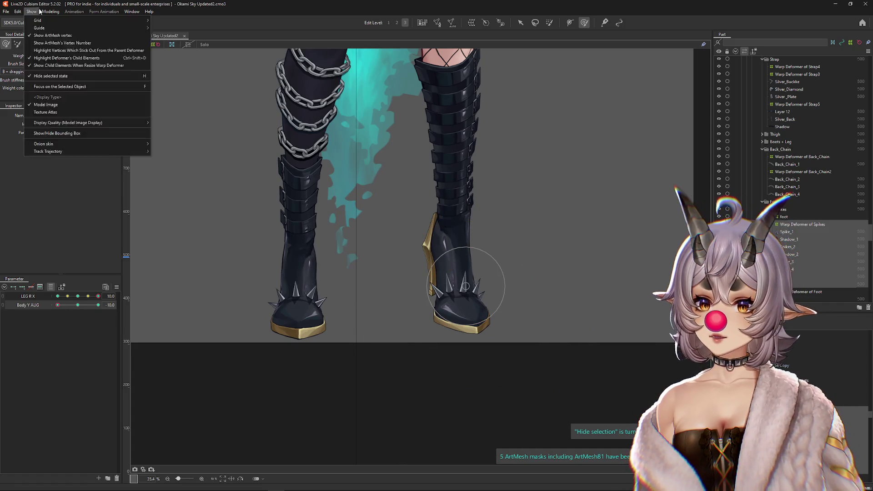
Preview the leg physics in Physics Settings, then close the window
{"action": "left_click", "coordinate": [68, 163]}
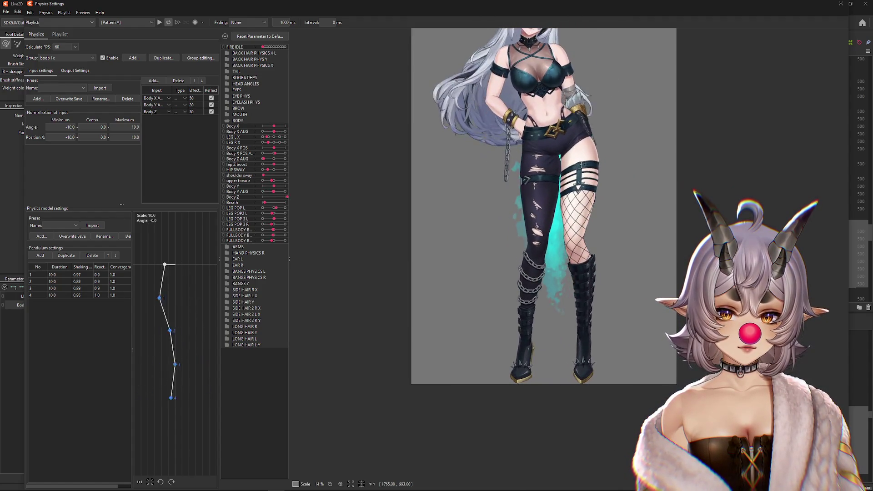
{"action": "scroll", "coordinate": [480, 367], "scroll_direction": "up", "scroll_amount": 5}
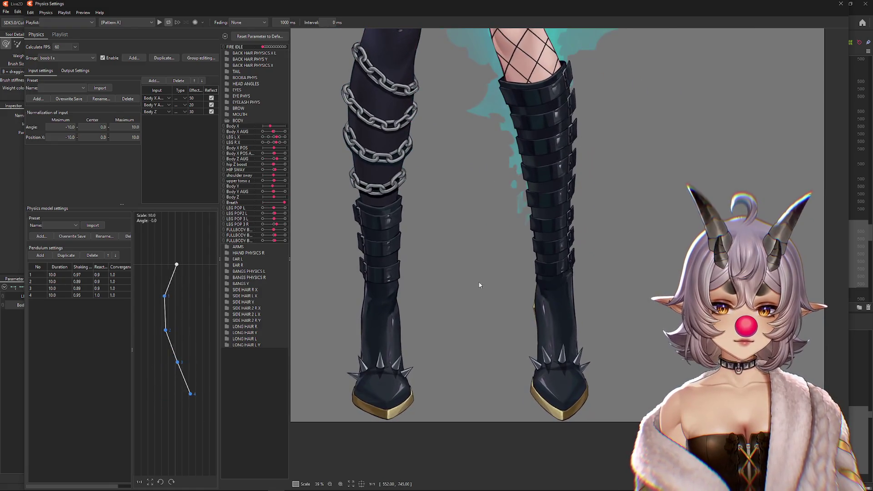
{"action": "left_click", "coordinate": [848, 3]}
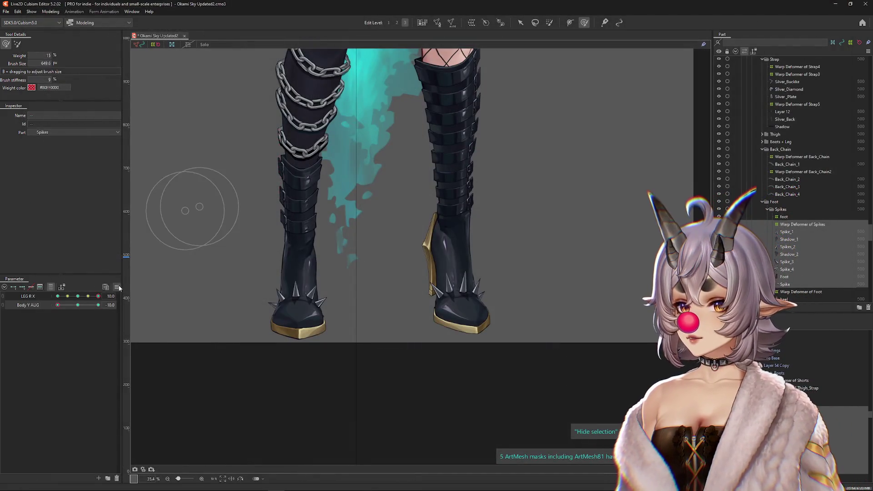
Reset the parameters, select Boots, and move the foot and spikes items directly under Boots
{"action": "left_click", "coordinate": [117, 287]}
{"action": "scroll", "coordinate": [437, 255], "scroll_direction": "up", "scroll_amount": 2}
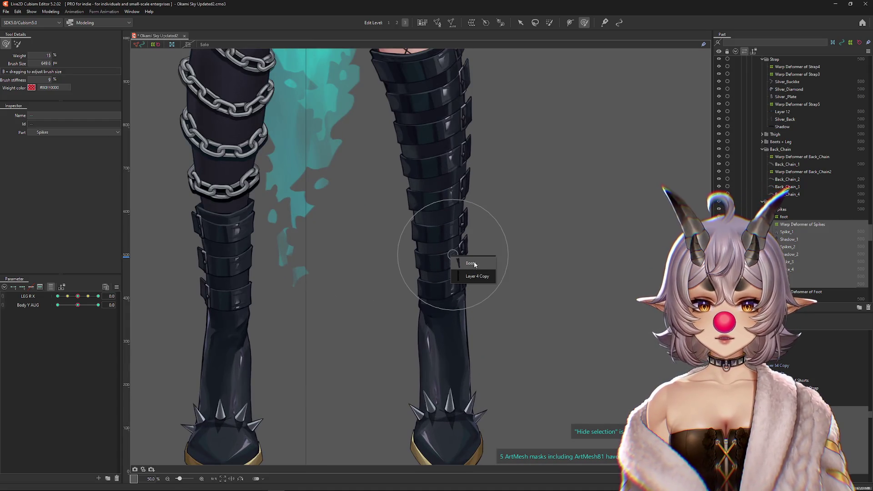
{"action": "left_click", "coordinate": [473, 264]}
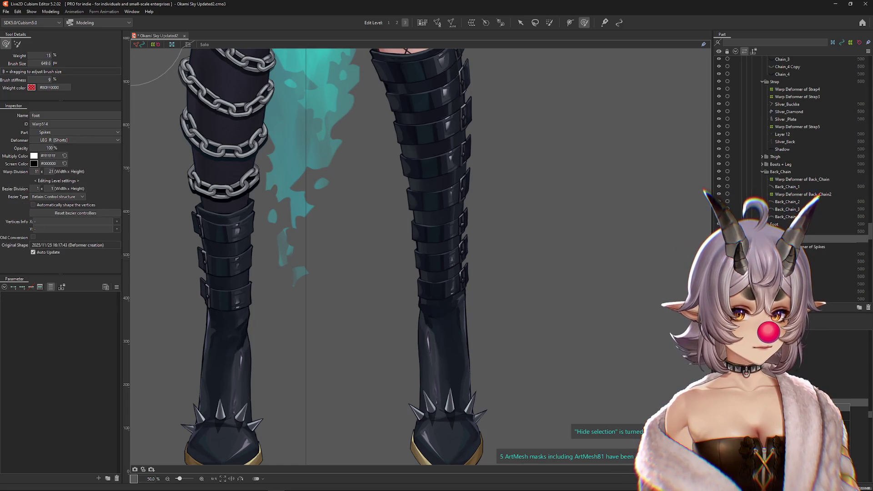
{"action": "left_click", "coordinate": [468, 233]}
{"action": "left_click", "coordinate": [469, 234]}
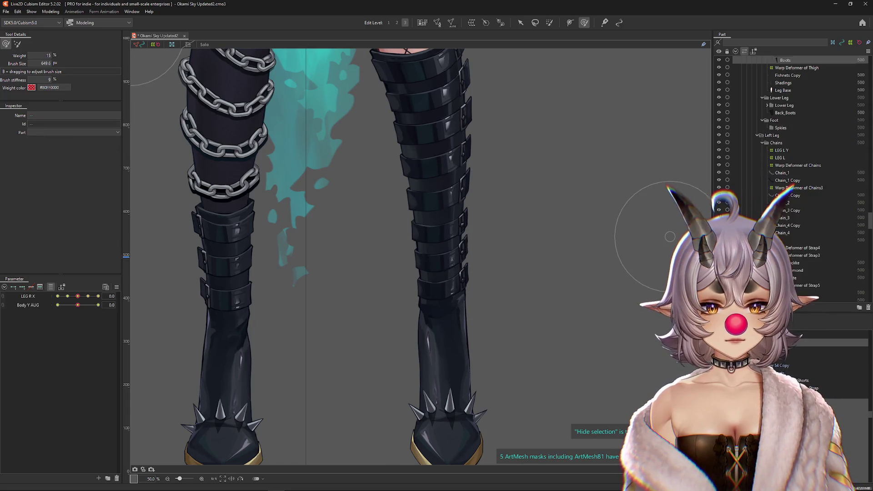
{"action": "left_click", "coordinate": [786, 169]}
{"action": "scroll", "coordinate": [786, 145], "scroll_direction": "down", "scroll_amount": 3}
{"action": "left_click_drag", "start_coordinate": [785, 122], "coordinate": [785, 117]}
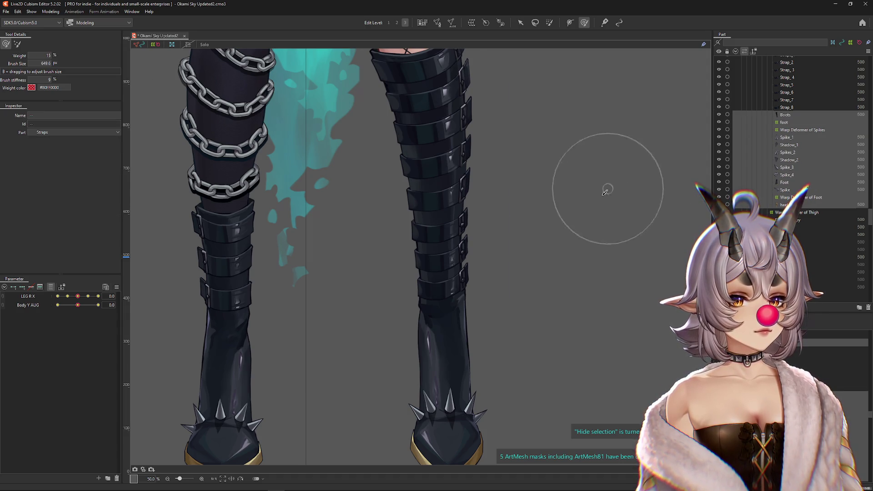
Drag LEG R X to its maximum to check how the boot turns
{"action": "scroll", "coordinate": [607, 190], "scroll_direction": "down", "scroll_amount": 2}
{"action": "mouse_move", "coordinate": [78, 296]}
{"action": "left_mouse_down"}
{"action": "mouse_move", "coordinate": [107, 297]}
{"action": "mouse_move", "coordinate": [78, 296]}
{"action": "mouse_move", "coordinate": [110, 305]}
{"action": "mouse_move", "coordinate": [47, 304]}
{"action": "left_mouse_up"}
{"action": "left_click", "coordinate": [50, 12]}
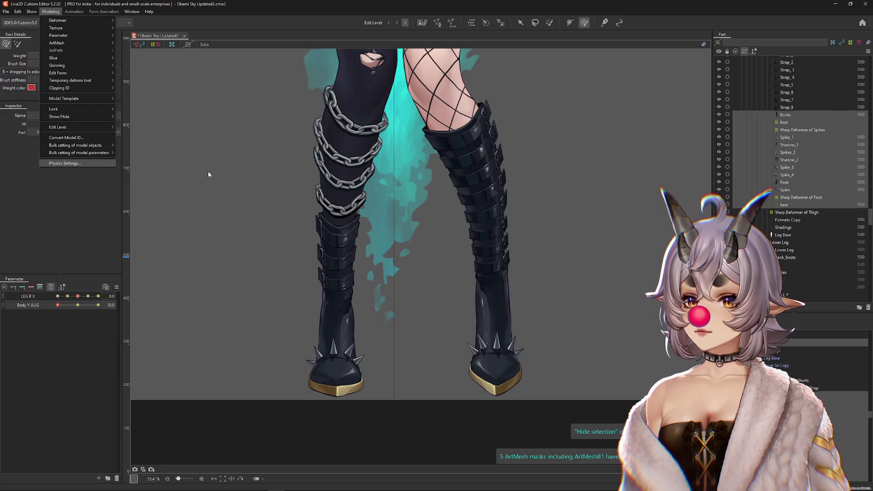
Preview the boots in Physics Settings, then open the Parameter palette options for resetting values
{"action": "left_click", "coordinate": [65, 163]}
{"action": "scroll", "coordinate": [620, 203], "scroll_direction": "up", "scroll_amount": 5}
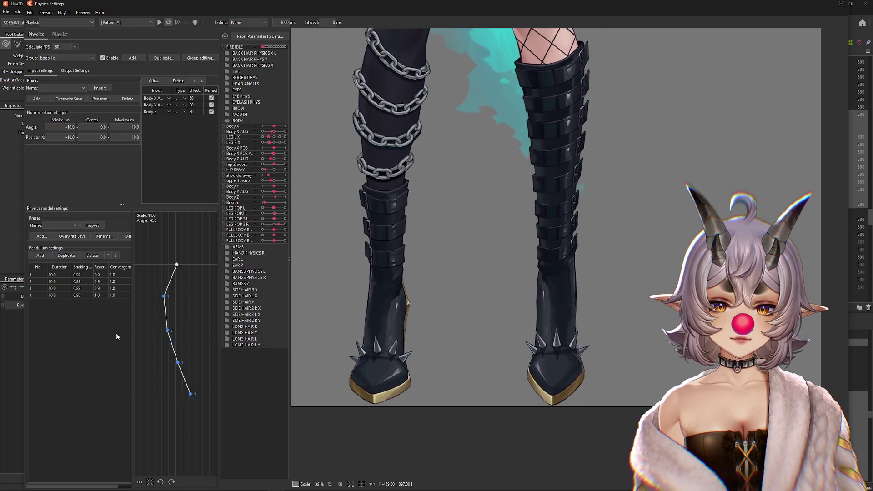
{"action": "scroll", "coordinate": [564, 122], "scroll_direction": "down", "scroll_amount": 2}
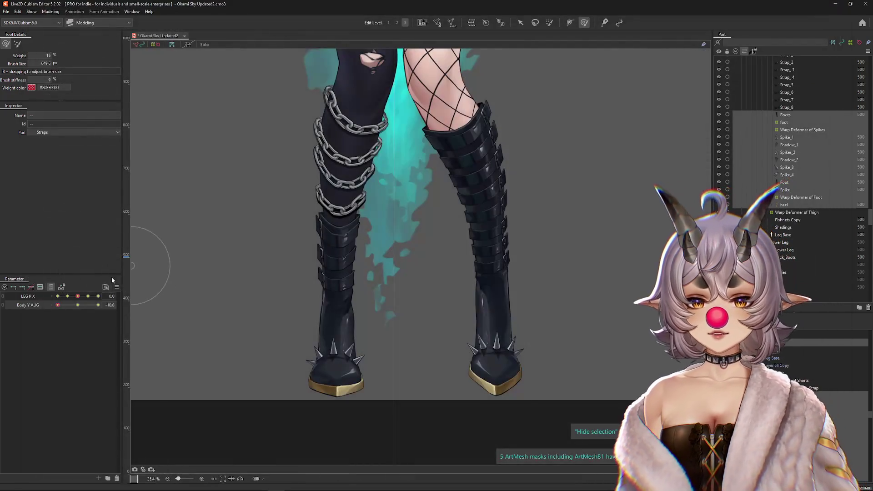
{"action": "left_click", "coordinate": [117, 287]}
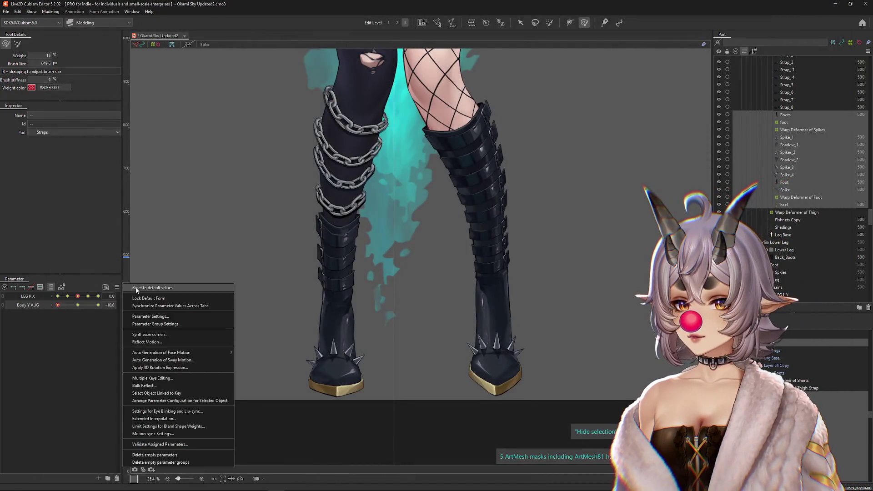
Reset all parameters to default, collapse the BODY group and expand the TAIL group
{"action": "left_click", "coordinate": [136, 288]}
{"action": "scroll", "coordinate": [394, 385], "scroll_direction": "down", "scroll_amount": 5}
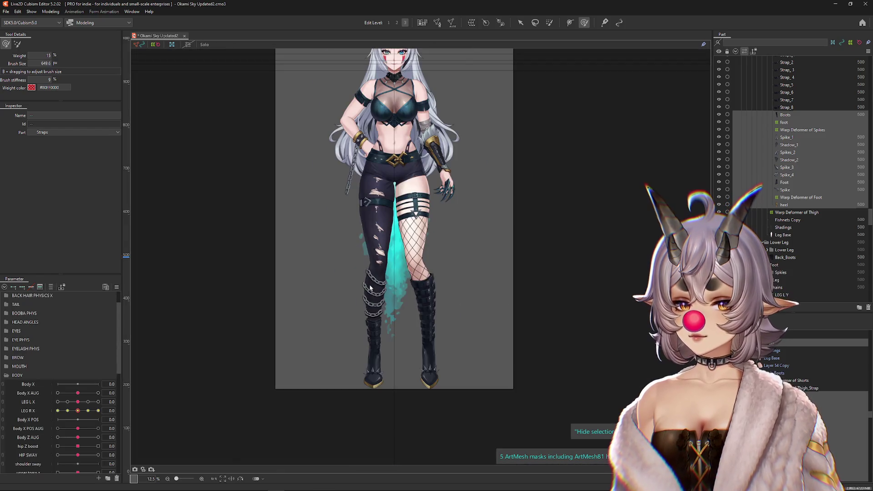
{"action": "left_click", "coordinate": [8, 377]}
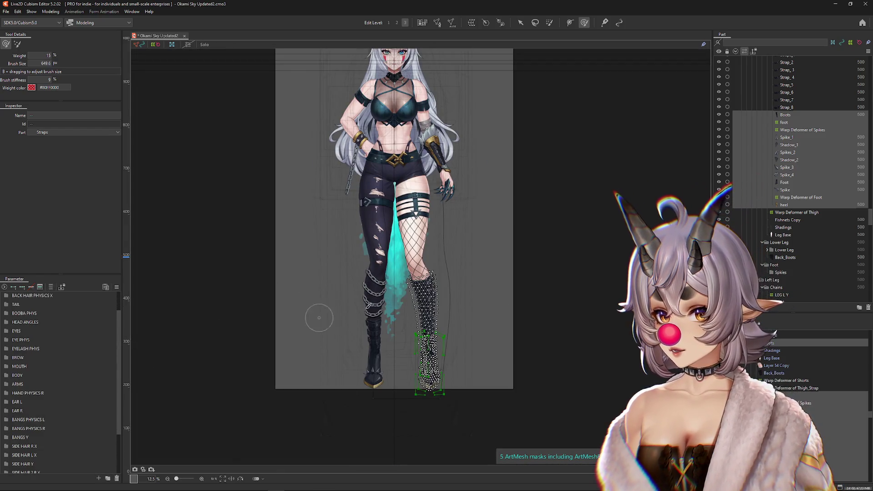
{"action": "scroll", "coordinate": [140, 342], "scroll_direction": "up", "scroll_amount": 2}
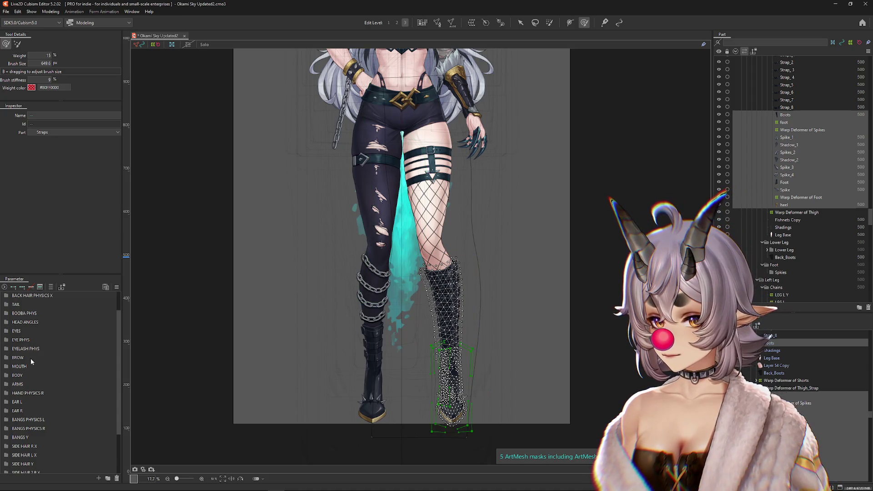
{"action": "scroll", "coordinate": [10, 381], "scroll_direction": "up", "scroll_amount": 1}
{"action": "left_click", "coordinate": [10, 333]}
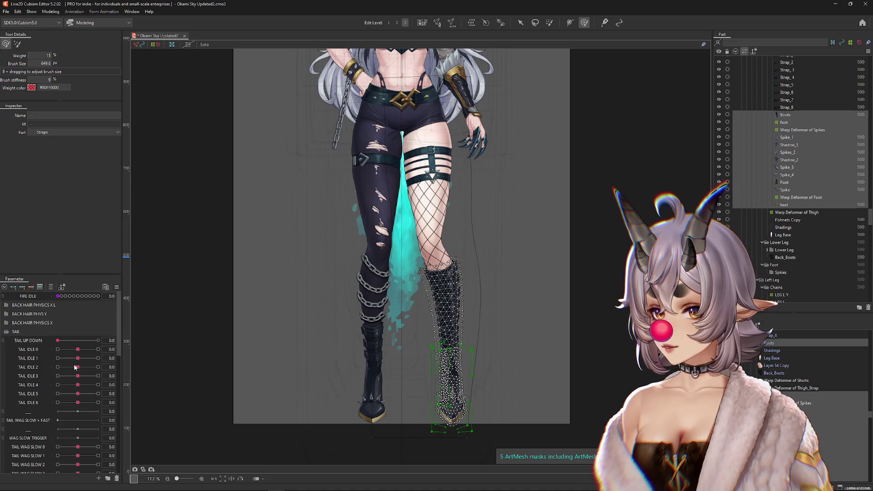
{"action": "left_click_drag", "start_coordinate": [156, 333], "coordinate": [185, 314]}
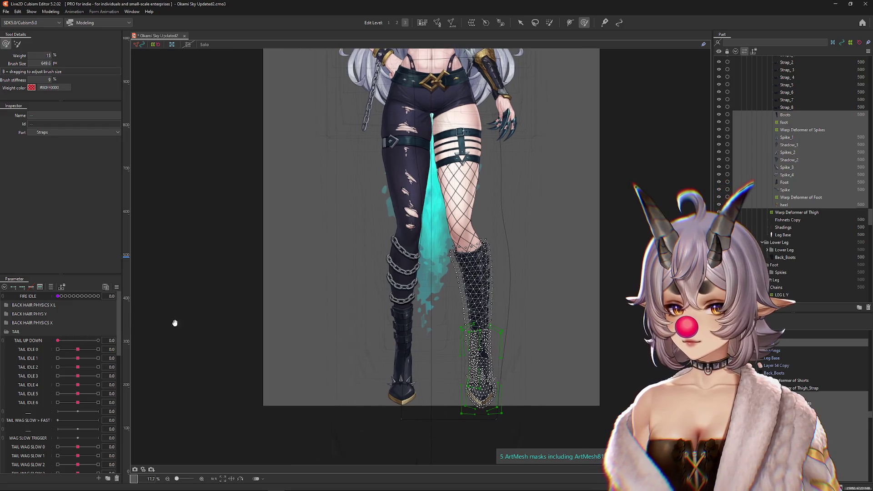
Set TAIL WAG SLOW 4–6 to 1.0, trying TAIL WAG FAST 0–3 before returning them to 0.0
{"action": "scroll", "coordinate": [51, 411], "scroll_direction": "down", "scroll_amount": 4}
{"action": "mouse_move", "coordinate": [77, 392]}
{"action": "left_mouse_down"}
{"action": "mouse_move", "coordinate": [99, 391]}
{"action": "mouse_move", "coordinate": [100, 356]}
{"action": "mouse_move", "coordinate": [111, 346]}
{"action": "mouse_move", "coordinate": [98, 338]}
{"action": "left_mouse_up"}
{"action": "left_click_drag", "start_coordinate": [78, 418], "coordinate": [99, 418]}
{"action": "mouse_move", "coordinate": [78, 426]}
{"action": "left_mouse_down"}
{"action": "mouse_move", "coordinate": [110, 427]}
{"action": "mouse_move", "coordinate": [100, 435]}
{"action": "left_mouse_up"}
{"action": "left_click_drag", "start_coordinate": [78, 444], "coordinate": [110, 445]}
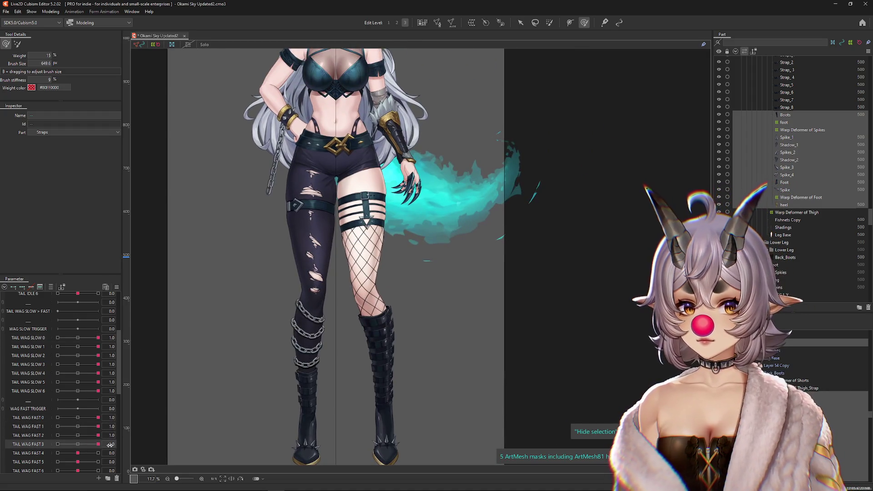
{"action": "left_click", "coordinate": [78, 436]}
{"action": "left_click", "coordinate": [78, 427]}
{"action": "left_click", "coordinate": [78, 418]}
Set TAIL IDLE 5 and 6 to 1.0 and select TAIL IDLE 4
{"action": "scroll", "coordinate": [80, 328], "scroll_direction": "up", "scroll_amount": 1}
{"action": "mouse_move", "coordinate": [80, 321]}
{"action": "left_mouse_down"}
{"action": "mouse_move", "coordinate": [101, 321]}
{"action": "mouse_move", "coordinate": [104, 312]}
{"action": "left_mouse_up"}
{"action": "left_click", "coordinate": [78, 303]}
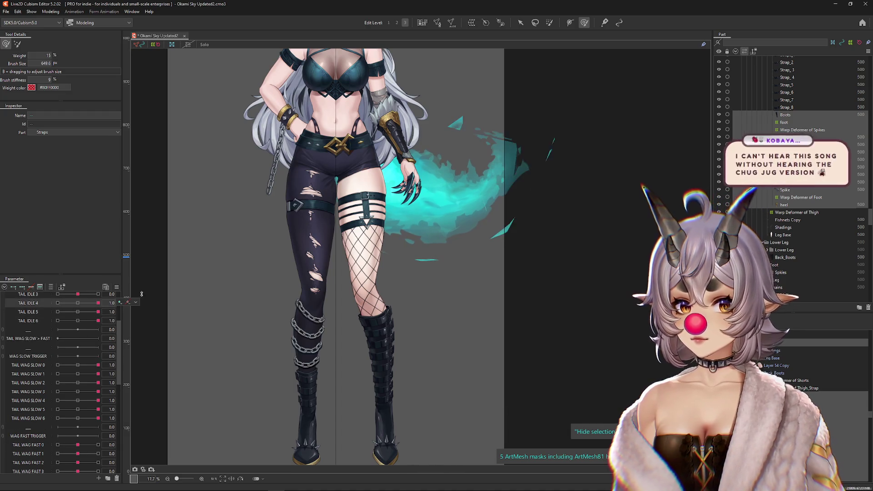
{"action": "scroll", "coordinate": [548, 173], "scroll_direction": "up", "scroll_amount": 4}
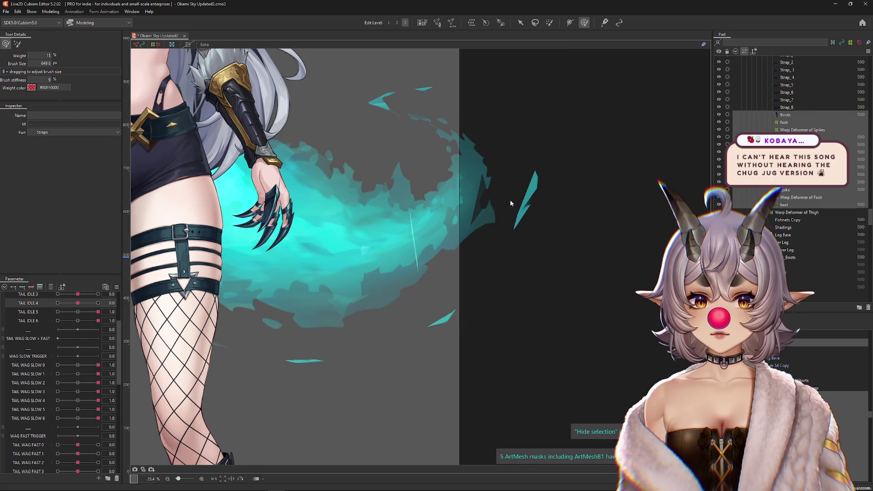
Inspect the tail meshes Layer 4 Copy and Folder 3 Copy 3, and the Ear3 and TAIL INNER deformers
{"action": "left_click", "coordinate": [519, 210]}
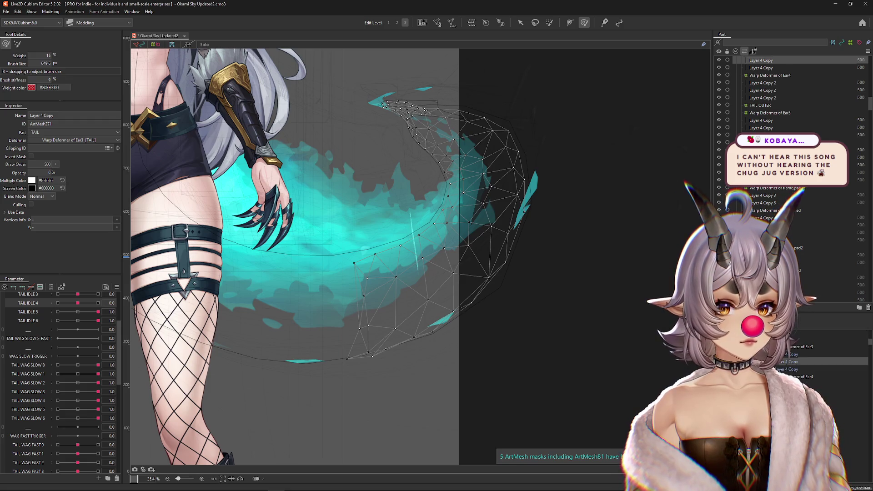
{"action": "left_click", "coordinate": [558, 278]}
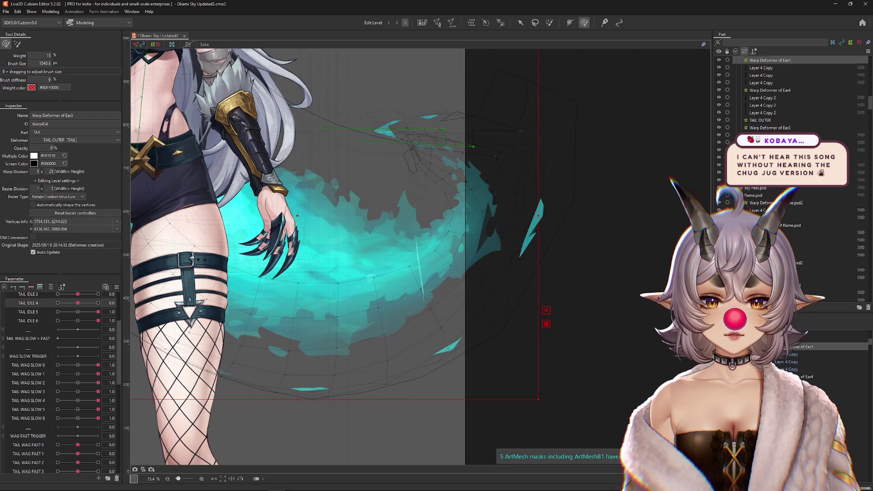
{"action": "left_click", "coordinate": [501, 182]}
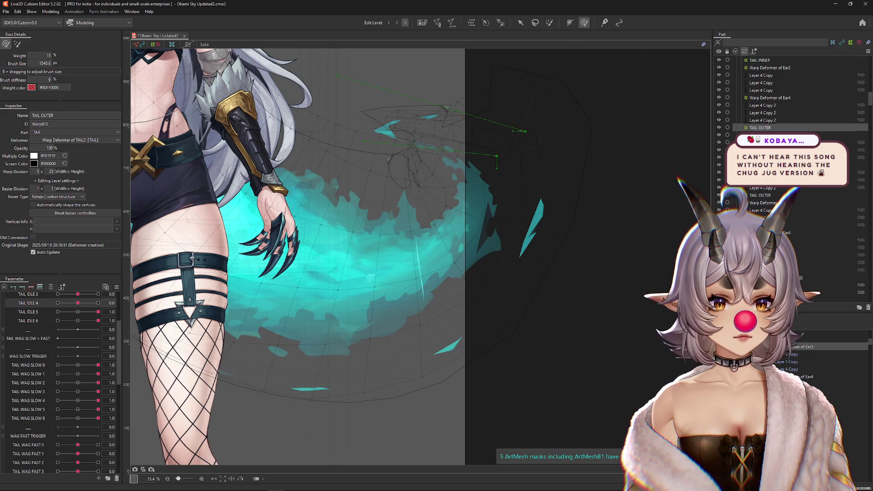
{"action": "left_click", "coordinate": [780, 368]}
{"action": "left_click", "coordinate": [782, 362], "text": "ctrl"}
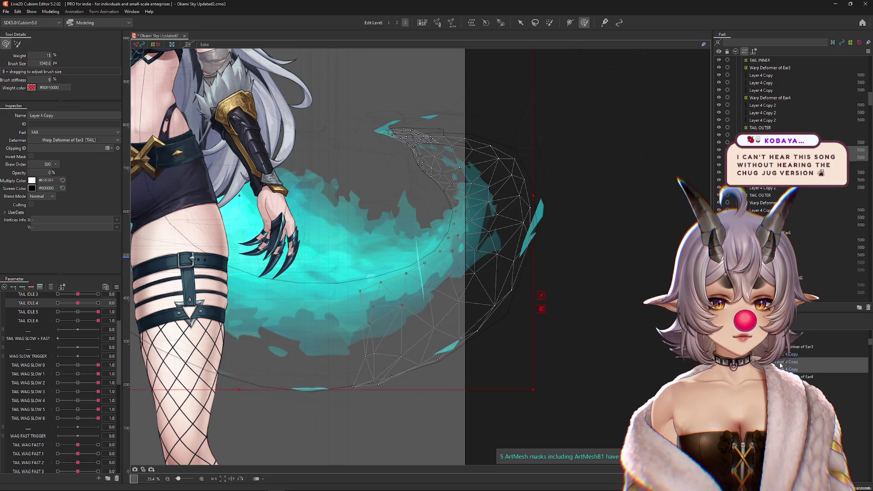
{"action": "left_click", "coordinate": [542, 220]}
{"action": "mouse_move", "coordinate": [552, 218]}
{"action": "left_mouse_down"}
{"action": "mouse_move", "coordinate": [598, 224]}
{"action": "mouse_move", "coordinate": [559, 221]}
{"action": "left_mouse_up"}
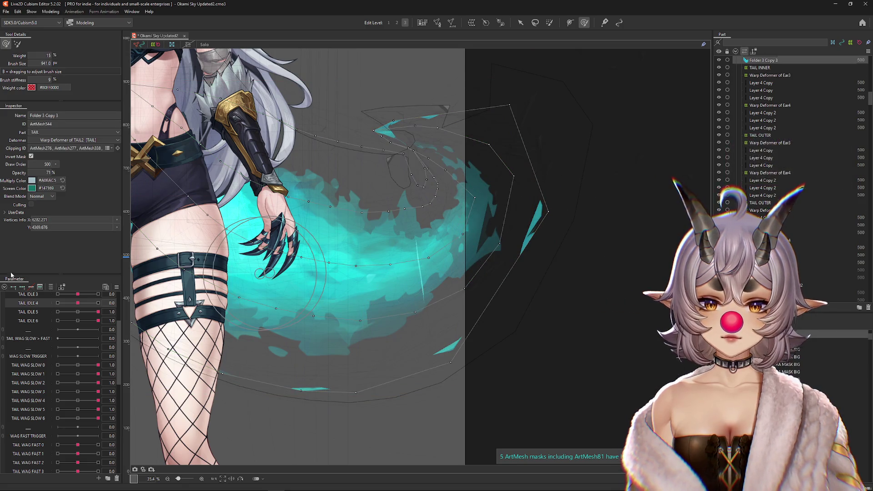
Reset the tail parameters to 0.0 and toggle solo view of the tail flame on and off
{"action": "left_click", "coordinate": [50, 287]}
{"action": "left_click_drag", "start_coordinate": [148, 389], "coordinate": [365, 243]}
{"action": "left_click", "coordinate": [202, 46]}
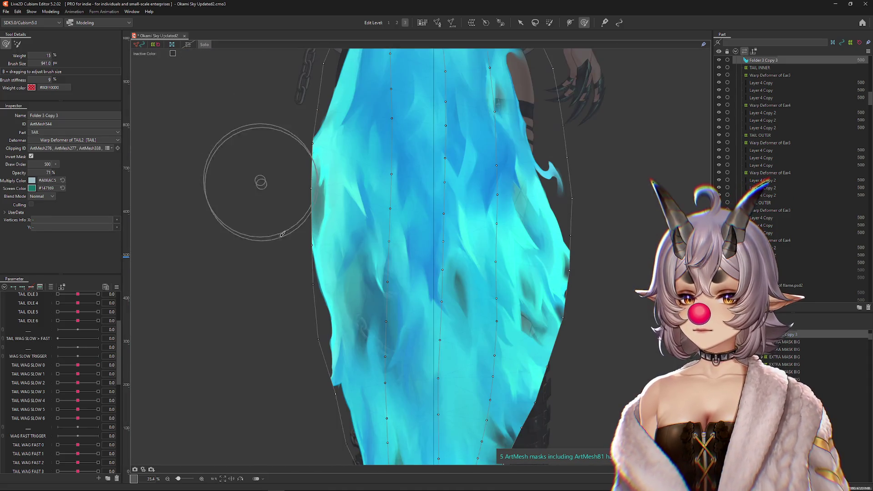
{"action": "left_click", "coordinate": [204, 44]}
Set TAIL WAG SLOW 0, 1 and 2 to 1.0
{"action": "scroll", "coordinate": [149, 280], "scroll_direction": "down", "scroll_amount": 2}
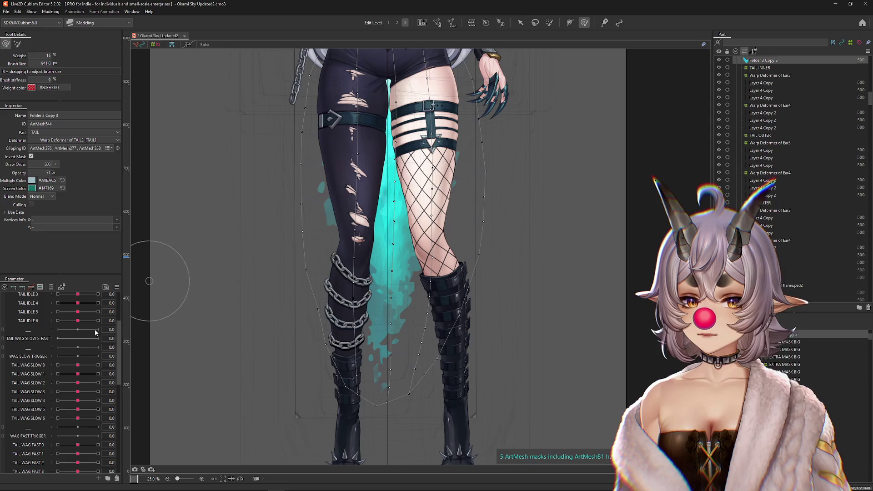
{"action": "left_click", "coordinate": [98, 365]}
{"action": "left_click", "coordinate": [98, 374]}
{"action": "left_click", "coordinate": [97, 383]}
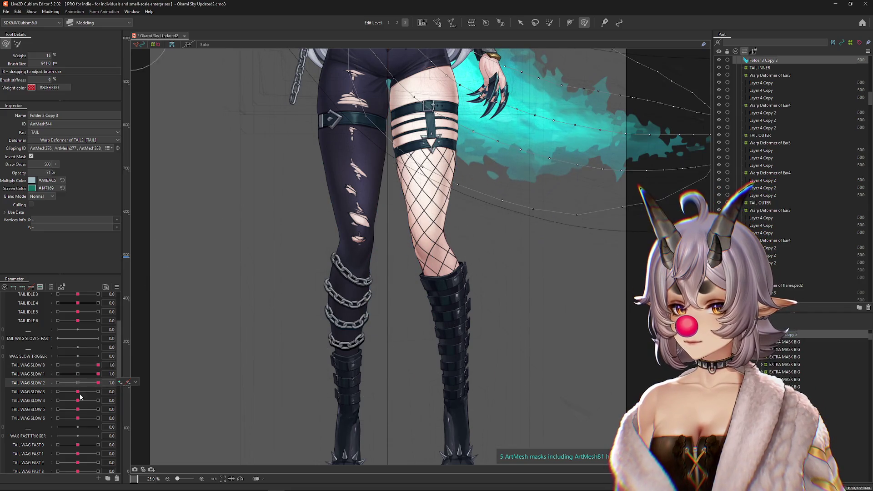
Set TAIL WAG SLOW 3, 4, 5 and 6 to 1.0
{"action": "left_click", "coordinate": [98, 392]}
{"action": "left_click", "coordinate": [98, 400]}
{"action": "left_click", "coordinate": [98, 409]}
{"action": "left_click", "coordinate": [98, 418]}
{"action": "mouse_move", "coordinate": [600, 189]}
{"action": "left_mouse_down"}
{"action": "mouse_move", "coordinate": [500, 314]}
{"action": "mouse_move", "coordinate": [517, 301]}
{"action": "left_mouse_up"}
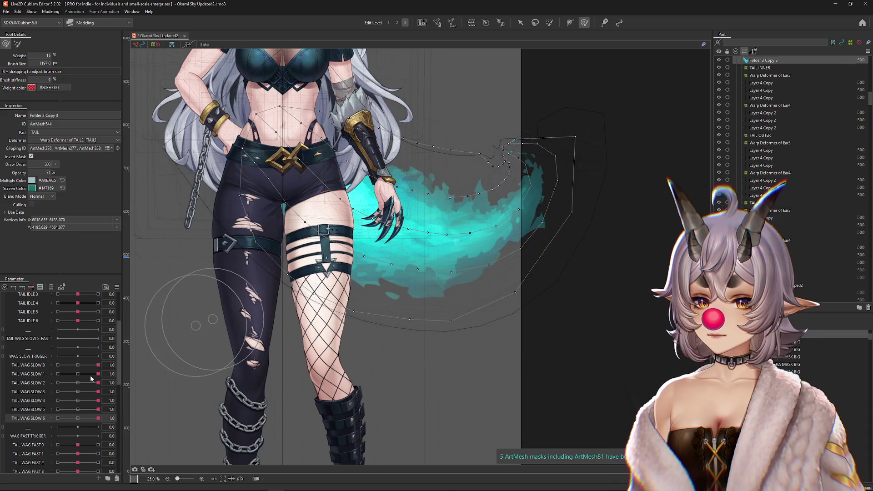
Set TAIL IDLE 4, 5 and 6 to 1.0, undoing an accidental tail-tip vertex shift
{"action": "left_click_drag", "start_coordinate": [77, 312], "coordinate": [99, 311]}
{"action": "mouse_move", "coordinate": [262, 249]}
{"action": "left_mouse_down"}
{"action": "mouse_move", "coordinate": [260, 261]}
{"action": "mouse_move", "coordinate": [202, 251]}
{"action": "left_mouse_up"}
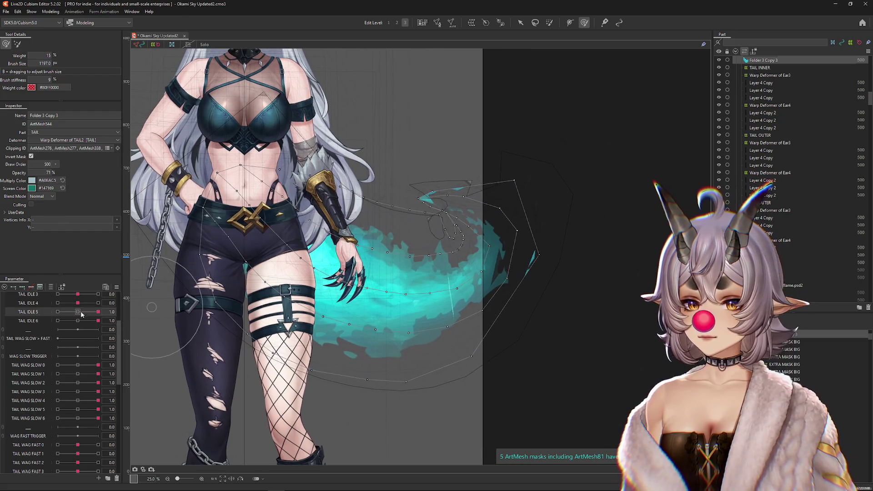
{"action": "left_click_drag", "start_coordinate": [78, 303], "coordinate": [98, 303]}
{"action": "scroll", "coordinate": [411, 183], "scroll_direction": "up", "scroll_amount": 2}
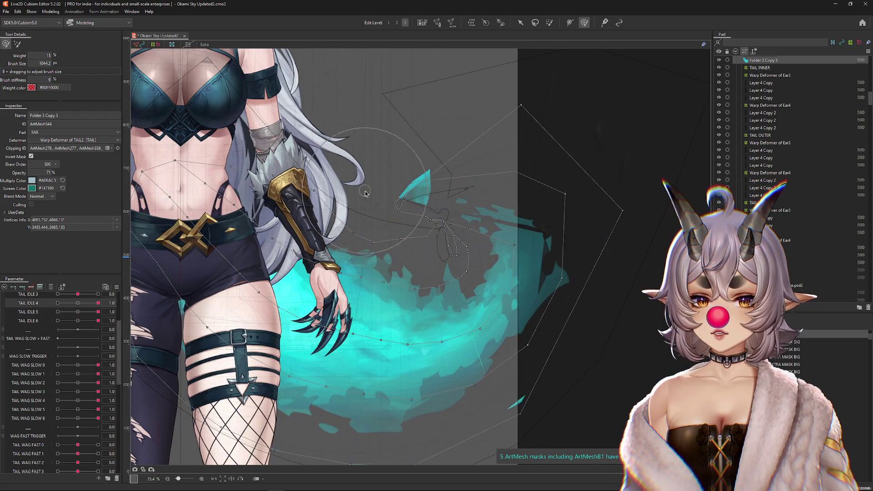
{"action": "key", "text": "ctrl+z"}
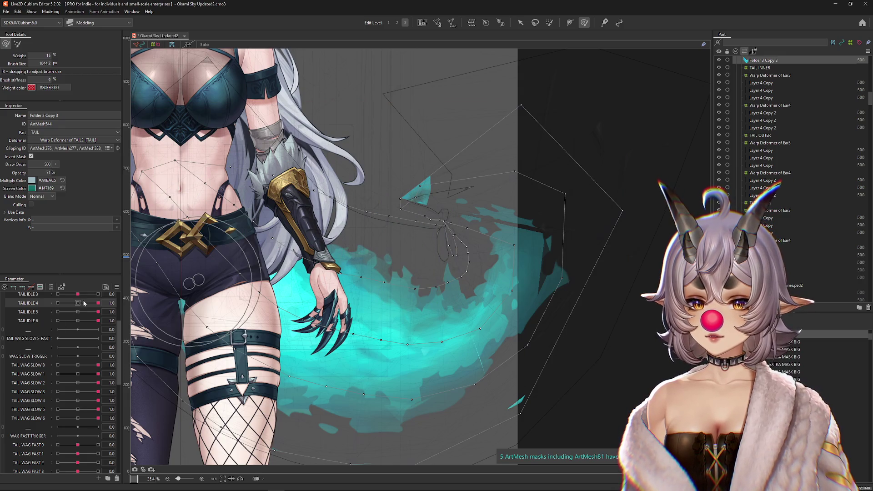
Set TAIL IDLE 0–3 to 1.0 and nudge nearby tail vertices slightly upward
{"action": "left_click_drag", "start_coordinate": [77, 295], "coordinate": [113, 294]}
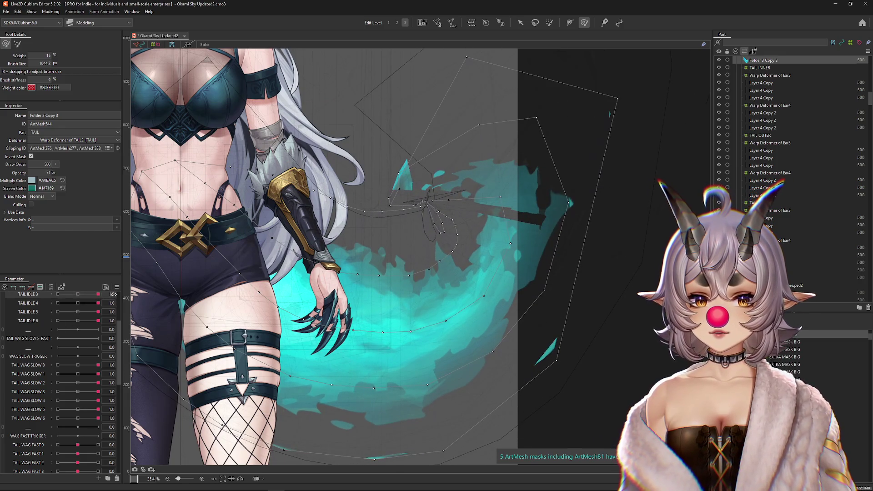
{"action": "left_click_drag", "start_coordinate": [538, 356], "coordinate": [634, 297]}
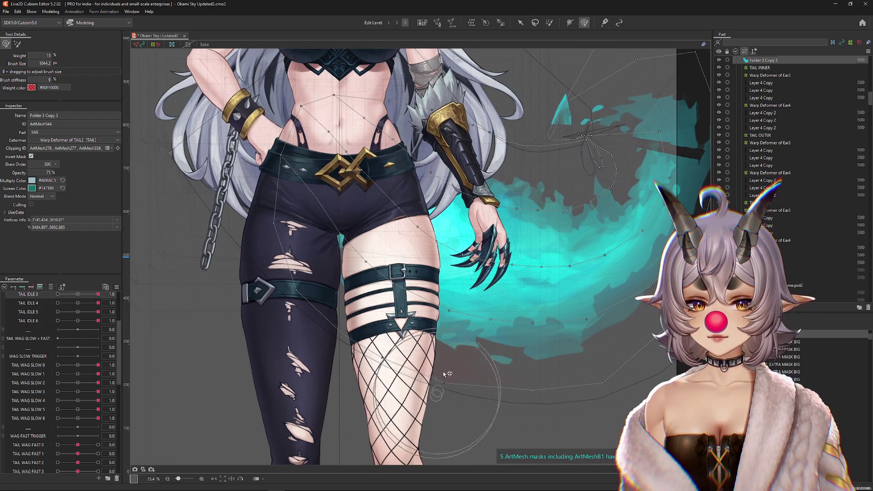
{"action": "left_click_drag", "start_coordinate": [320, 345], "coordinate": [209, 433]}
{"action": "left_click_drag", "start_coordinate": [570, 159], "coordinate": [584, 273]}
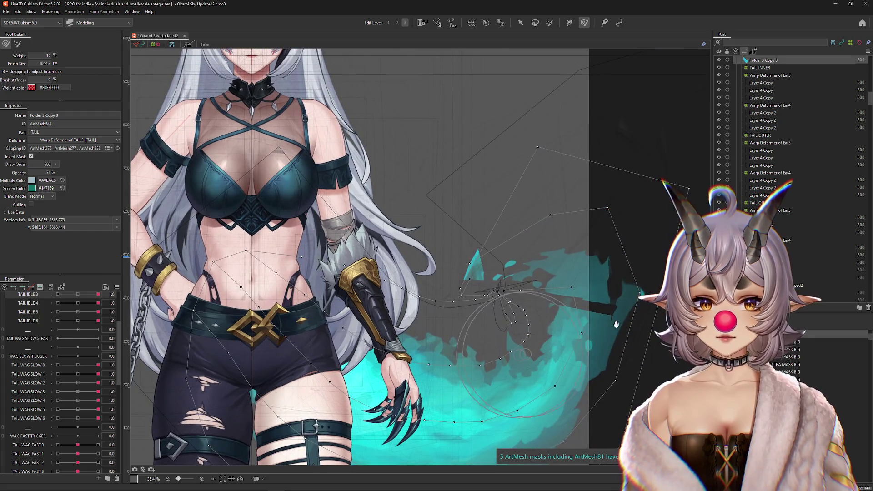
{"action": "left_click_drag", "start_coordinate": [669, 293], "coordinate": [570, 273]}
{"action": "scroll", "coordinate": [509, 260], "scroll_direction": "down", "scroll_amount": 3}
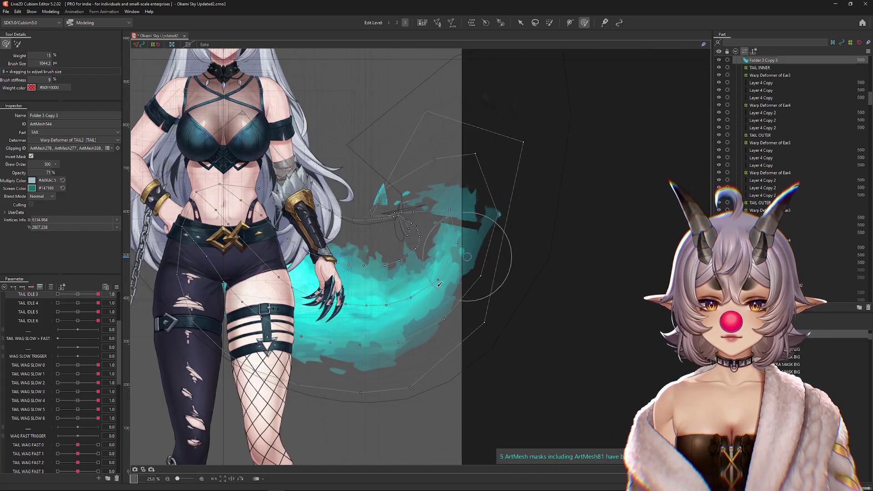
{"action": "scroll", "coordinate": [90, 307], "scroll_direction": "up", "scroll_amount": 3}
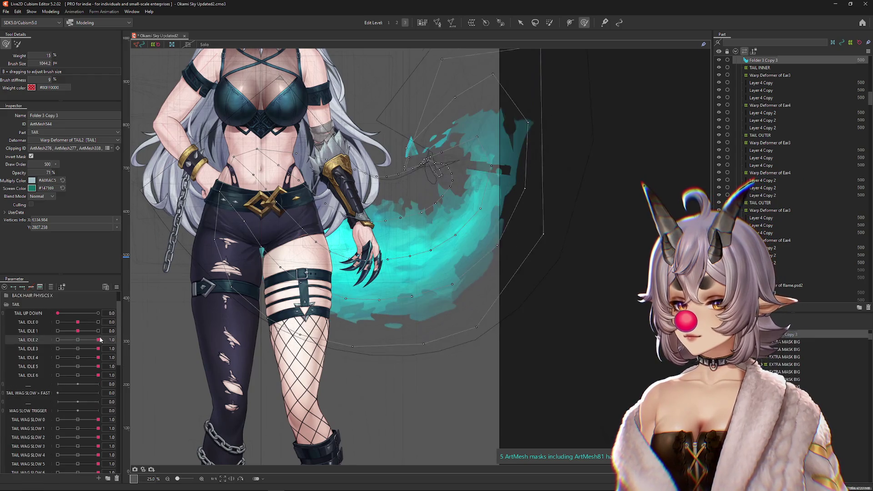
{"action": "left_click", "coordinate": [112, 331]}
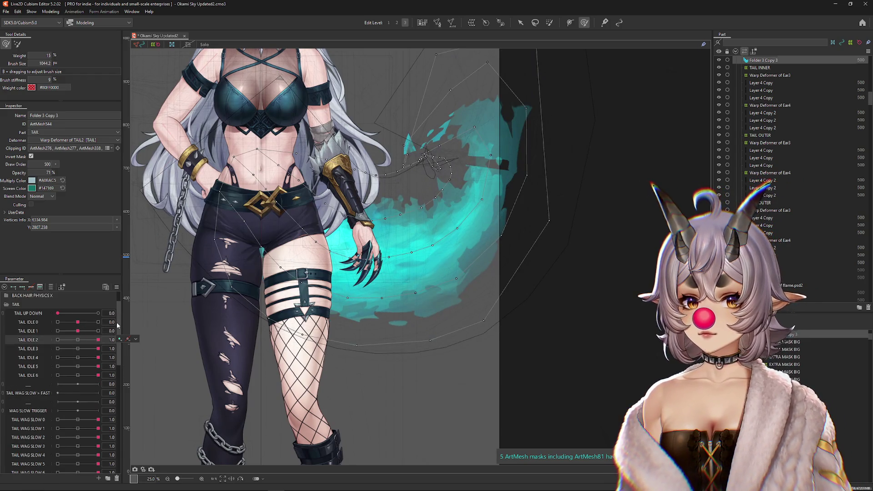
{"action": "left_click_drag", "start_coordinate": [324, 275], "coordinate": [356, 309]}
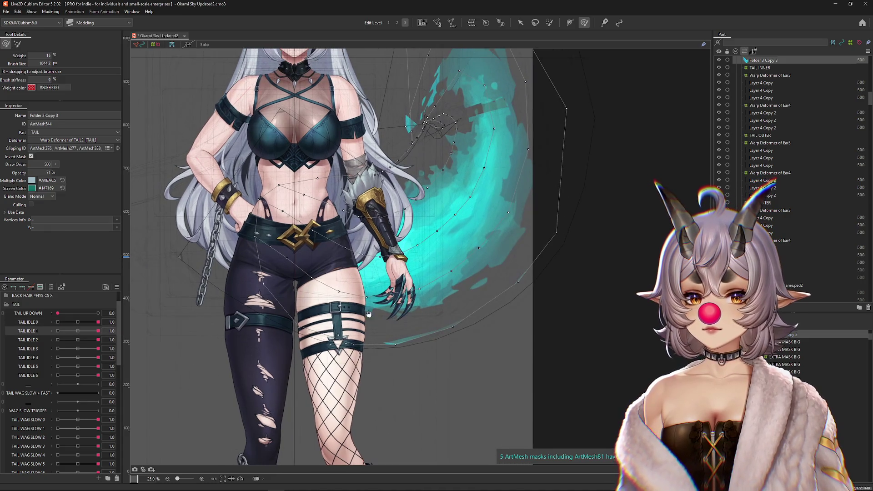
{"action": "left_click_drag", "start_coordinate": [450, 331], "coordinate": [455, 324]}
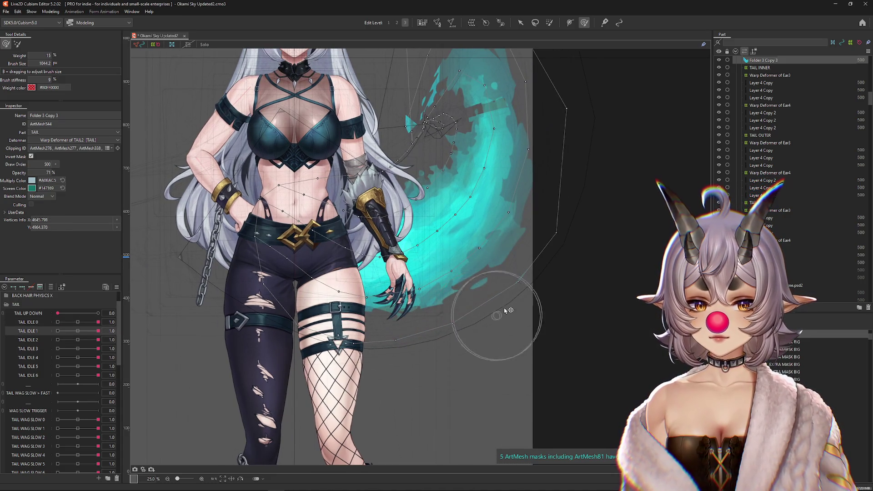
Swing the tail left with TAIL IDLE 0–6 and TAIL WAG SLOW 0–6 at -1.0, painting the tip's lower edge
{"action": "scroll", "coordinate": [561, 248], "scroll_direction": "up", "scroll_amount": 4}
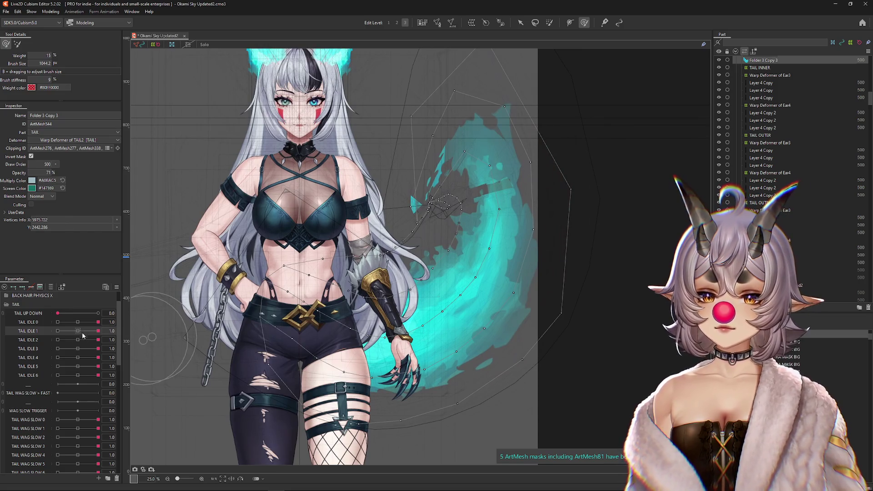
{"action": "mouse_move", "coordinate": [82, 339]}
{"action": "left_mouse_down"}
{"action": "mouse_move", "coordinate": [57, 340]}
{"action": "mouse_move", "coordinate": [58, 375]}
{"action": "left_mouse_up"}
{"action": "left_click_drag", "start_coordinate": [78, 384], "coordinate": [58, 384]}
{"action": "mouse_move", "coordinate": [99, 419]}
{"action": "left_mouse_down"}
{"action": "mouse_move", "coordinate": [58, 420]}
{"action": "mouse_move", "coordinate": [58, 437]}
{"action": "left_mouse_up"}
{"action": "mouse_move", "coordinate": [98, 447]}
{"action": "left_mouse_down"}
{"action": "mouse_move", "coordinate": [57, 446]}
{"action": "mouse_move", "coordinate": [58, 464]}
{"action": "left_mouse_up"}
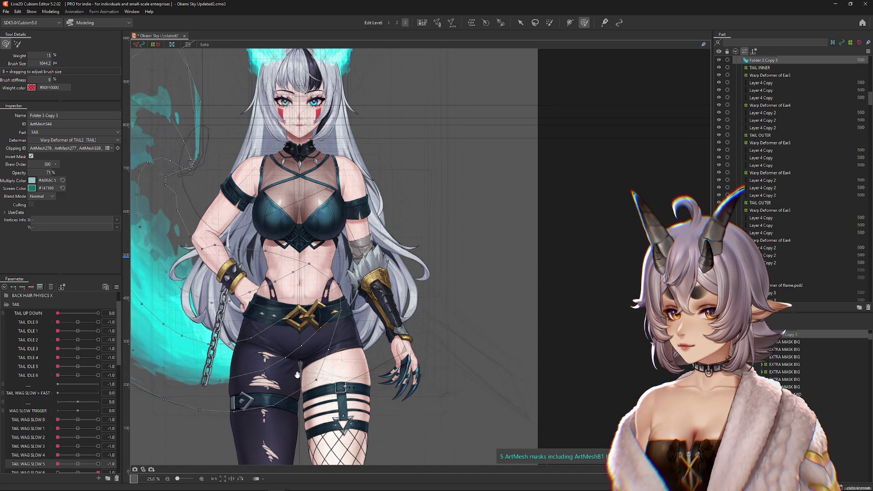
{"action": "left_click_drag", "start_coordinate": [289, 384], "coordinate": [344, 325]}
{"action": "scroll", "coordinate": [59, 364], "scroll_direction": "down", "scroll_amount": 3}
{"action": "left_click_drag", "start_coordinate": [98, 446], "coordinate": [58, 446]}
{"action": "mouse_move", "coordinate": [257, 356]}
{"action": "left_mouse_down"}
{"action": "mouse_move", "coordinate": [358, 361]}
{"action": "mouse_move", "coordinate": [287, 328]}
{"action": "mouse_move", "coordinate": [283, 311]}
{"action": "mouse_move", "coordinate": [300, 314]}
{"action": "left_mouse_up"}
{"action": "scroll", "coordinate": [357, 361], "scroll_direction": "up", "scroll_amount": 3}
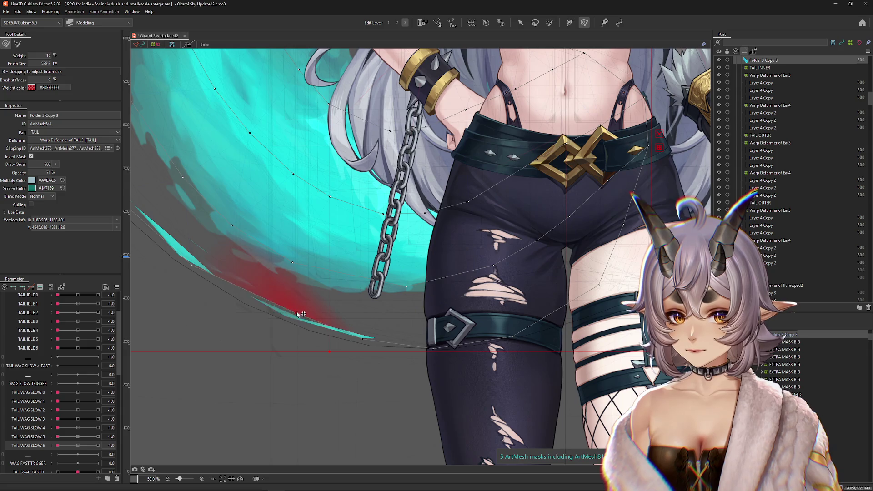
Paint weight on ArtMesh544's tip lower edge, then switch to ArtMesh543 and reframe the tail
{"action": "left_click_drag", "start_coordinate": [361, 351], "coordinate": [395, 351]}
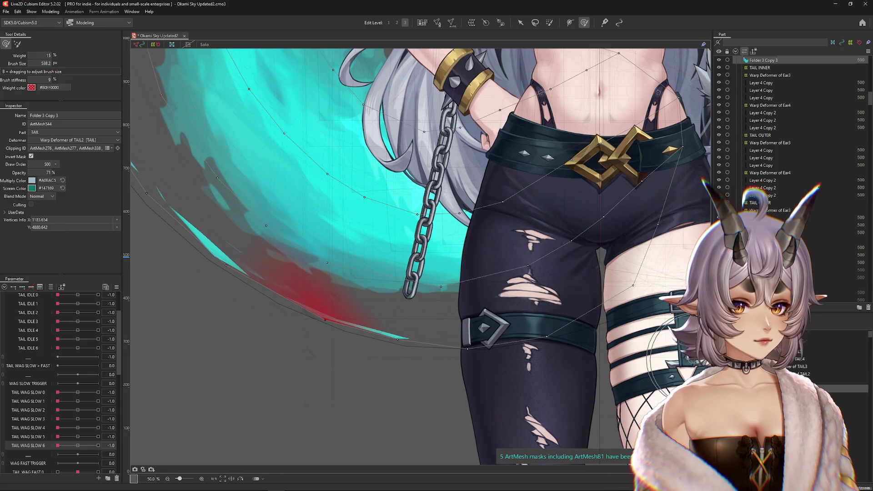
{"action": "left_click", "coordinate": [762, 67]}
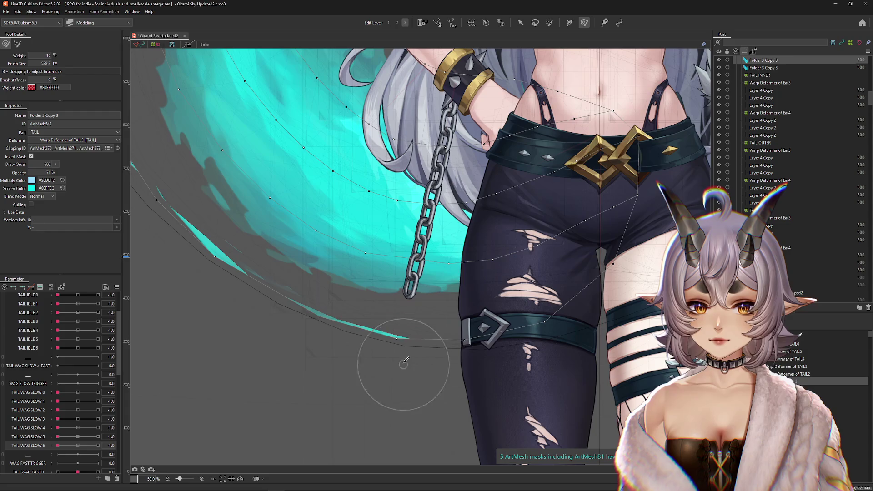
{"action": "mouse_move", "coordinate": [217, 249]}
{"action": "left_mouse_down"}
{"action": "mouse_move", "coordinate": [331, 353]}
{"action": "mouse_move", "coordinate": [331, 367]}
{"action": "mouse_move", "coordinate": [441, 254]}
{"action": "mouse_move", "coordinate": [243, 288]}
{"action": "mouse_move", "coordinate": [242, 224]}
{"action": "mouse_move", "coordinate": [283, 328]}
{"action": "mouse_move", "coordinate": [308, 289]}
{"action": "mouse_move", "coordinate": [322, 185]}
{"action": "mouse_move", "coordinate": [322, 333]}
{"action": "mouse_move", "coordinate": [360, 295]}
{"action": "mouse_move", "coordinate": [351, 269]}
{"action": "mouse_move", "coordinate": [401, 289]}
{"action": "mouse_move", "coordinate": [463, 188]}
{"action": "left_mouse_up"}
{"action": "scroll", "coordinate": [226, 357], "scroll_direction": "down", "scroll_amount": 2}
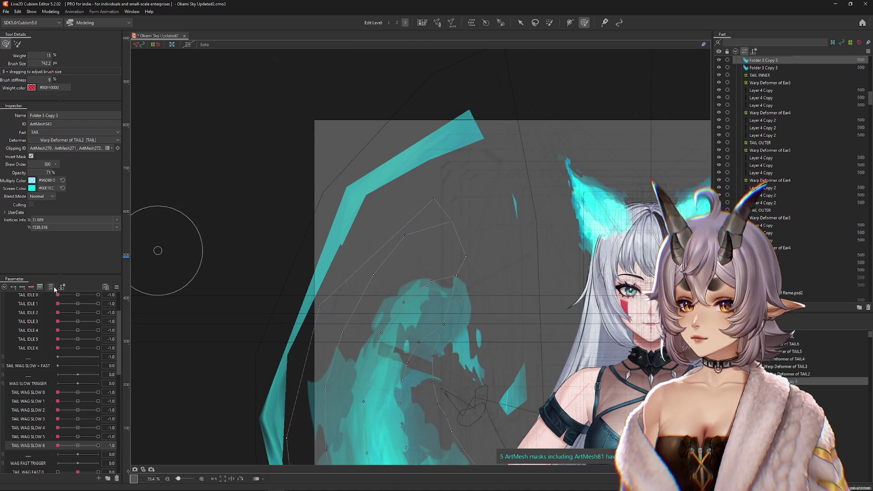
{"action": "left_click_drag", "start_coordinate": [503, 434], "coordinate": [473, 273]}
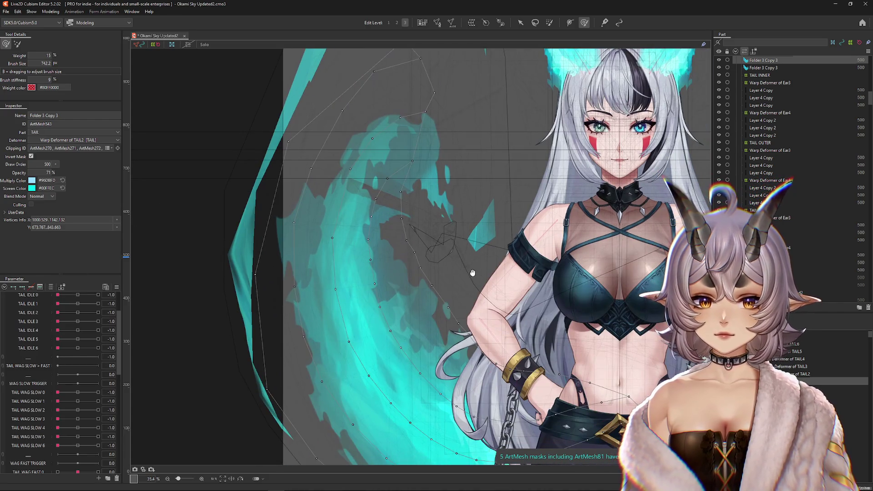
Reselect ArtMesh544, paint weight on the middle of the tail, and reset all parameters to default
{"action": "left_click", "coordinate": [461, 232]}
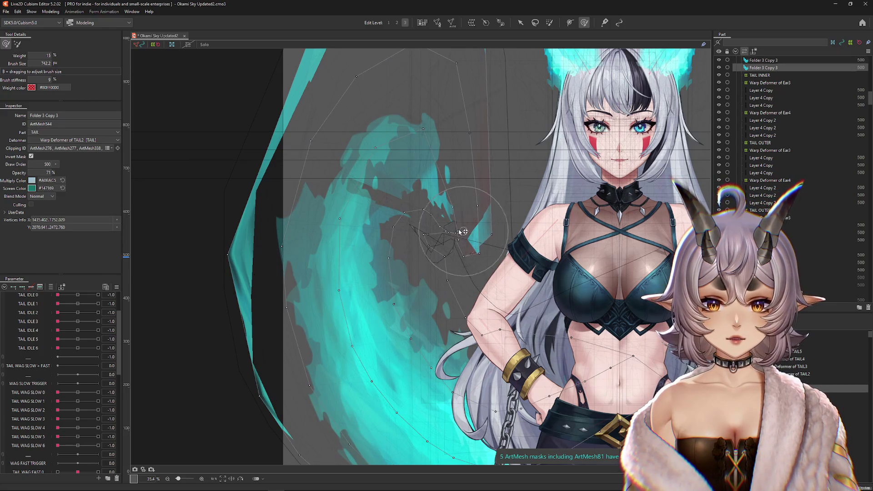
{"action": "scroll", "coordinate": [423, 268], "scroll_direction": "down", "scroll_amount": 1}
{"action": "left_click_drag", "start_coordinate": [261, 283], "coordinate": [345, 258]}
{"action": "left_click", "coordinate": [105, 289]}
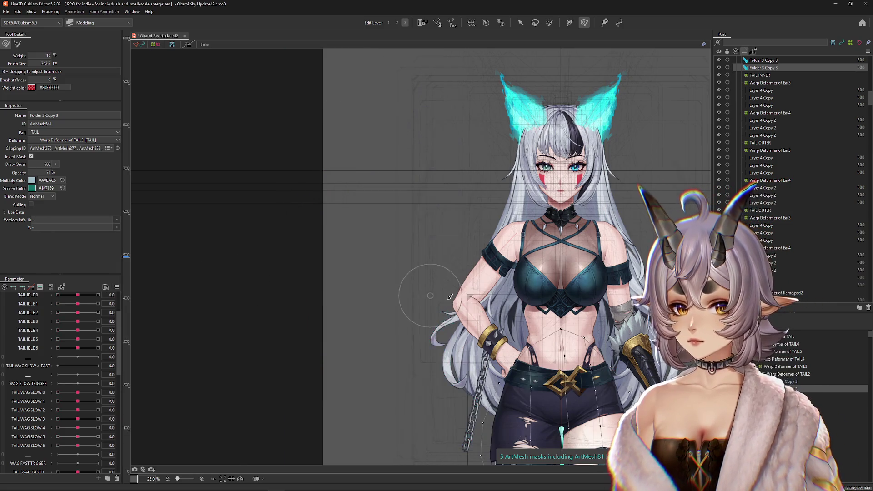
Check ArtMesh543, ArtMesh544, the TAIL6 warp and EXTRA MASK BIG deformers, then open Physics Settings
{"action": "scroll", "coordinate": [520, 246], "scroll_direction": "down", "scroll_amount": 2}
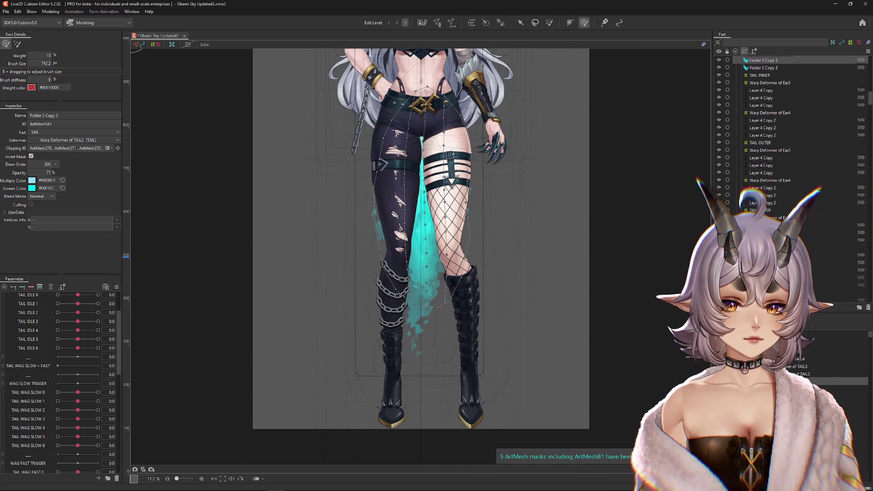
{"action": "left_click", "coordinate": [764, 60]}
{"action": "left_click", "coordinate": [801, 343]}
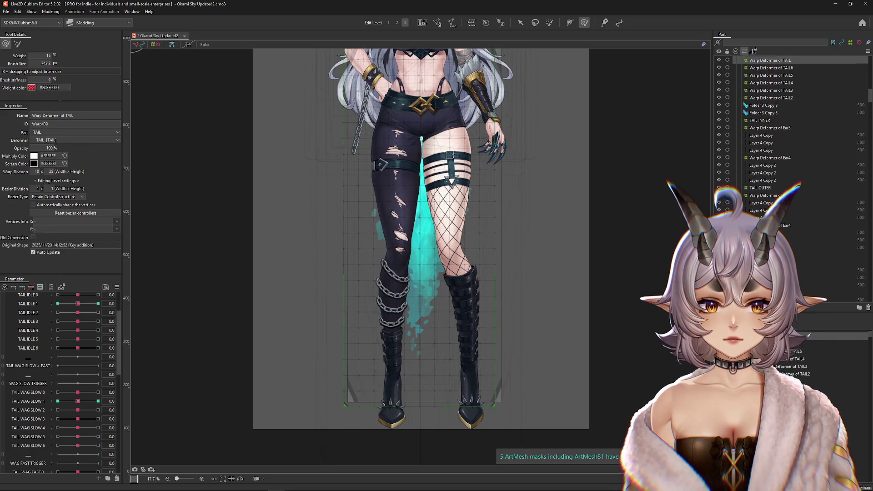
{"action": "left_click", "coordinate": [764, 113]}
{"action": "left_click", "coordinate": [800, 433]}
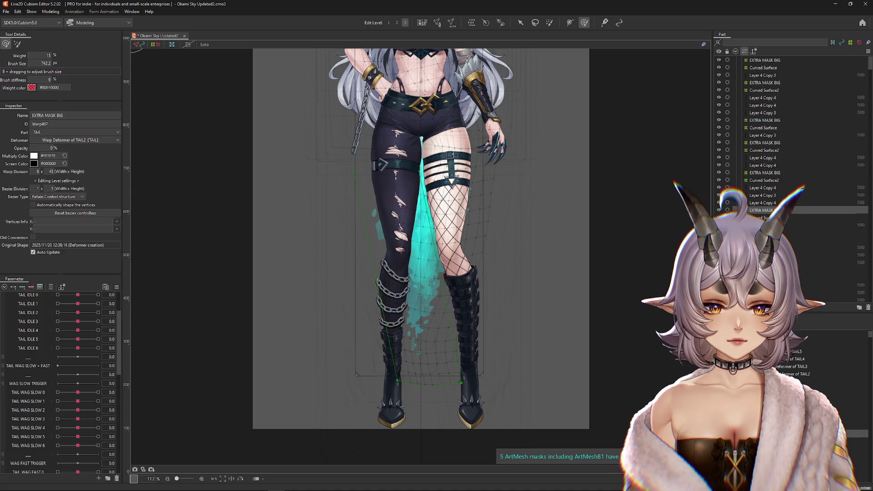
{"action": "left_click", "coordinate": [50, 11]}
{"action": "left_click", "coordinate": [68, 163]}
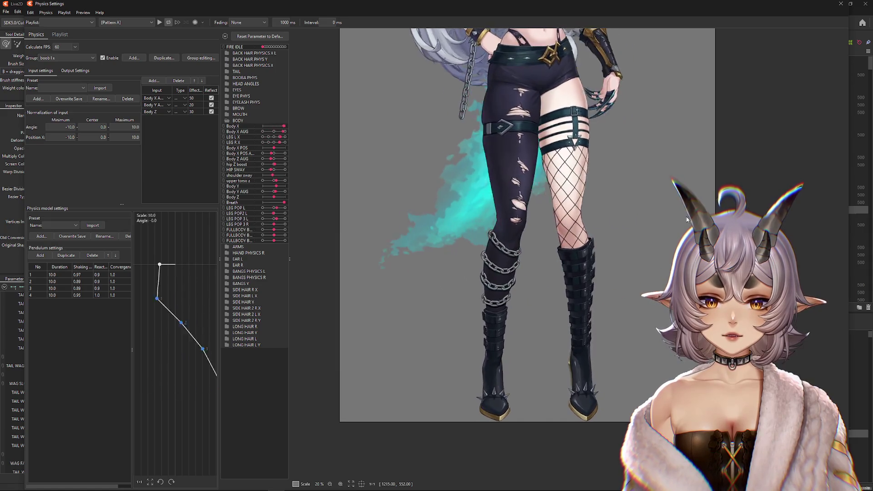
Close Physics Settings, reframe the full character with the tail at rest, and save with Ctrl+S
{"action": "left_click_drag", "start_coordinate": [612, 82], "coordinate": [583, 248]}
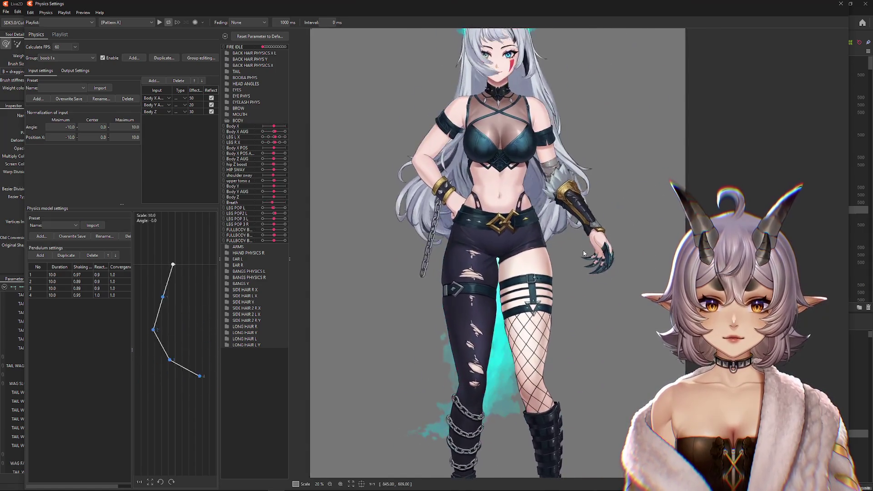
{"action": "key", "text": "Escape"}
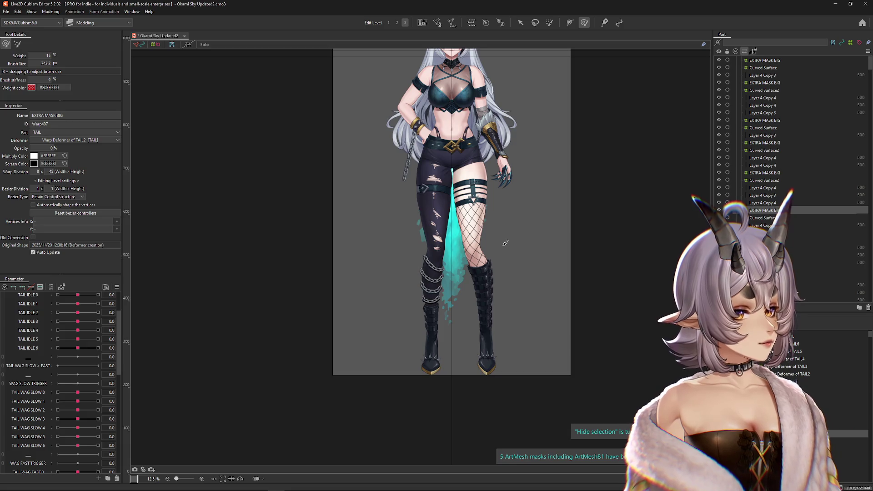
{"action": "scroll", "coordinate": [506, 242], "scroll_direction": "up", "scroll_amount": 2}
{"action": "left_click_drag", "start_coordinate": [473, 214], "coordinate": [472, 301]}
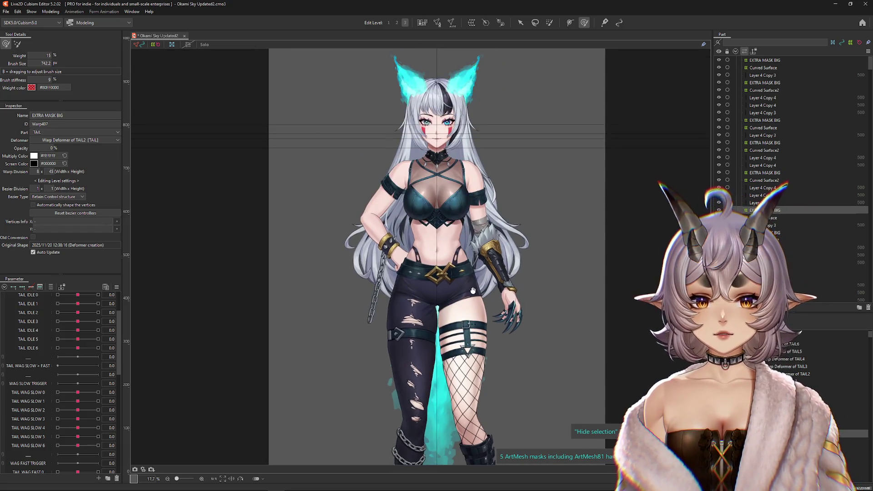
{"action": "scroll", "coordinate": [417, 73], "scroll_direction": "up", "scroll_amount": 4}
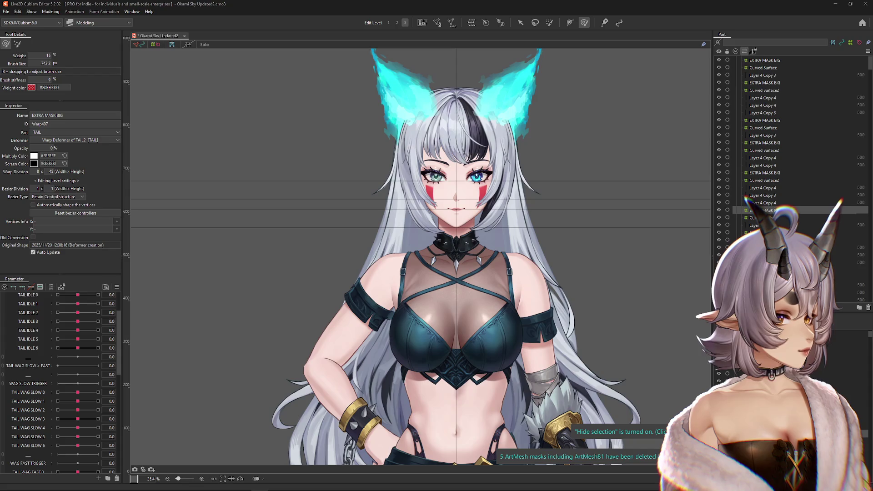
{"action": "scroll", "coordinate": [546, 186], "scroll_direction": "down", "scroll_amount": 4}
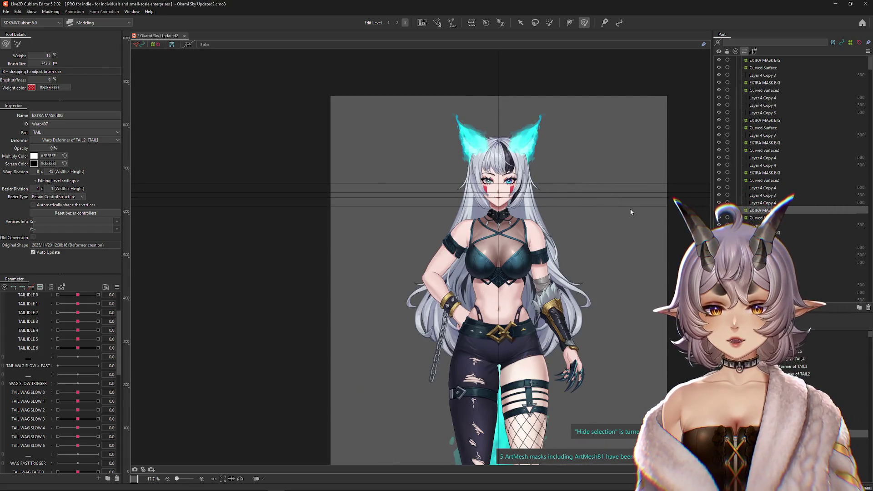
{"action": "key", "text": "ctrl+s"}
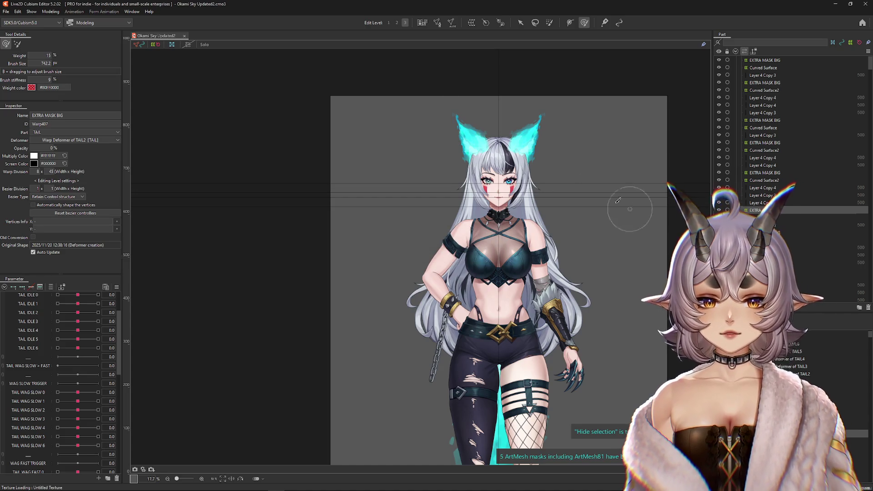
Open Modeling > Physics Settings and zoom the preview to watch the flame tail and body sway
{"action": "left_click", "coordinate": [51, 11]}
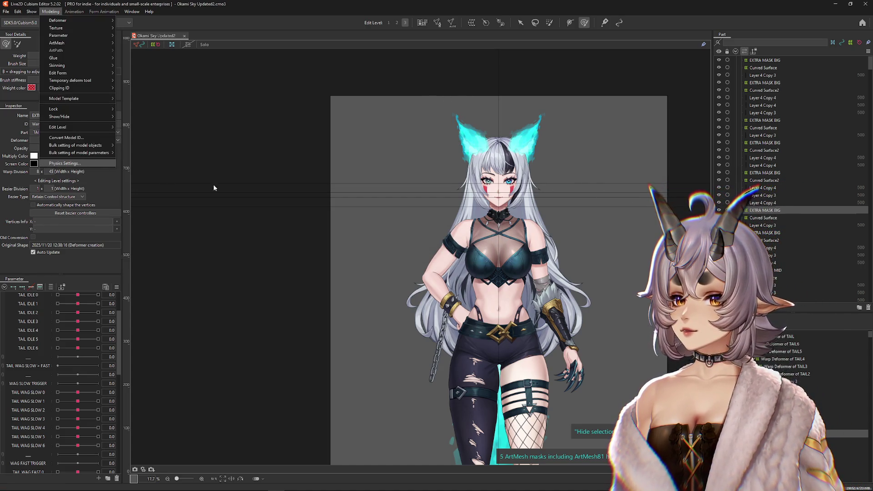
{"action": "left_click", "coordinate": [65, 163]}
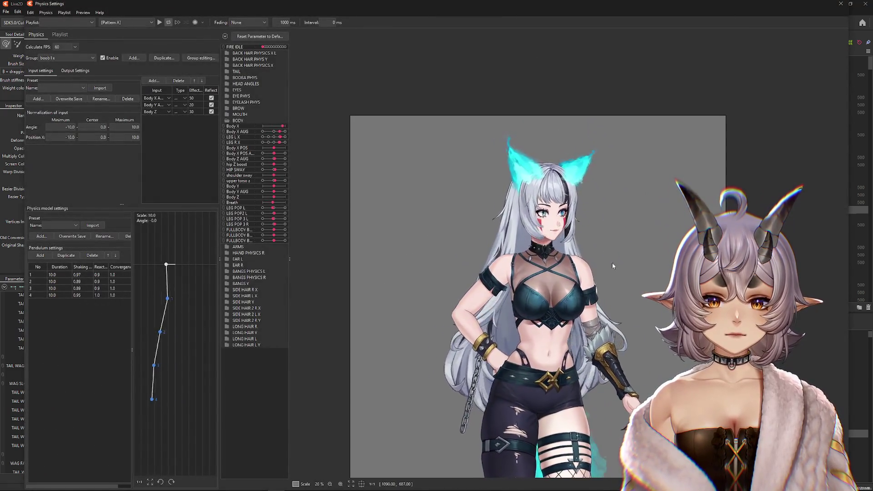
{"action": "scroll", "coordinate": [534, 250], "scroll_direction": "up", "scroll_amount": 3}
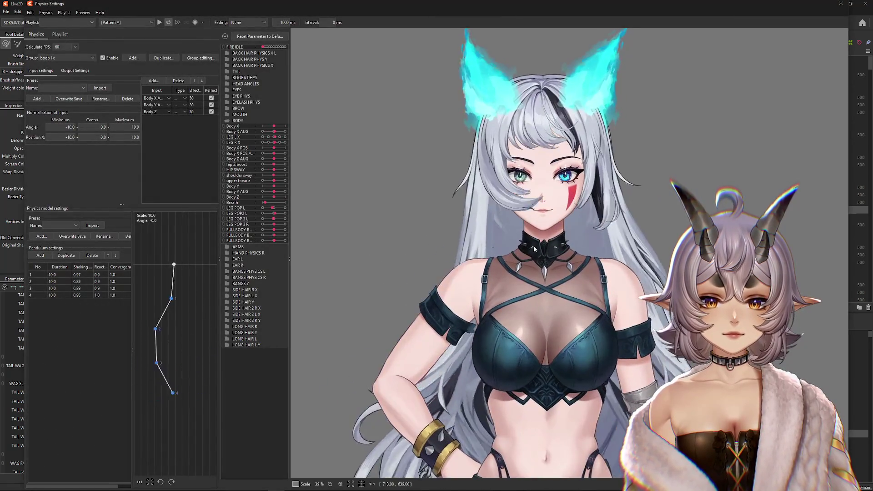
{"action": "scroll", "coordinate": [593, 193], "scroll_direction": "down", "scroll_amount": 5}
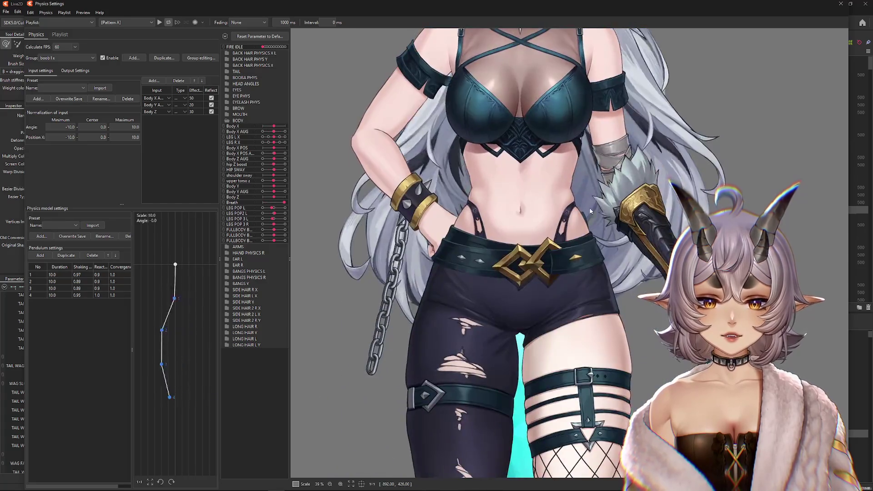
{"action": "scroll", "coordinate": [593, 193], "scroll_direction": "down", "scroll_amount": 5}
{"action": "scroll", "coordinate": [593, 193], "scroll_direction": "down", "scroll_amount": 3}
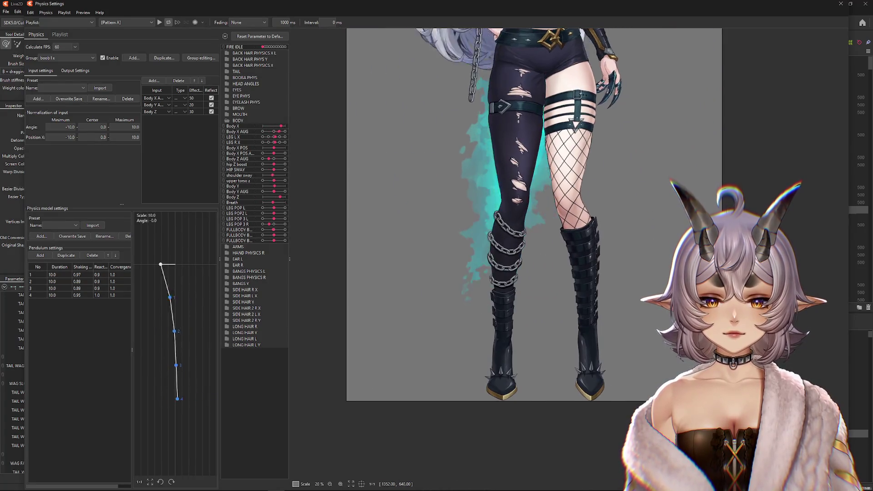
{"action": "scroll", "coordinate": [588, 231], "scroll_direction": "up", "scroll_amount": 2}
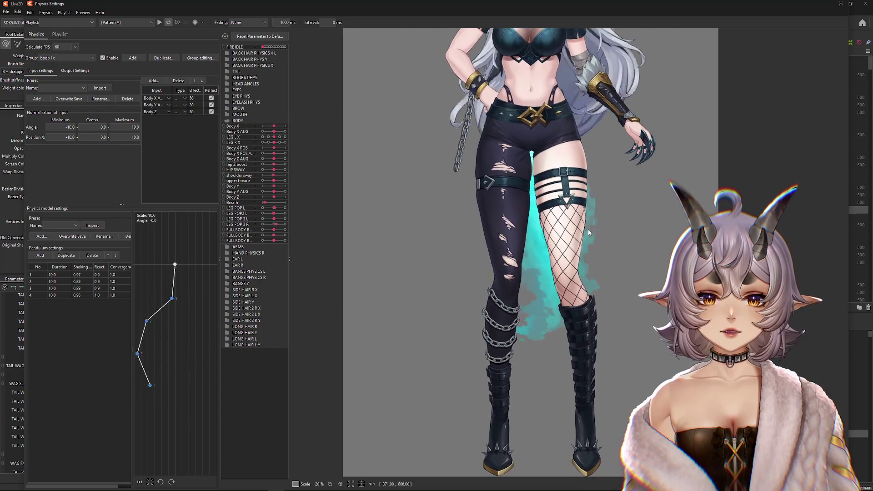
{"action": "scroll", "coordinate": [588, 231], "scroll_direction": "down", "scroll_amount": 2}
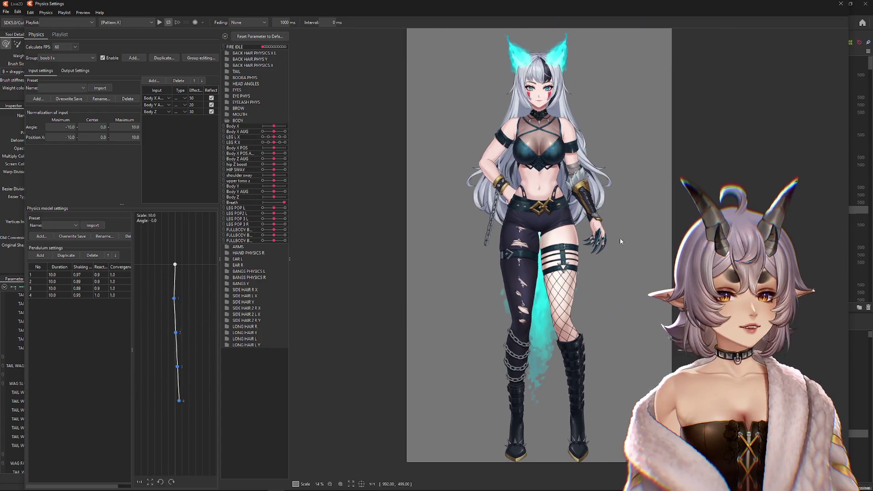